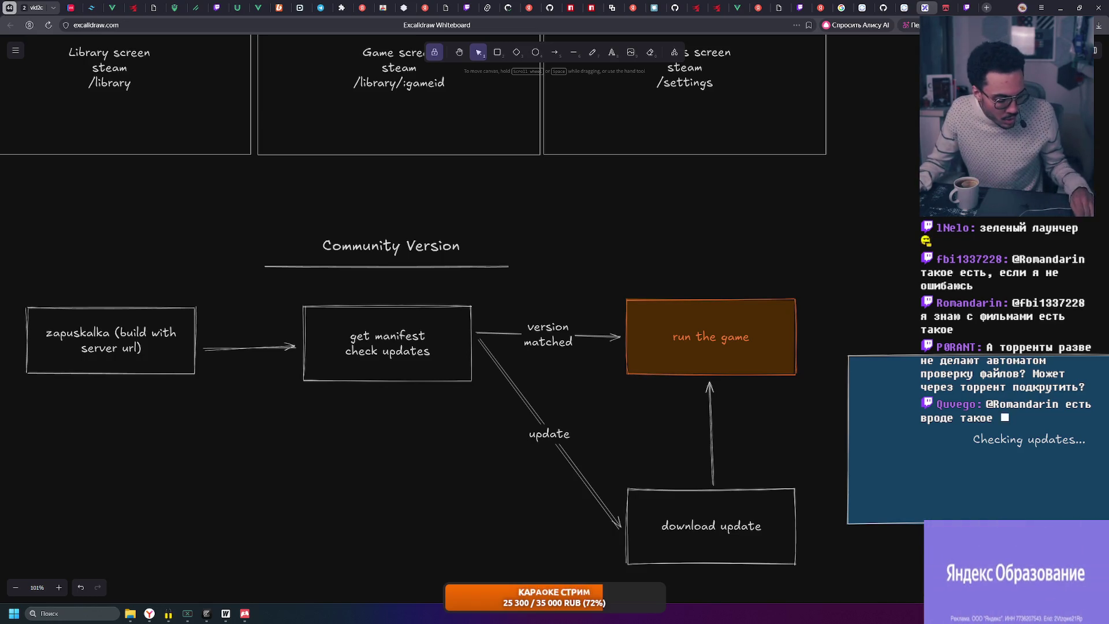
Box-select the whole update flowchart, then deselect it
scroll(370, 266, left, 5)
mouse_move(185, 196)
mouse_down()
mouse_move(405, 285)
mouse_move(1008, 578)
mouse_up()
key(Escape)
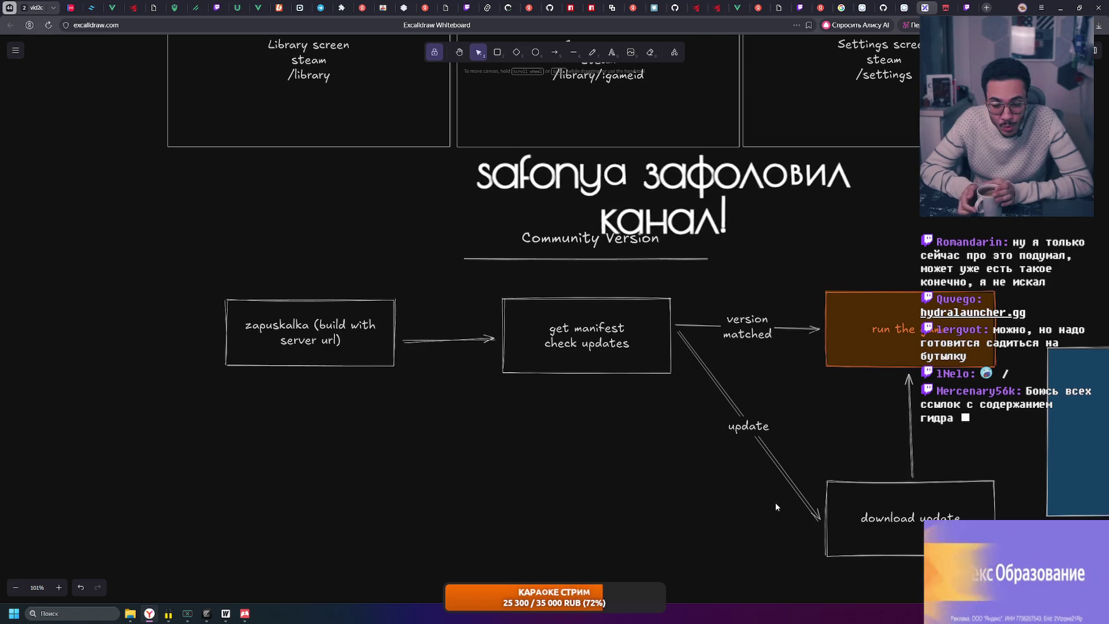
Shift the Community Version flowchart group down and left, then reselect the whole group
scroll(461, 370, down, 3)
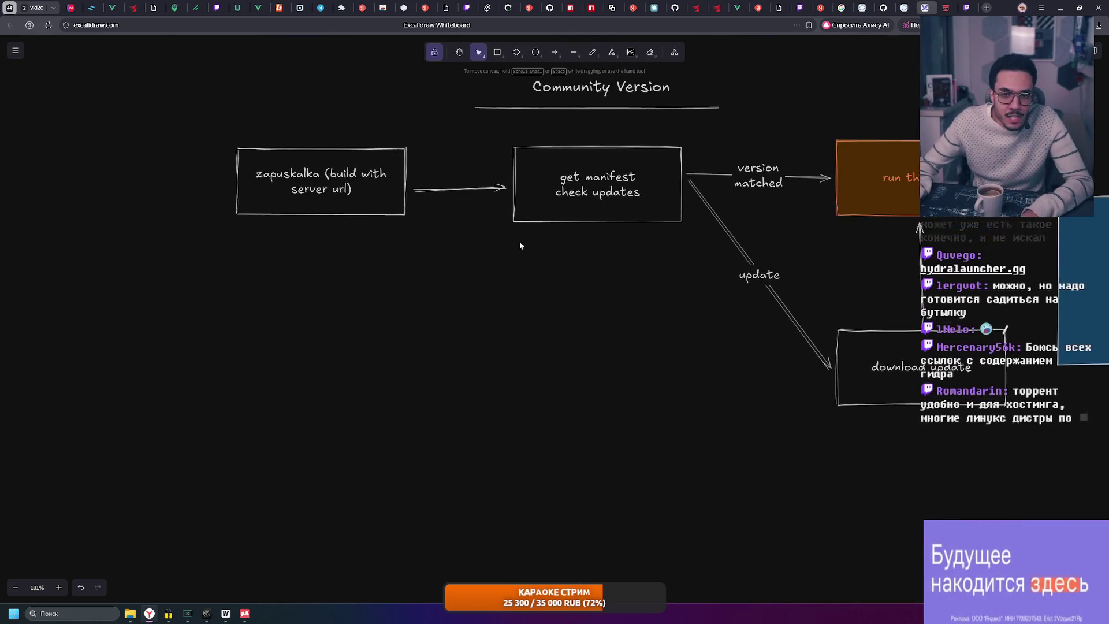
drag(195, 143, 409, 267)
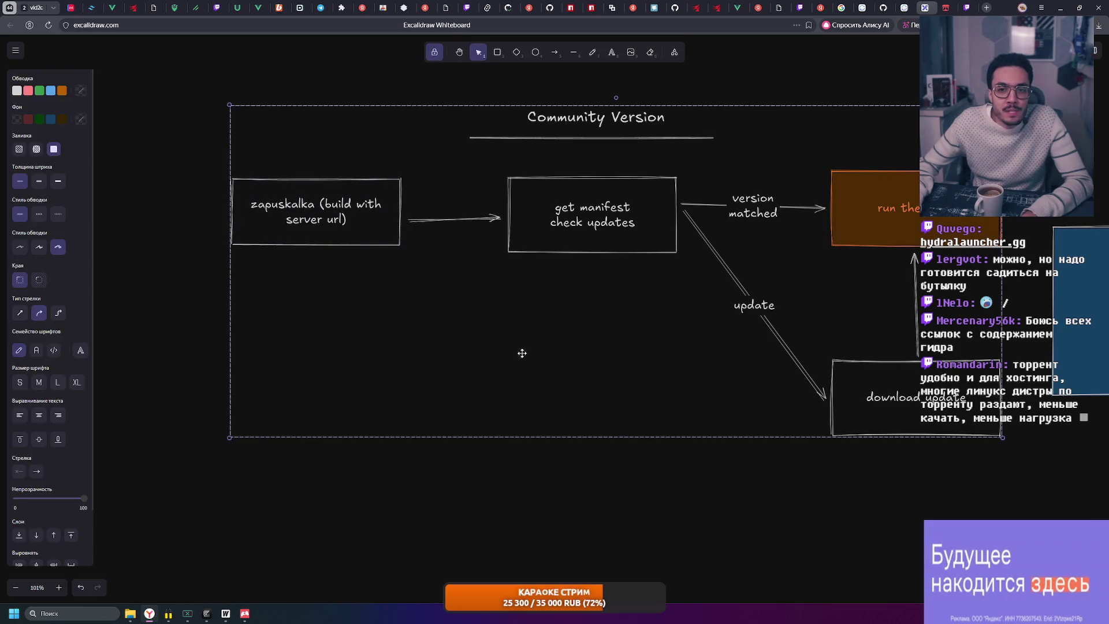
drag(526, 347, 450, 367)
click(362, 436)
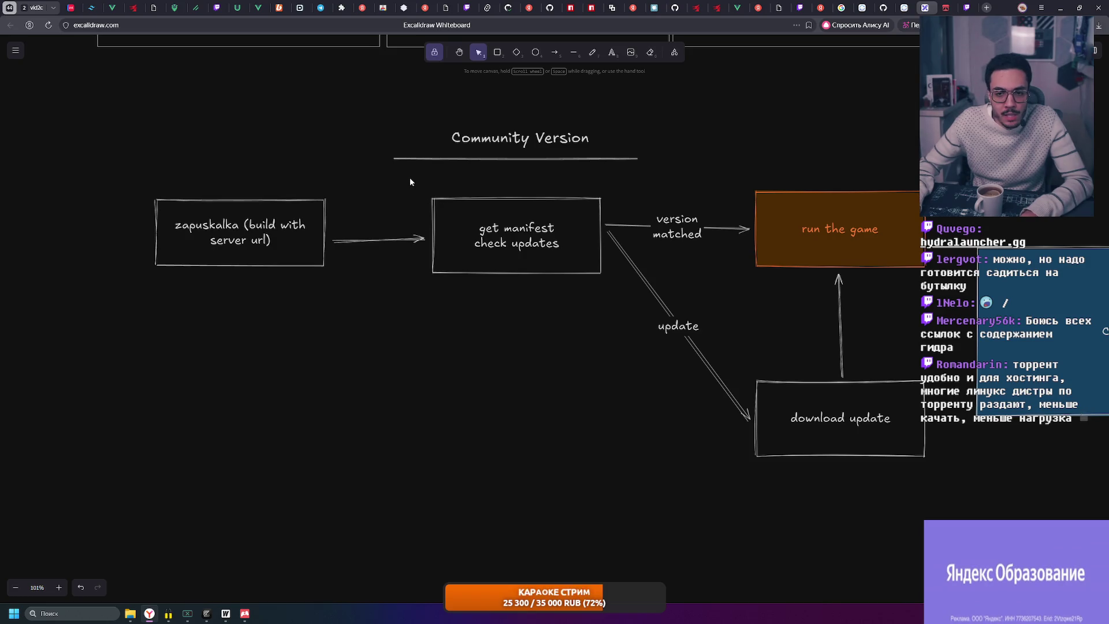
drag(418, 179, 608, 301)
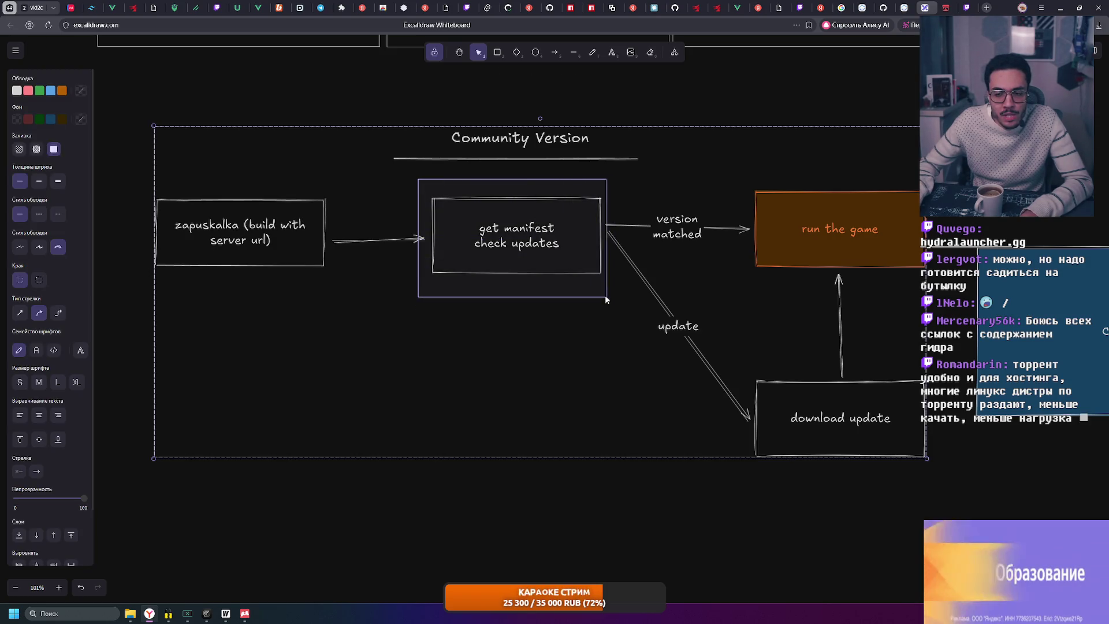
click(602, 105)
drag(432, 184, 626, 302)
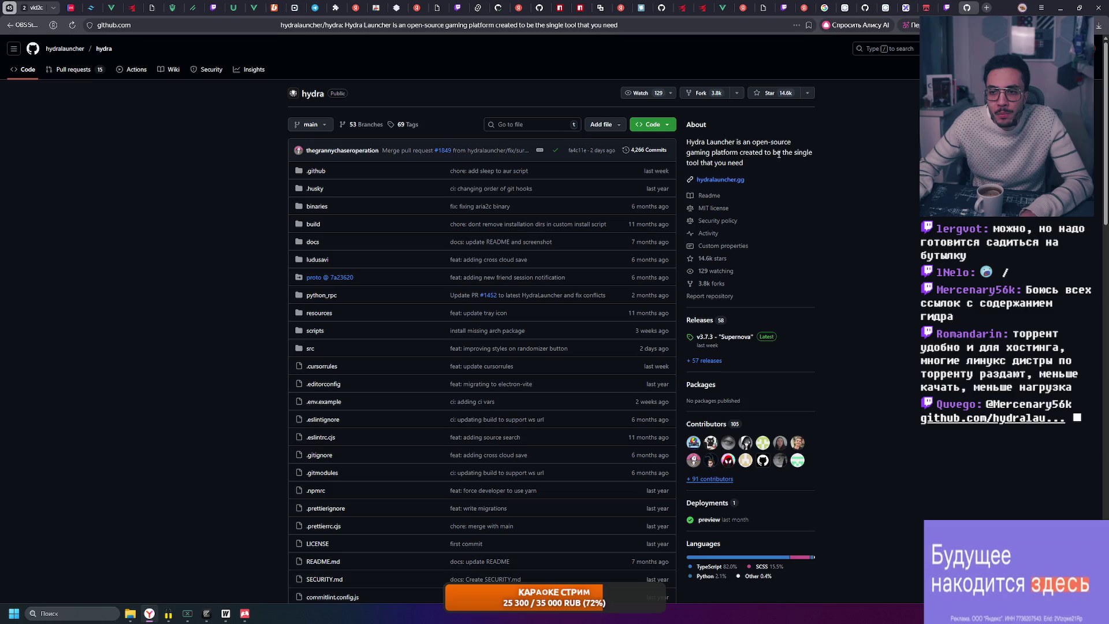
Scroll through the Hydra Launcher README on GitHub
scroll(749, 167, down, 5)
scroll(748, 165, down, 8)
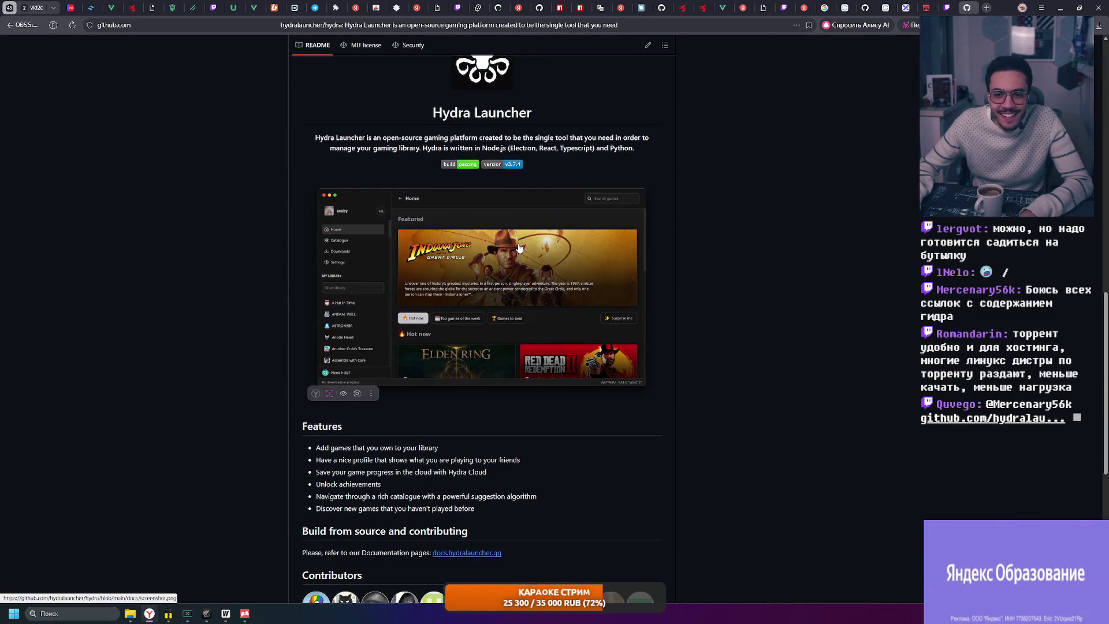
scroll(494, 256, down, 3)
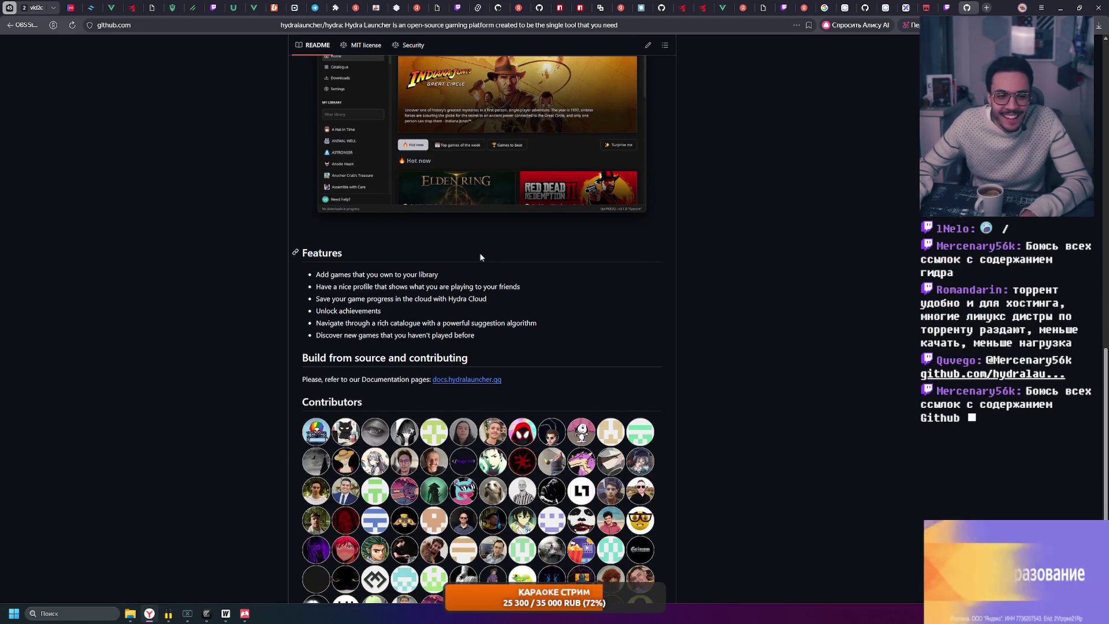
scroll(480, 257, up, 4)
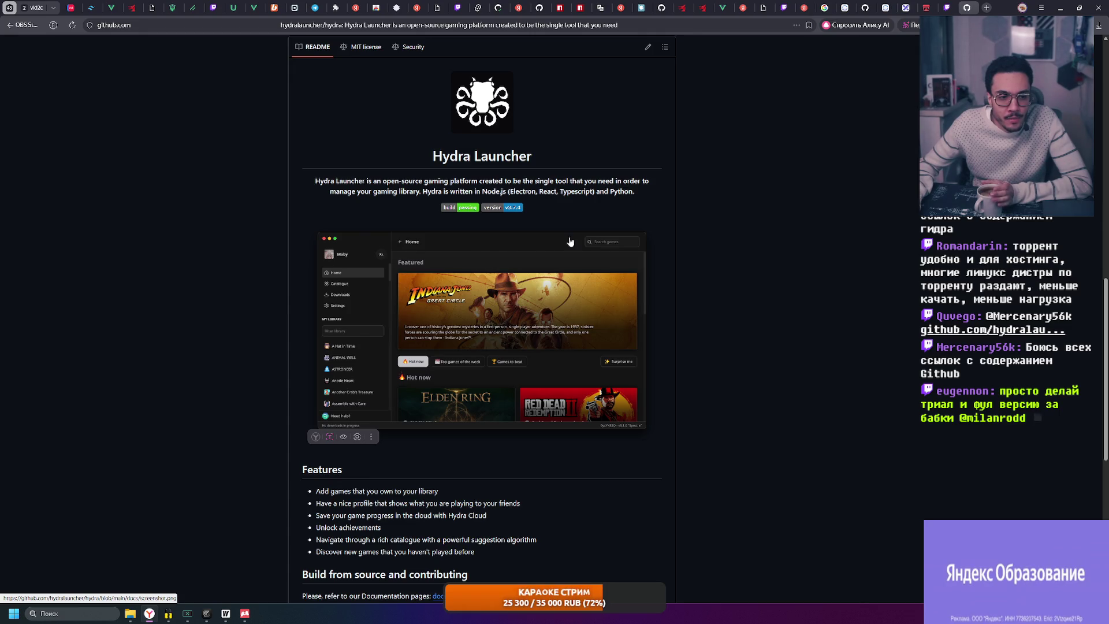
Cycle through the itch.io and Twitch tabs back to the Excalidraw whiteboard
click(930, 7)
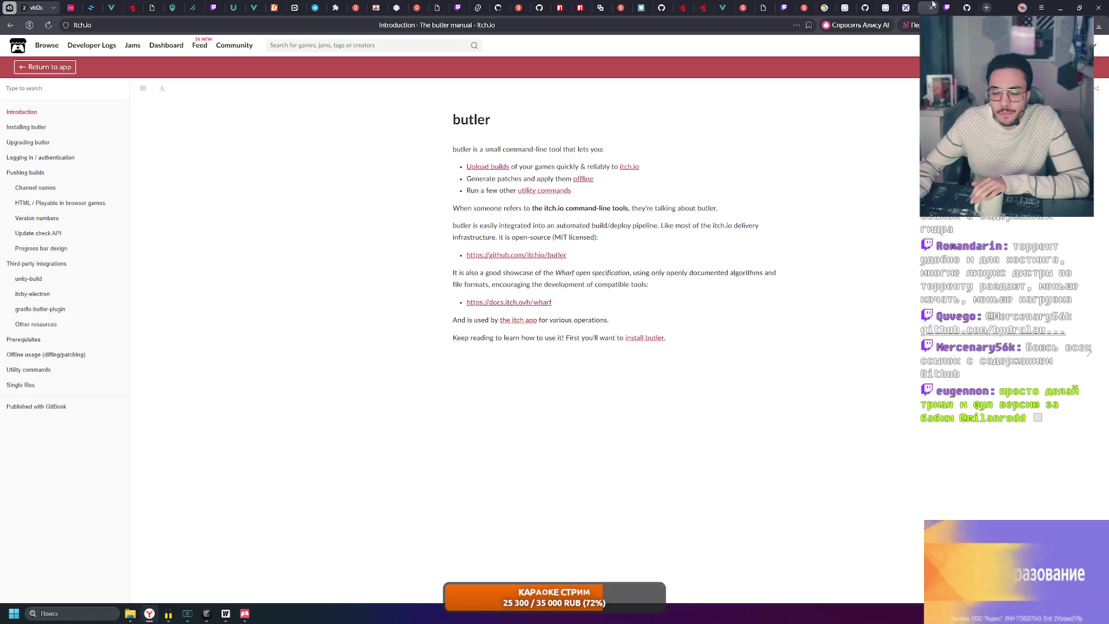
click(947, 8)
click(906, 7)
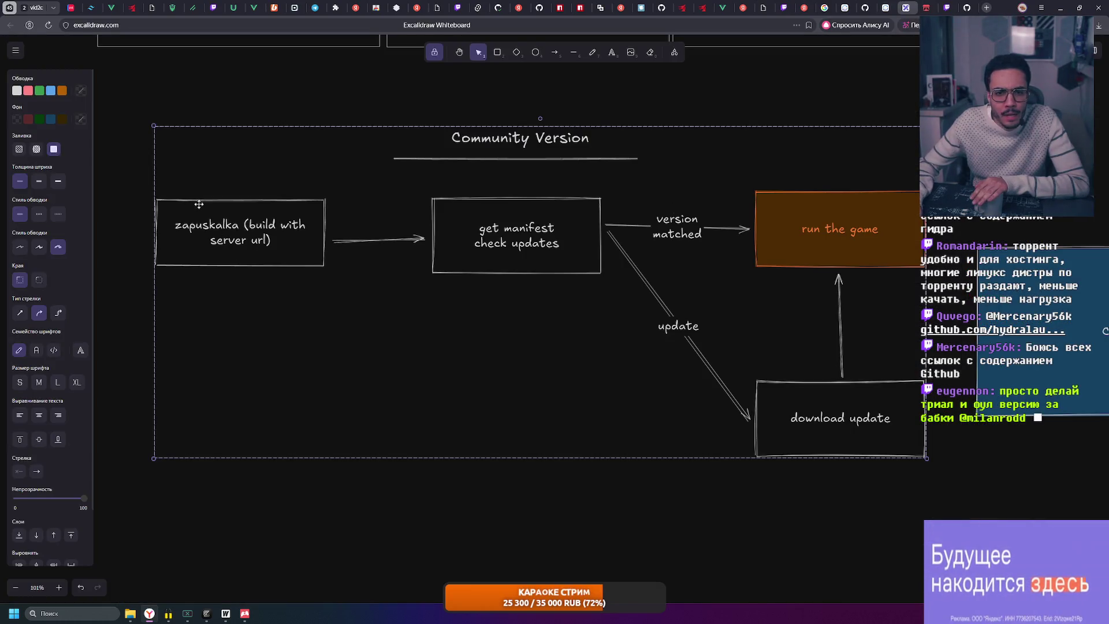
Marquee-select the whole flowchart diagram
drag(132, 87, 960, 486)
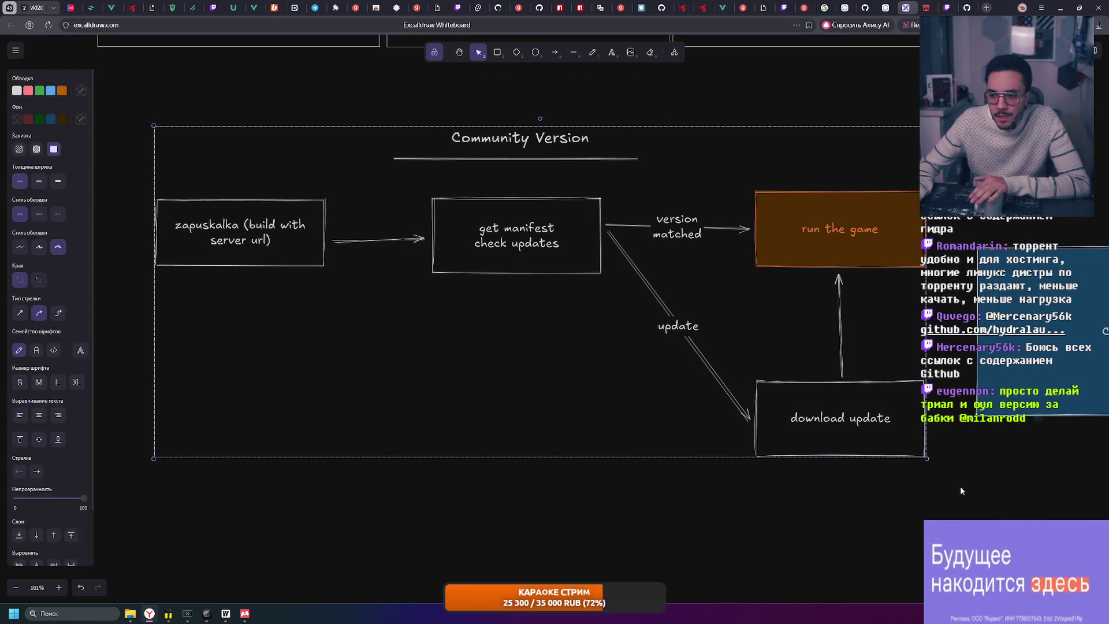
click(939, 499)
mouse_move(926, 530)
mouse_down()
mouse_move(149, 112)
mouse_move(133, 89)
mouse_move(383, 154)
mouse_move(972, 527)
mouse_up()
mouse_move(132, 87)
mouse_down()
mouse_move(149, 119)
mouse_move(138, 94)
mouse_up()
Zoom out and pan so the Checking updates panel appears beside the flowchart
scroll(856, 241, down, 5)
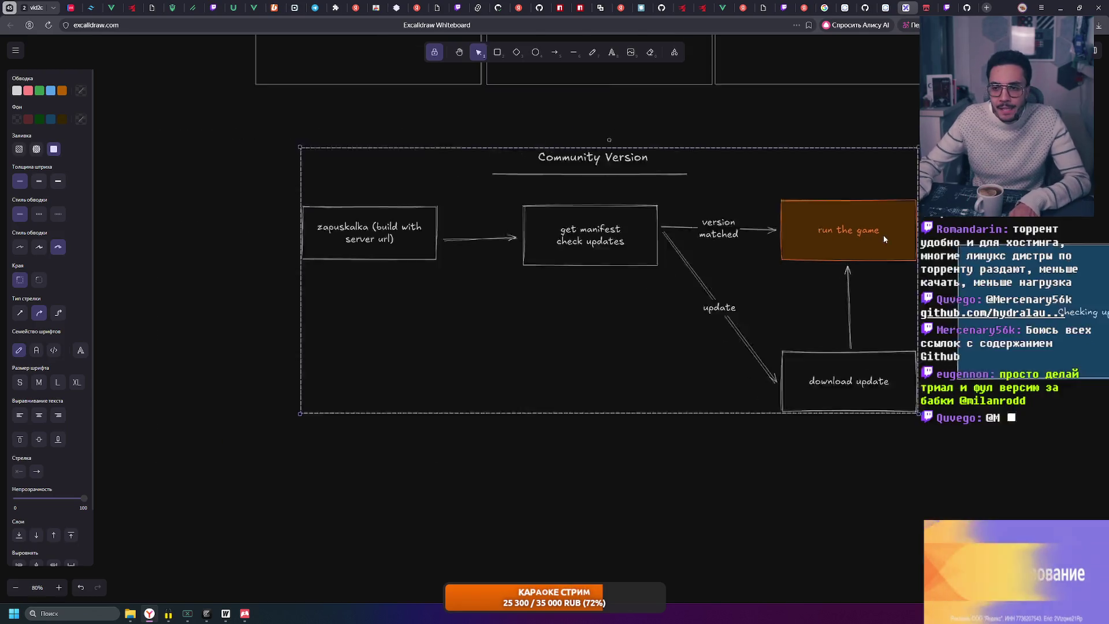
scroll(612, 232, right, 5)
mouse_move(798, 236)
mouse_down()
mouse_move(575, 250)
mouse_move(914, 264)
mouse_up()
mouse_move(141, 152)
mouse_down()
mouse_move(855, 430)
mouse_move(947, 428)
mouse_move(963, 412)
mouse_up()
scroll(963, 412, down, 3)
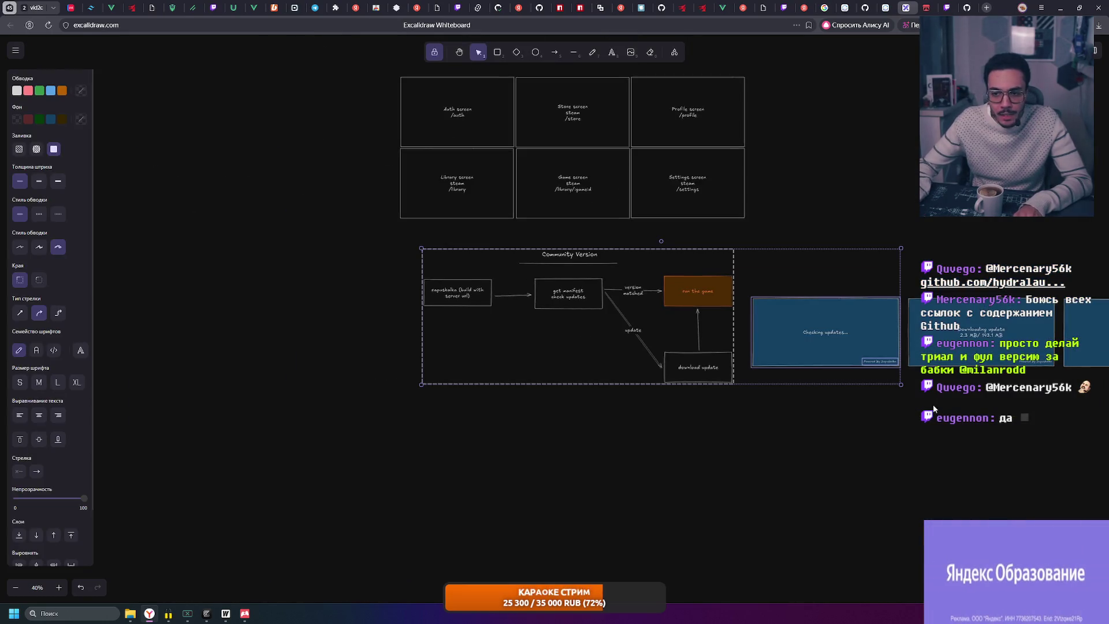
scroll(577, 324, right, 4)
click(197, 247)
drag(497, 302, 997, 430)
click(1004, 431)
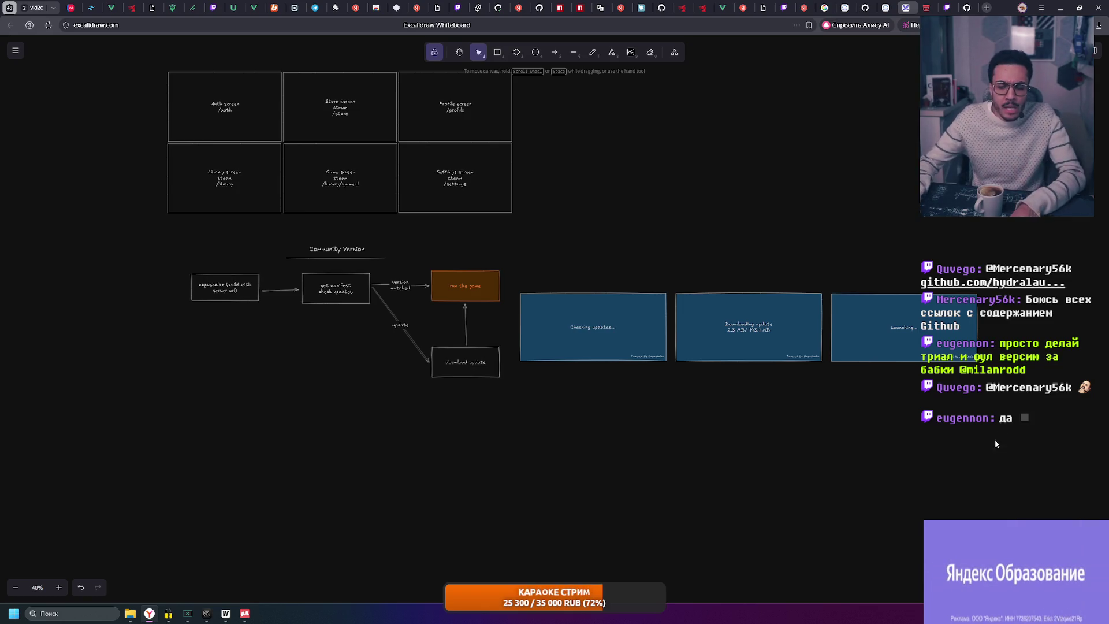
Frame the Community Version diagram together with the update panels, checking them with box selections
scroll(903, 462, right, 5)
scroll(876, 442, left, 5)
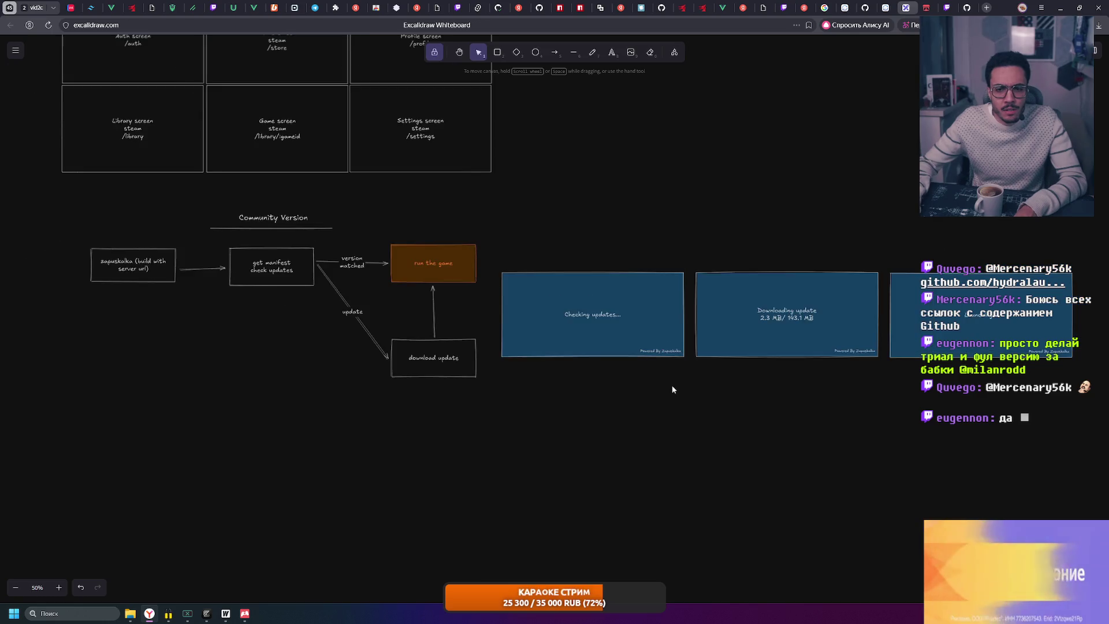
scroll(232, 263, up, 1)
drag(191, 227, 601, 393)
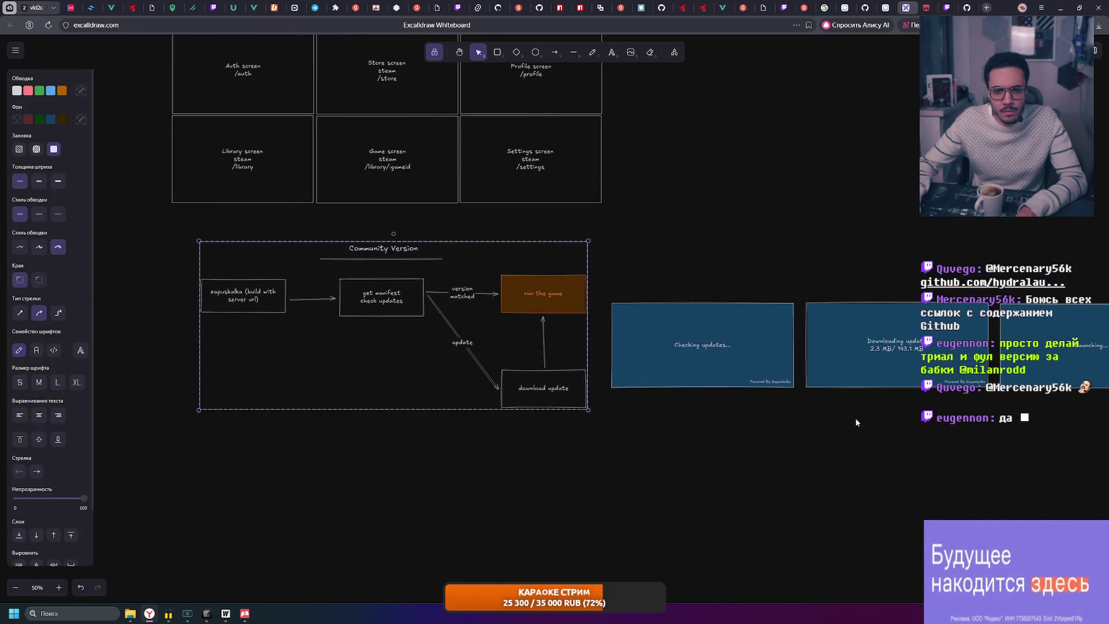
scroll(722, 416, right, 5)
click(605, 412)
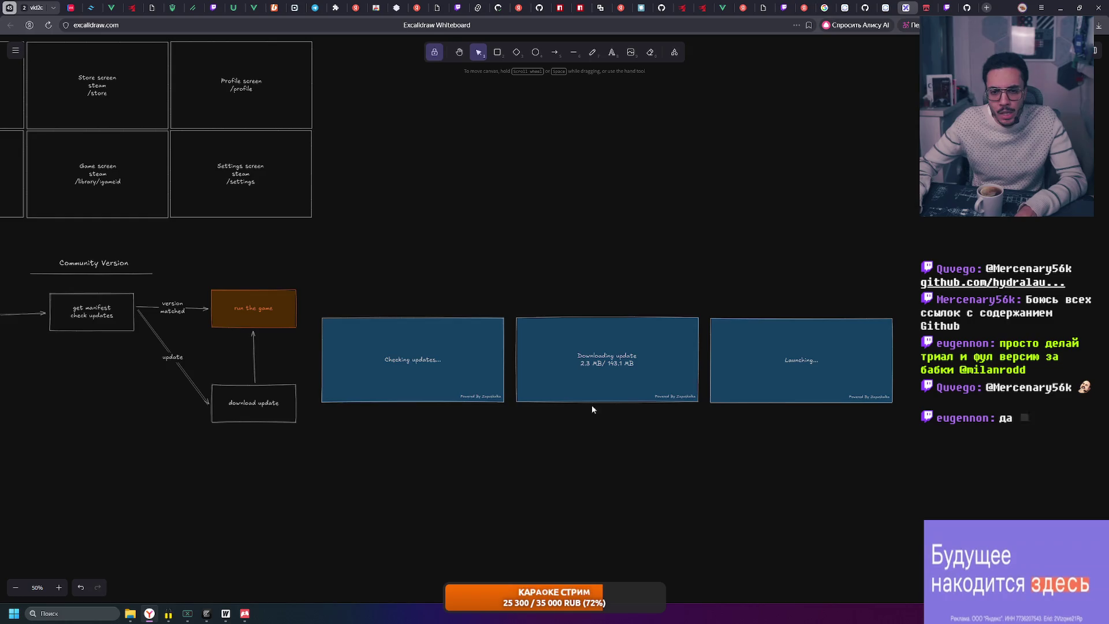
scroll(441, 353, left, 5)
drag(112, 237, 1069, 448)
click(818, 451)
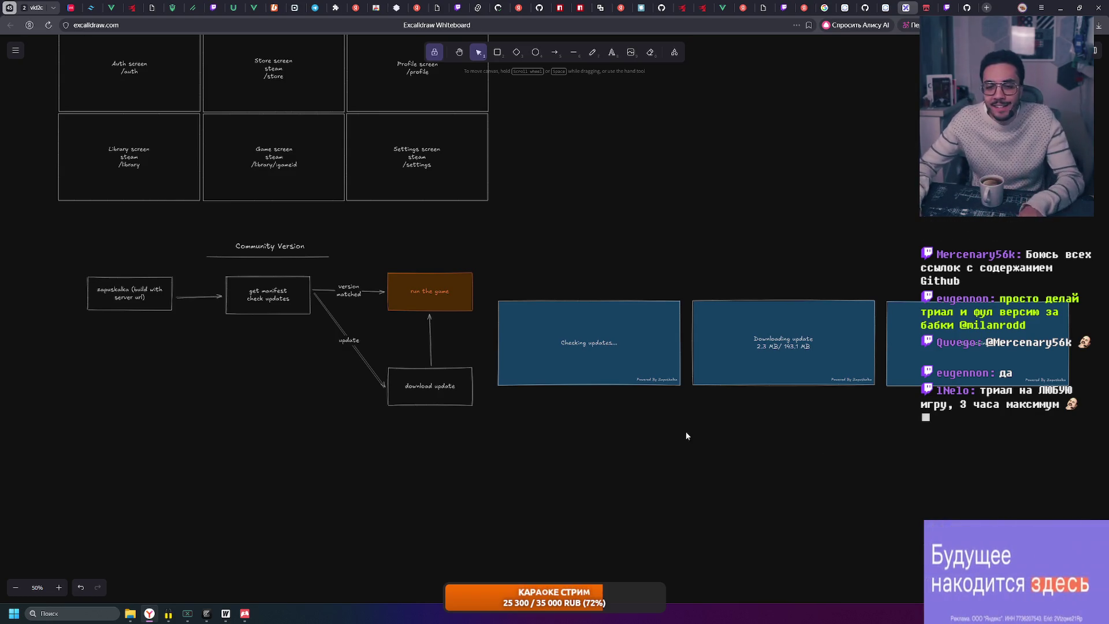
Select the flowchart with the Checking, Downloading and Launching screens, then open the itch creator dashboard
mouse_move(87, 224)
mouse_down()
mouse_move(1083, 428)
mouse_move(385, 332)
mouse_move(76, 220)
mouse_up()
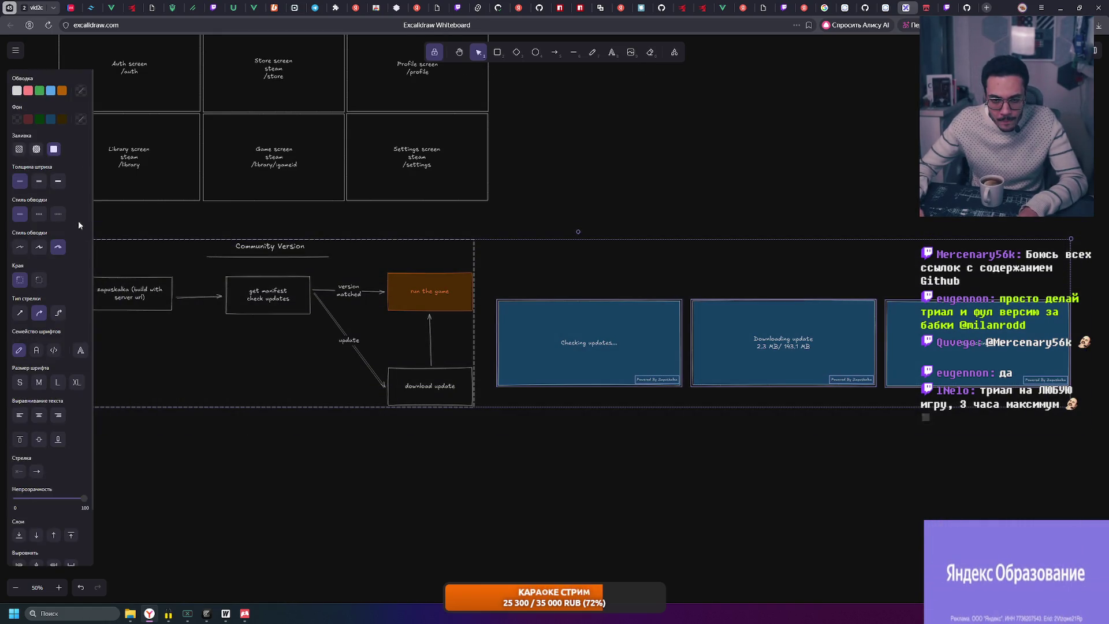
click(549, 225)
drag(534, 220, 546, 206)
mouse_move(101, 208)
mouse_down()
mouse_move(488, 328)
mouse_move(1087, 431)
mouse_up()
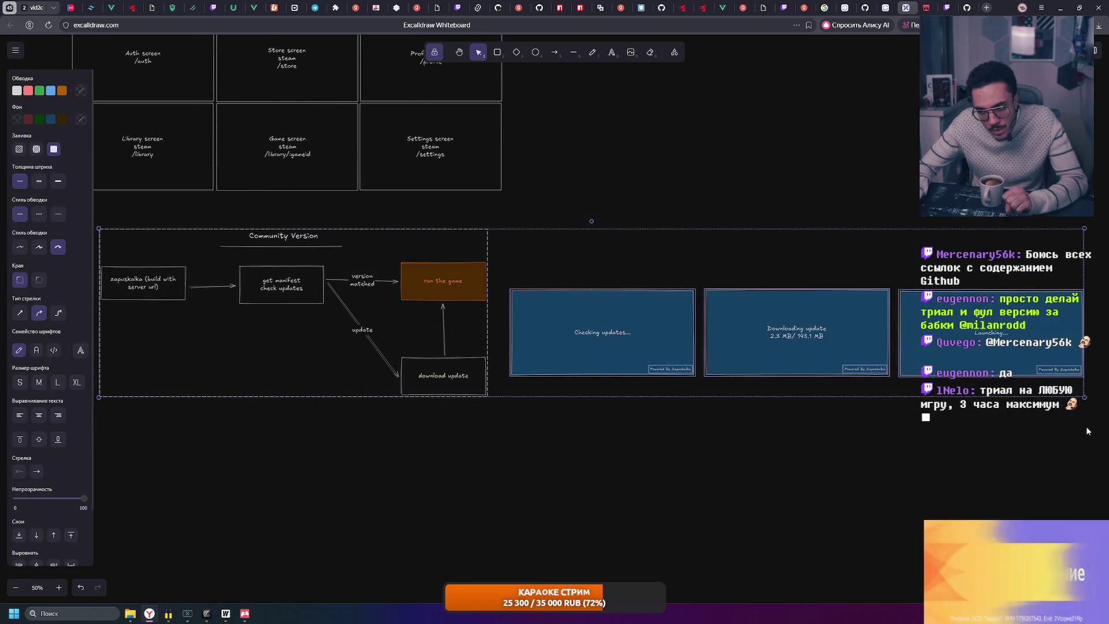
click(1086, 431)
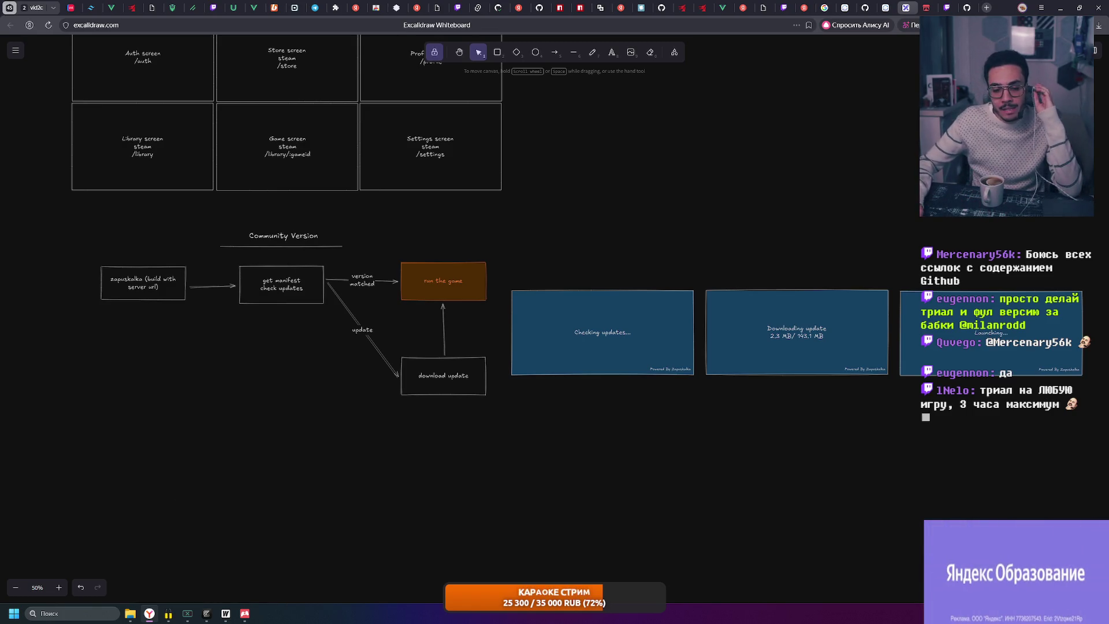
click(245, 616)
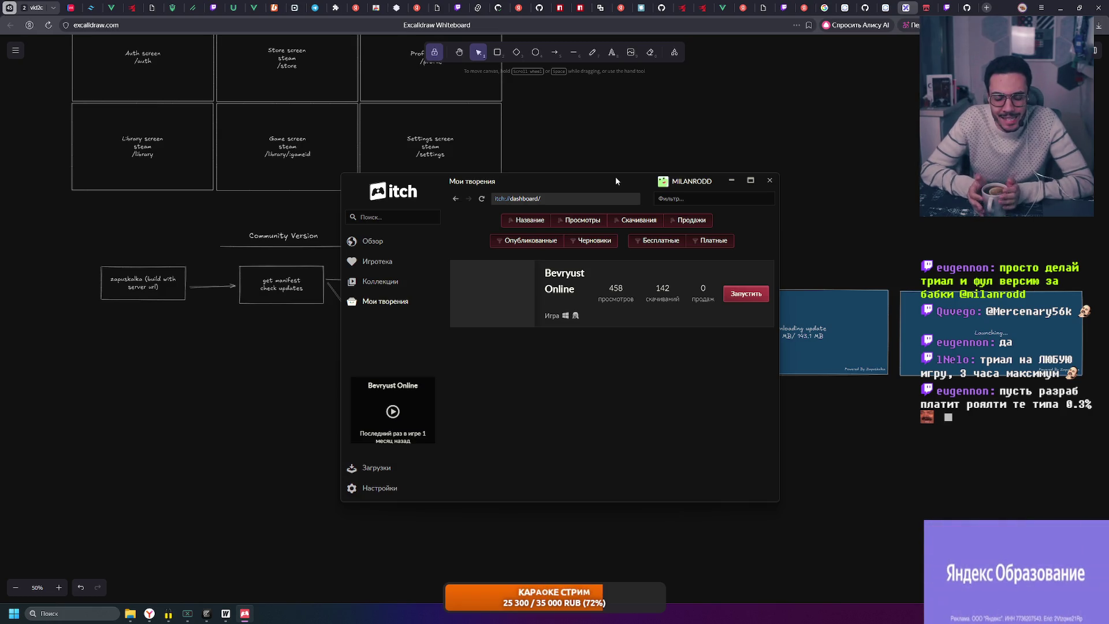
Alt+Tab away from the itch dashboard, then select and deselect the Community Version group
key(alt+Tab)
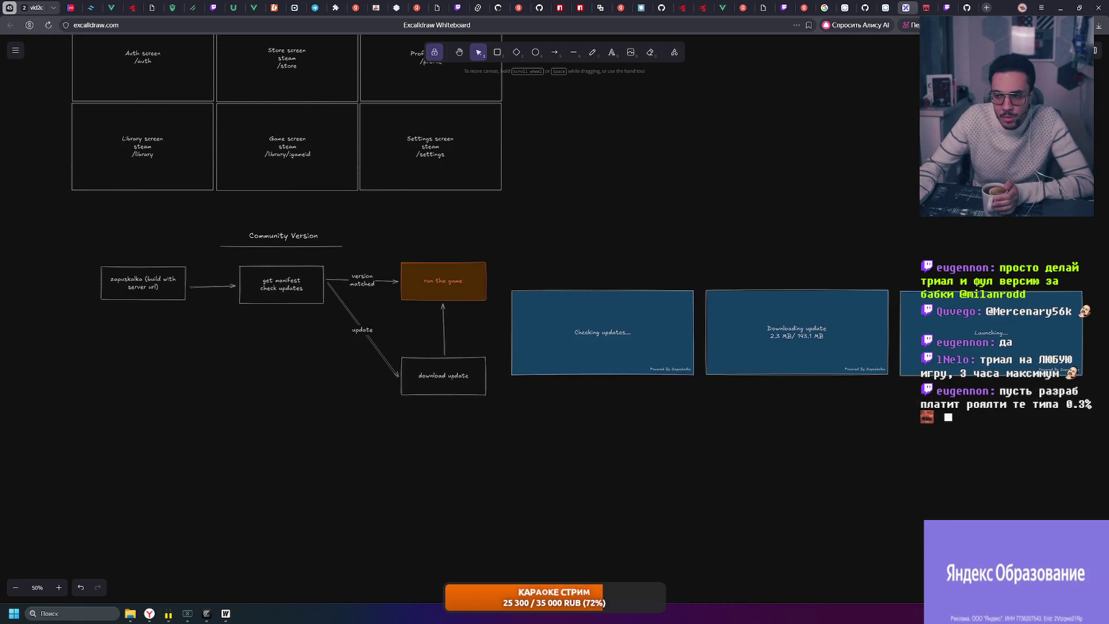
click(109, 227)
click(401, 317)
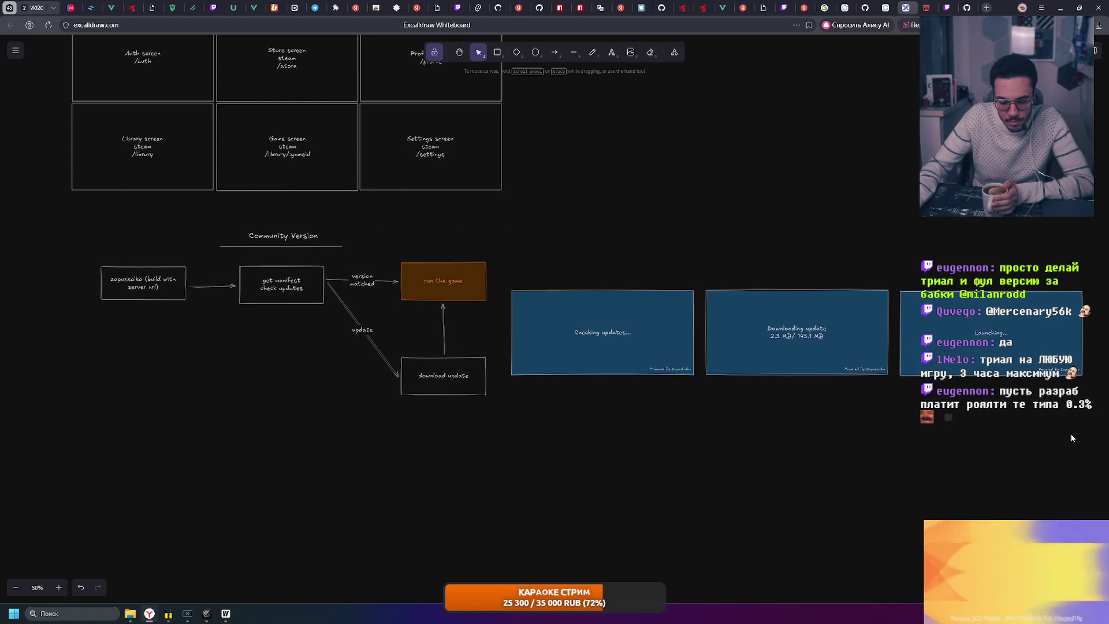
click(636, 358)
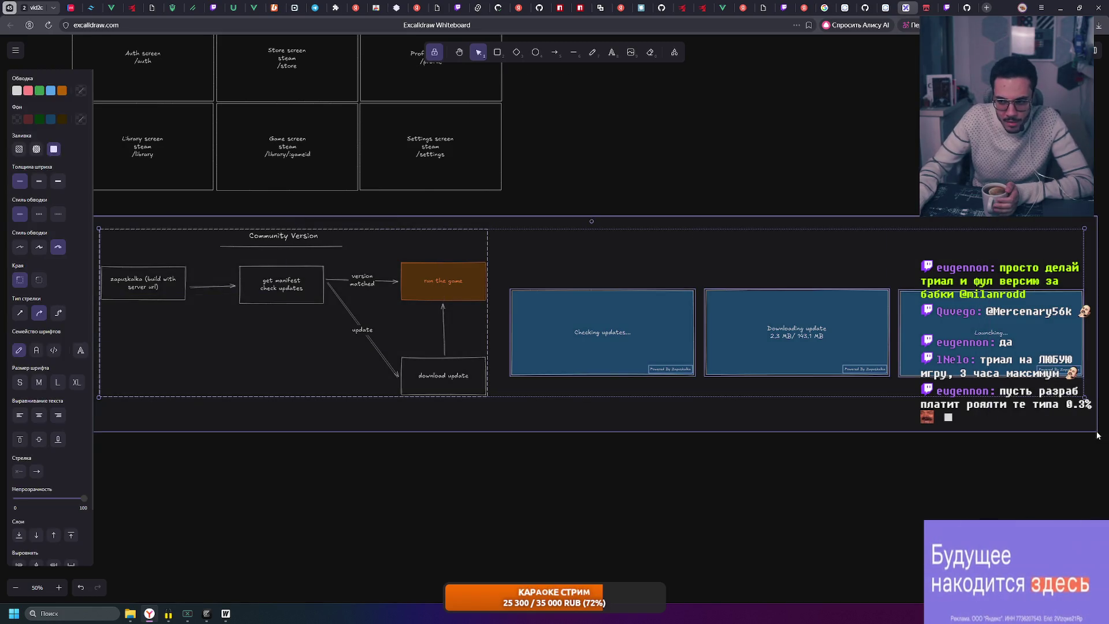
click(900, 428)
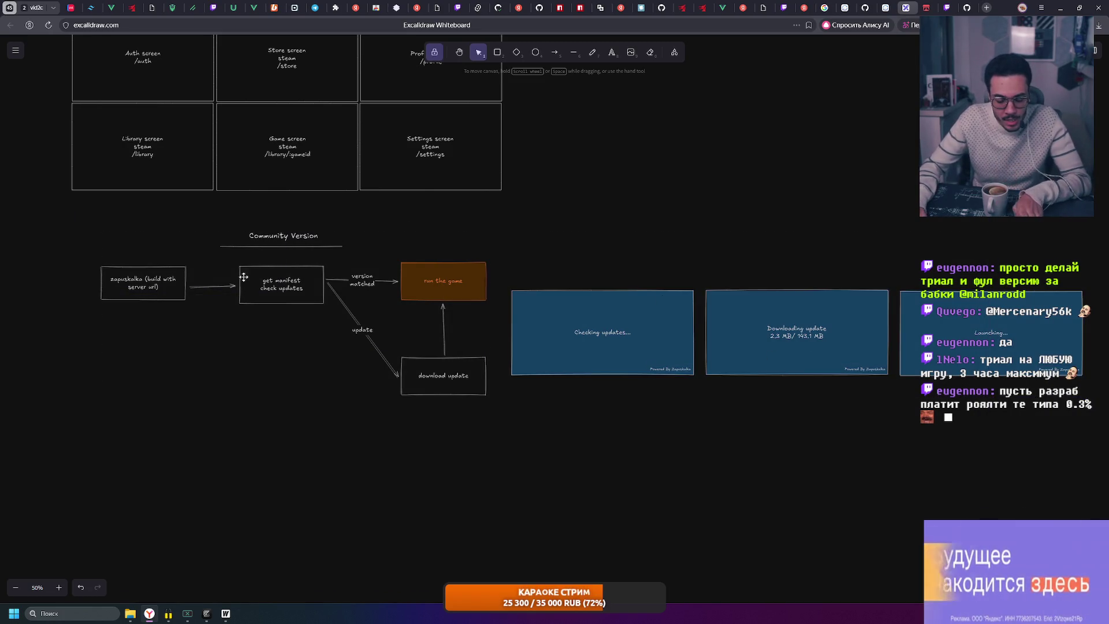
scroll(132, 275, up, 5)
drag(448, 299, 455, 303)
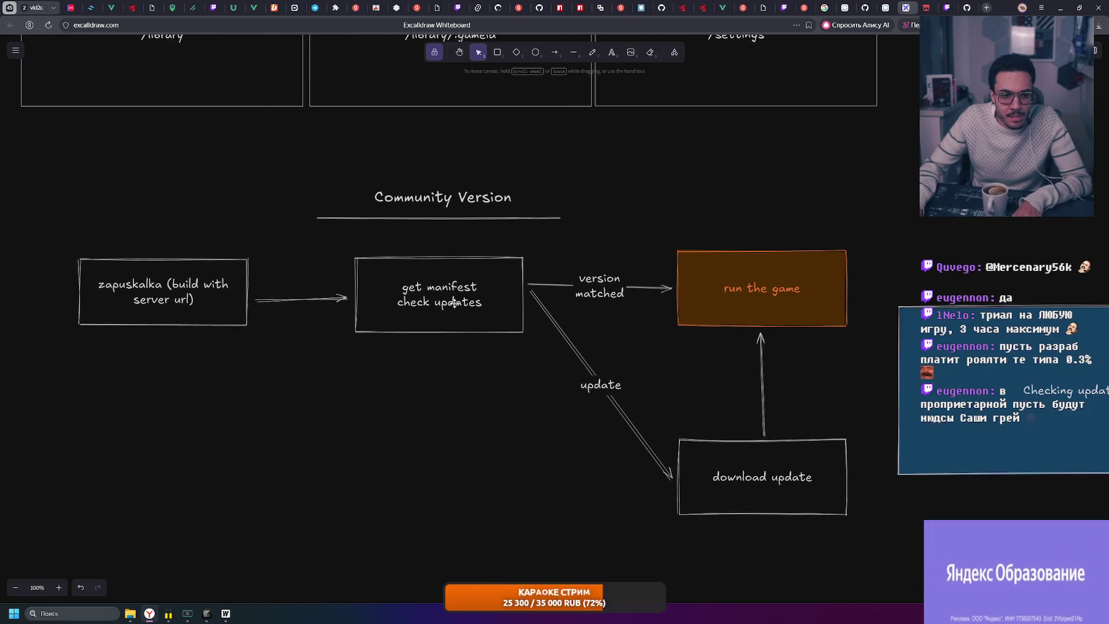
click(370, 390)
click(365, 145)
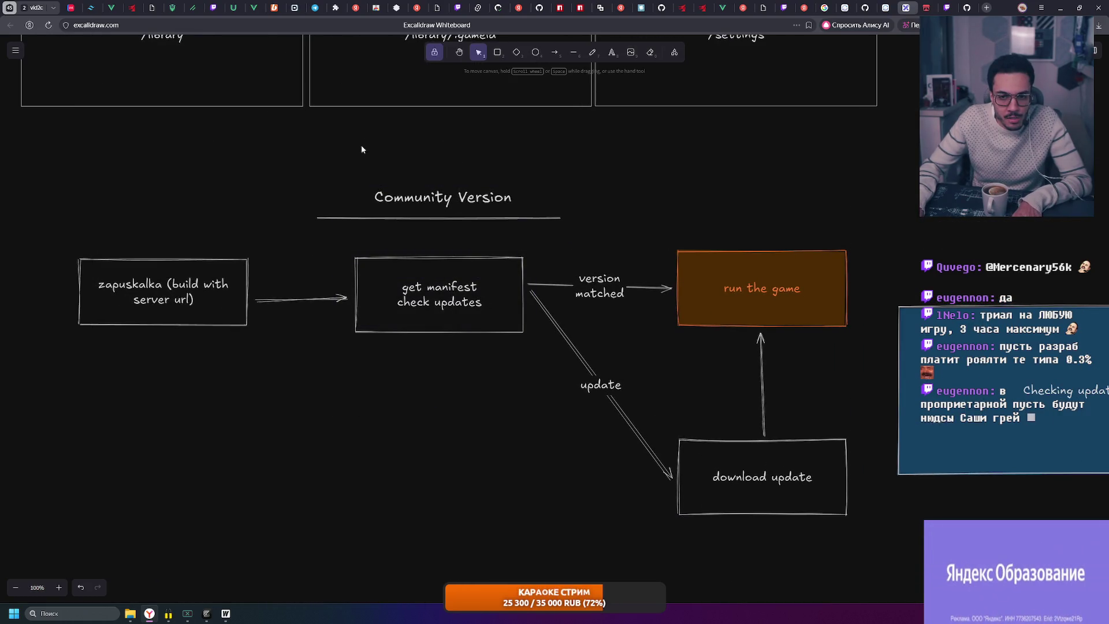
drag(364, 248, 552, 393)
scroll(347, 289, left, 2)
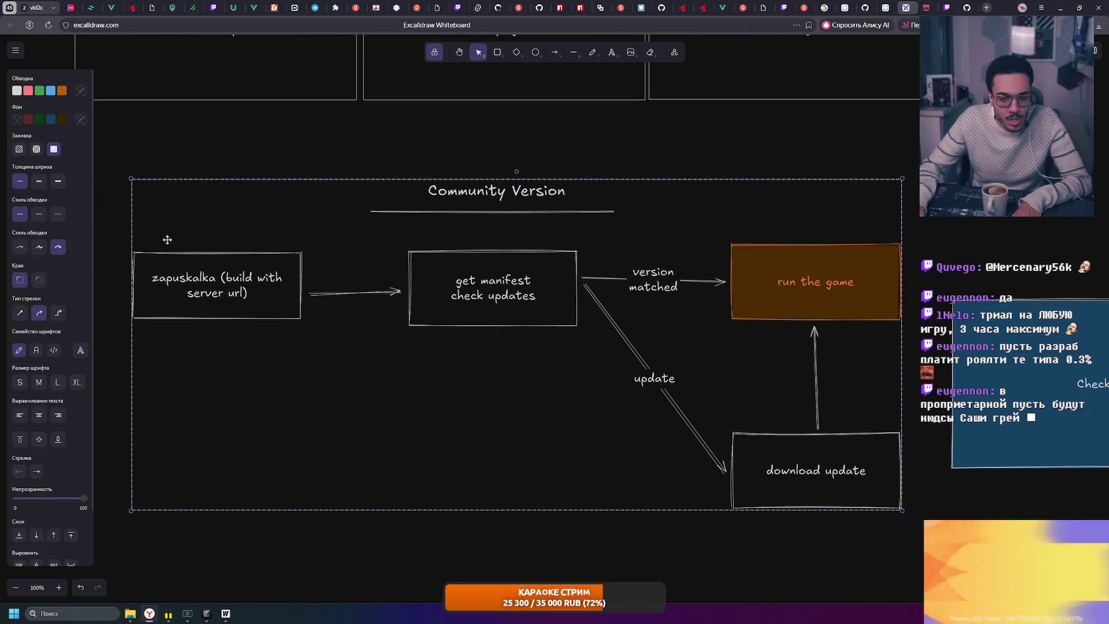
click(322, 143)
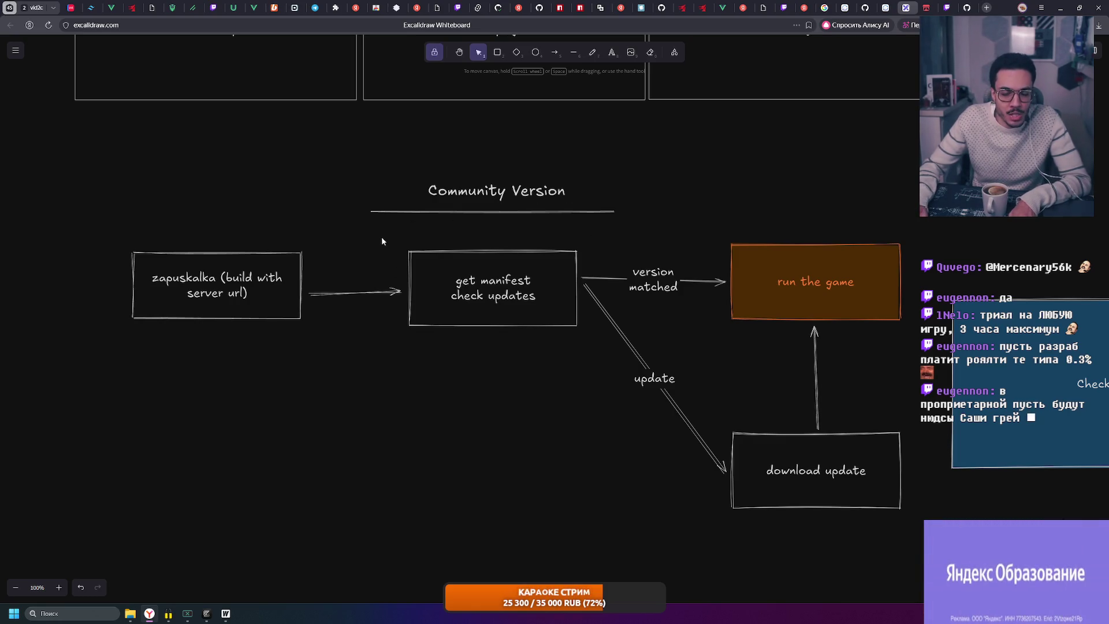
click(563, 359)
click(500, 138)
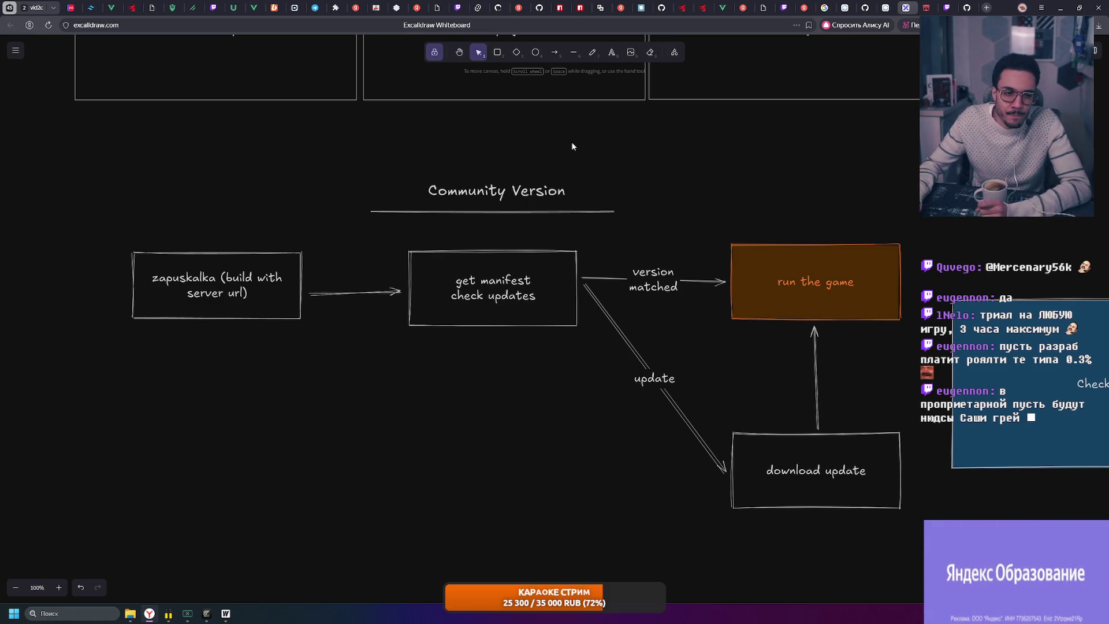
mouse_move(229, 619)
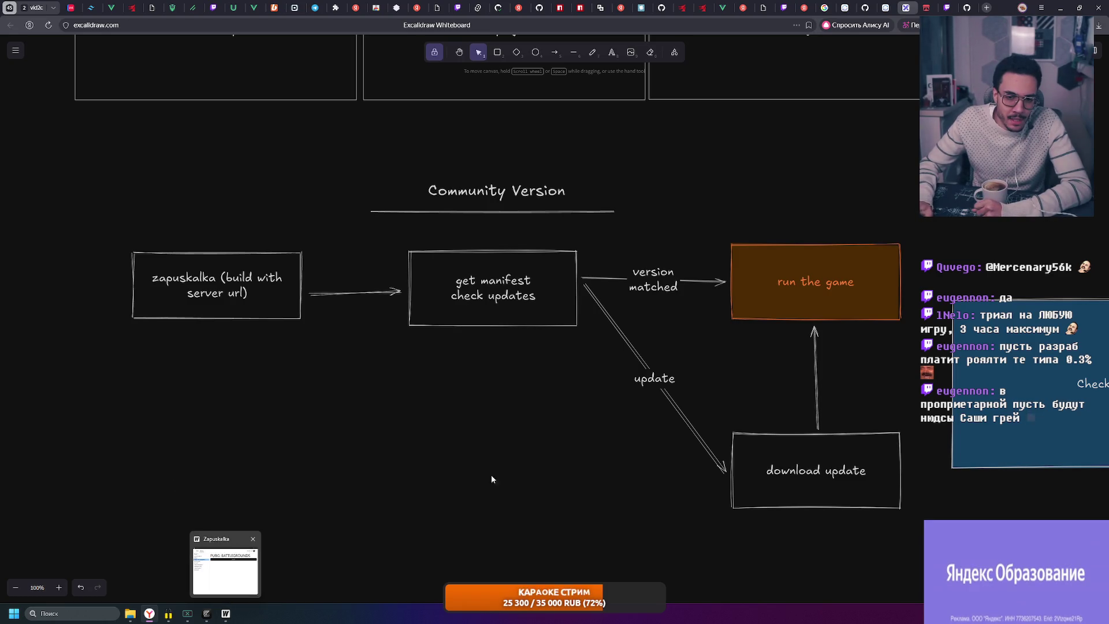
Bring up the Zapuskalka launcher, drag it down and back, then return to the whiteboard
click(226, 616)
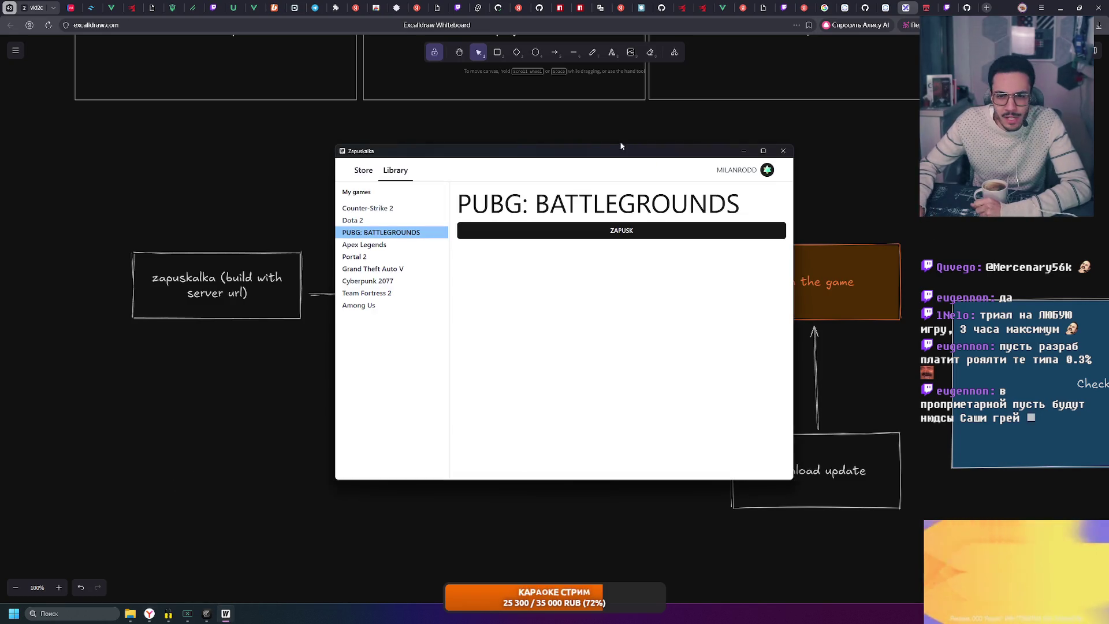
mouse_move(616, 153)
mouse_down()
mouse_move(684, 255)
mouse_move(557, 476)
mouse_move(533, 486)
mouse_up()
drag(638, 485, 634, 180)
mouse_move(788, 208)
mouse_down()
mouse_move(288, 146)
mouse_move(303, 216)
mouse_up()
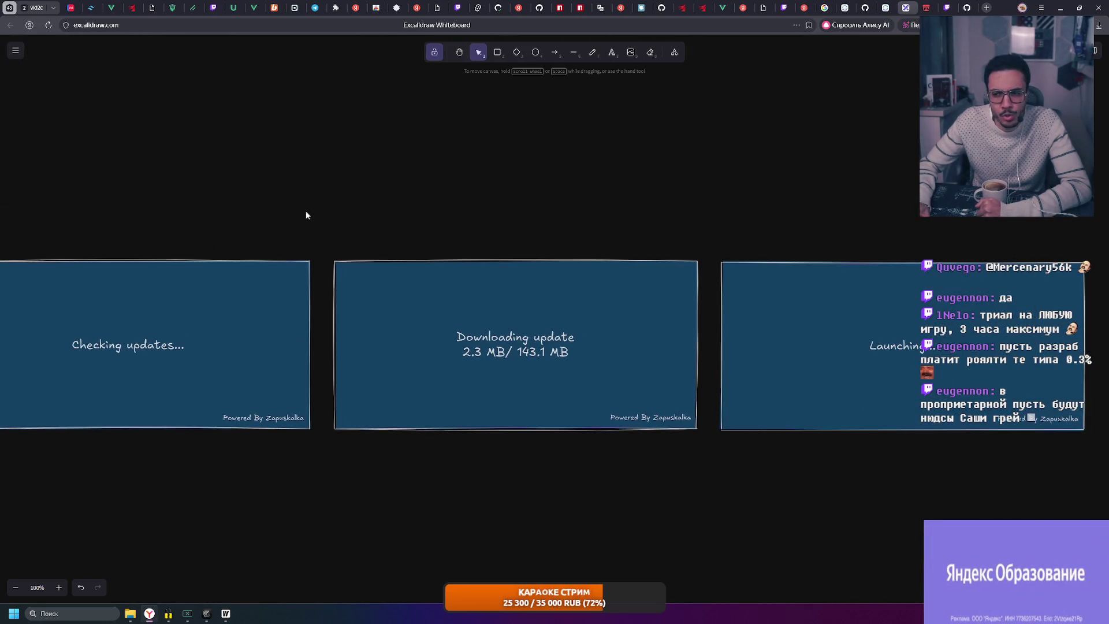
Pan the board from the blue loading-screen panels back to the Community Version flowchart
mouse_move(1106, 236)
mouse_down()
mouse_move(457, 449)
mouse_move(60, 443)
mouse_up()
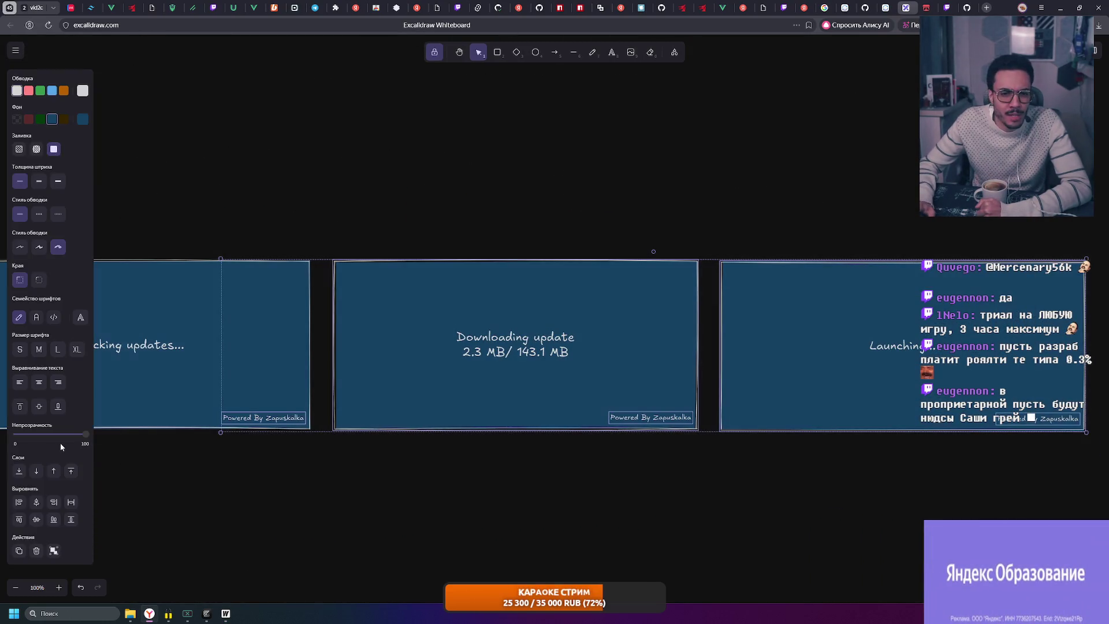
click(261, 192)
drag(261, 191, 486, 196)
drag(211, 175, 525, 173)
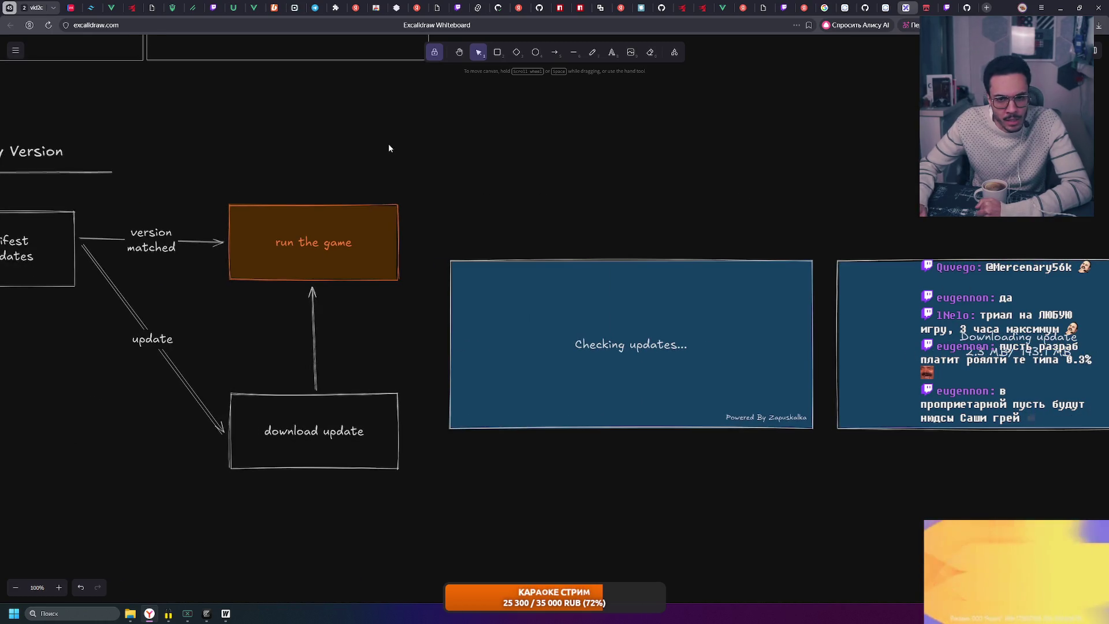
drag(310, 140, 641, 172)
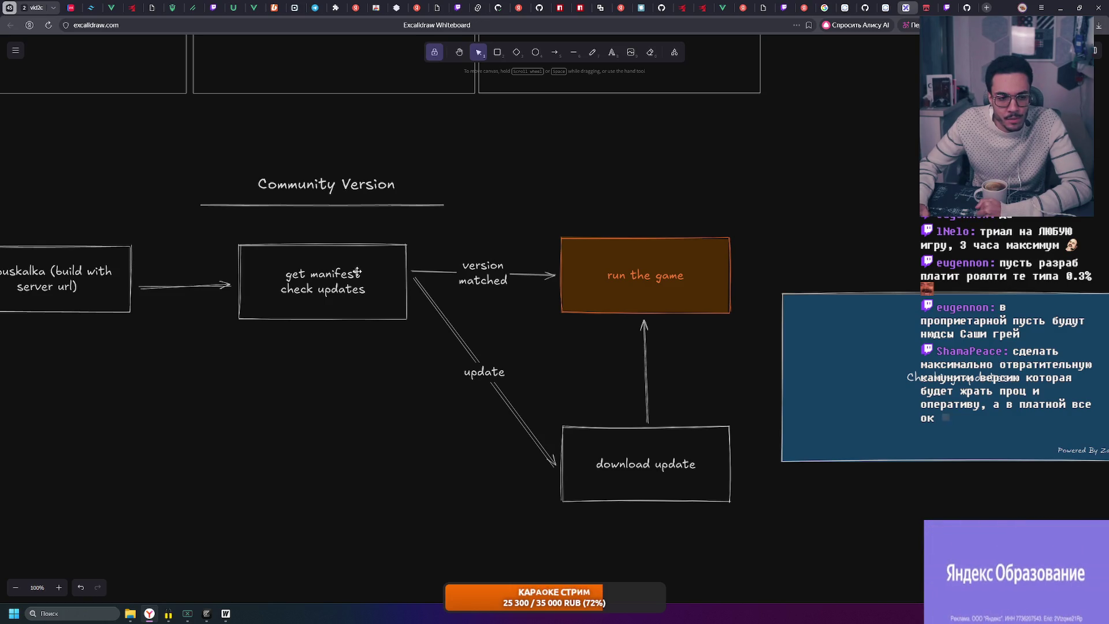
drag(358, 272, 494, 250)
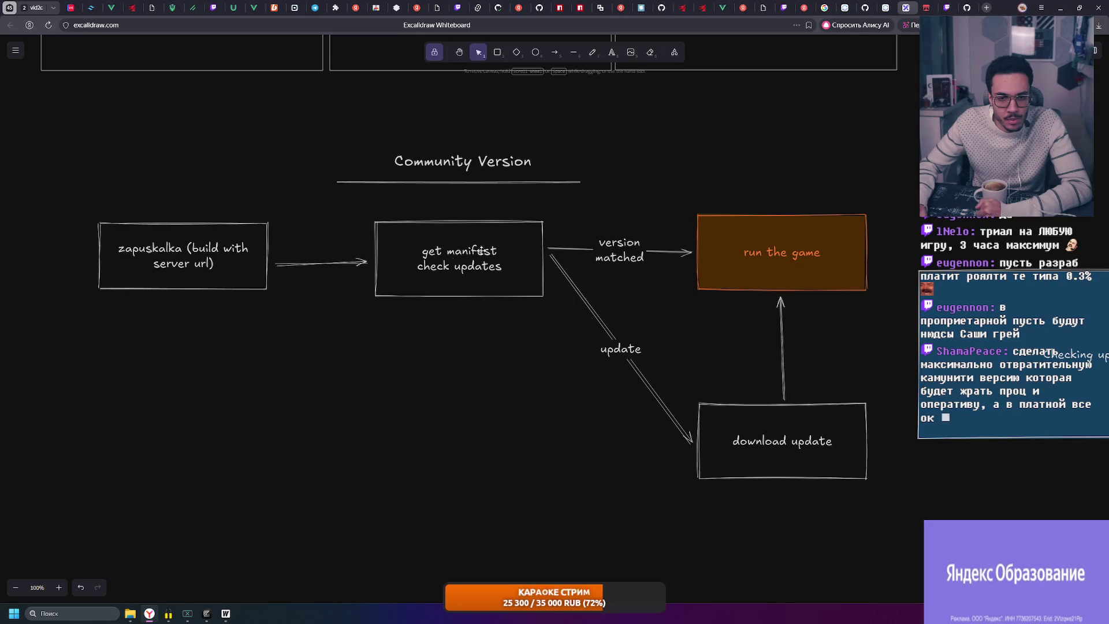
Select and deselect the whole flowchart, then raise the Zapuskalka launcher and move it up-right
mouse_move(124, 146)
mouse_down()
mouse_move(885, 529)
mouse_move(553, 303)
mouse_move(107, 131)
mouse_move(900, 568)
mouse_move(901, 558)
mouse_up()
key(Escape)
mouse_move(891, 508)
mouse_down()
mouse_move(95, 153)
mouse_move(101, 136)
mouse_move(88, 126)
mouse_move(906, 509)
mouse_up()
click(243, 129)
click(906, 509)
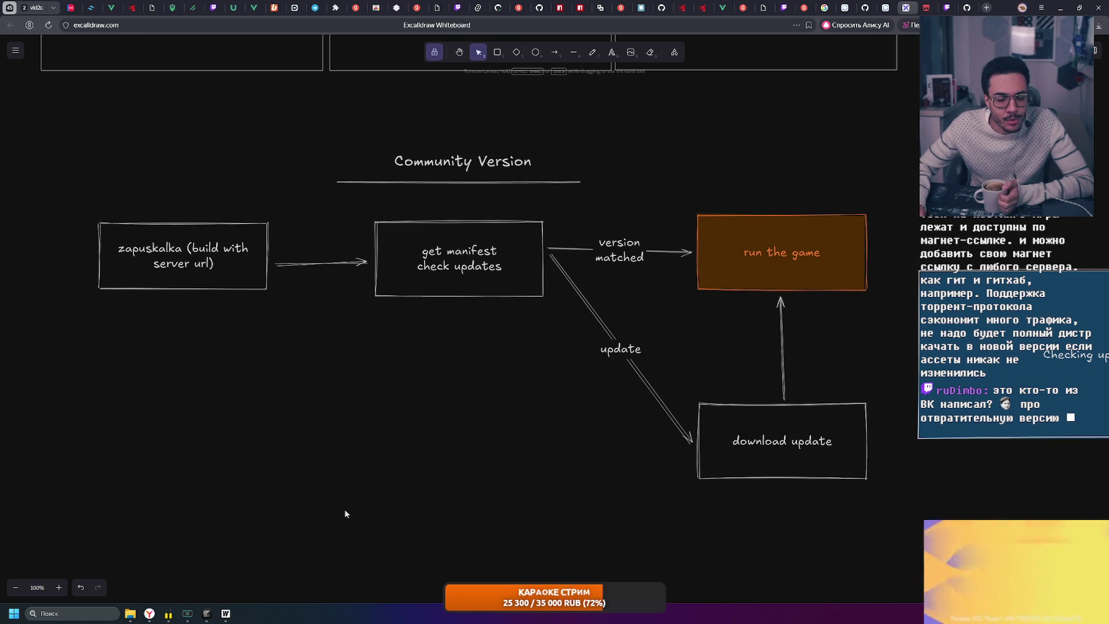
click(226, 614)
mouse_move(439, 184)
mouse_down()
mouse_move(407, 177)
mouse_move(516, 167)
mouse_move(506, 168)
mouse_up()
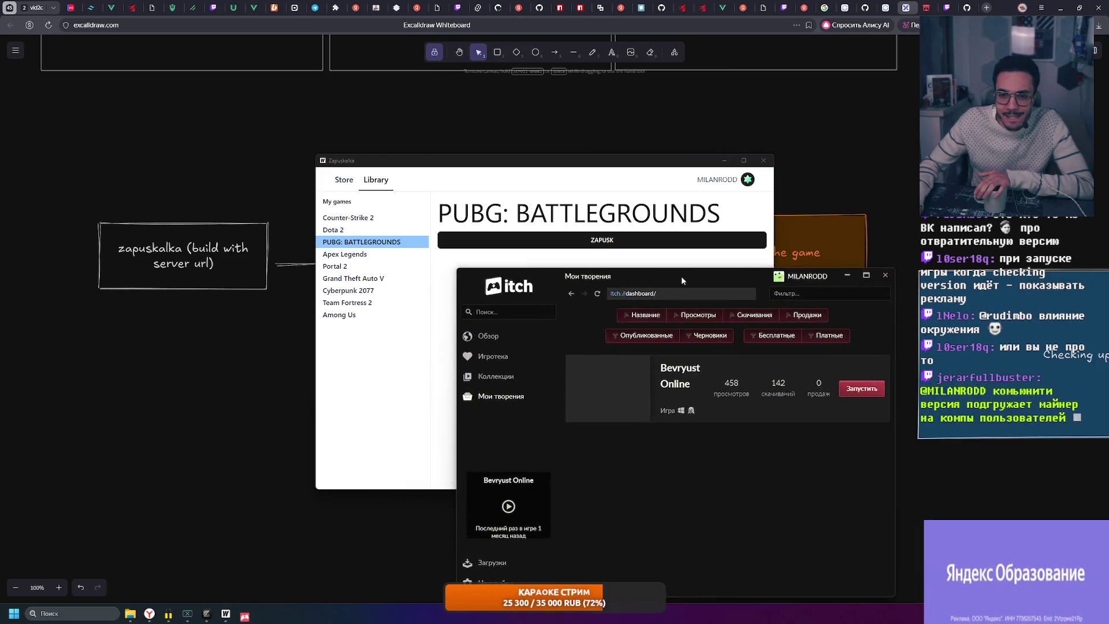
Minimize the Zapuskalka launcher and zoom the board out to 60% around the Checking updates mockup
click(701, 164)
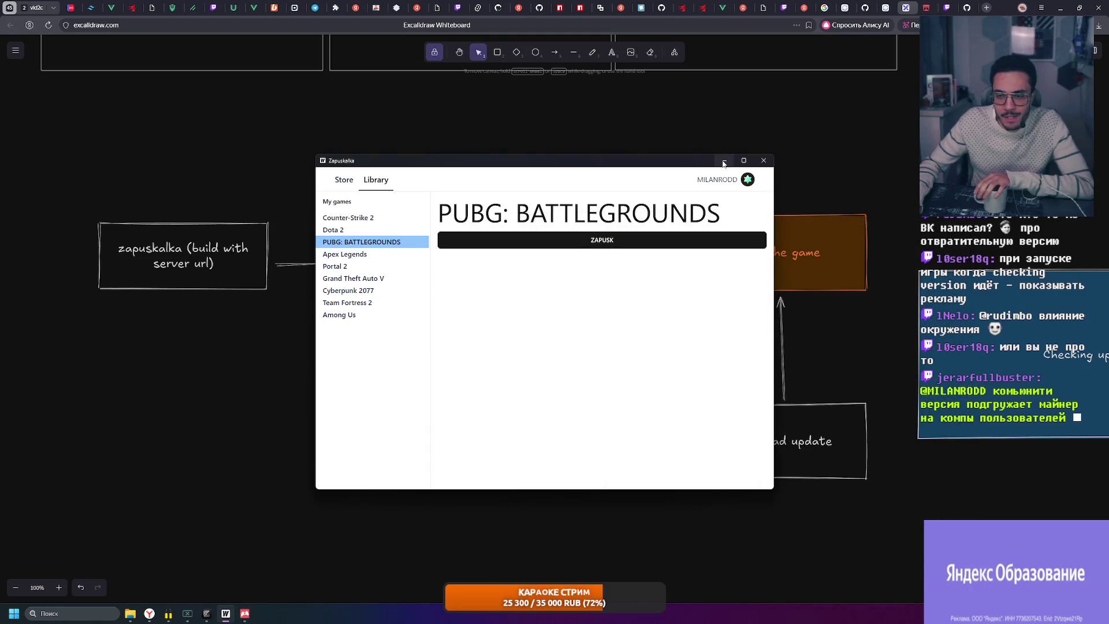
click(724, 161)
mouse_move(718, 179)
mouse_down()
mouse_move(587, 141)
mouse_move(569, 154)
mouse_up()
scroll(567, 155, down, 5)
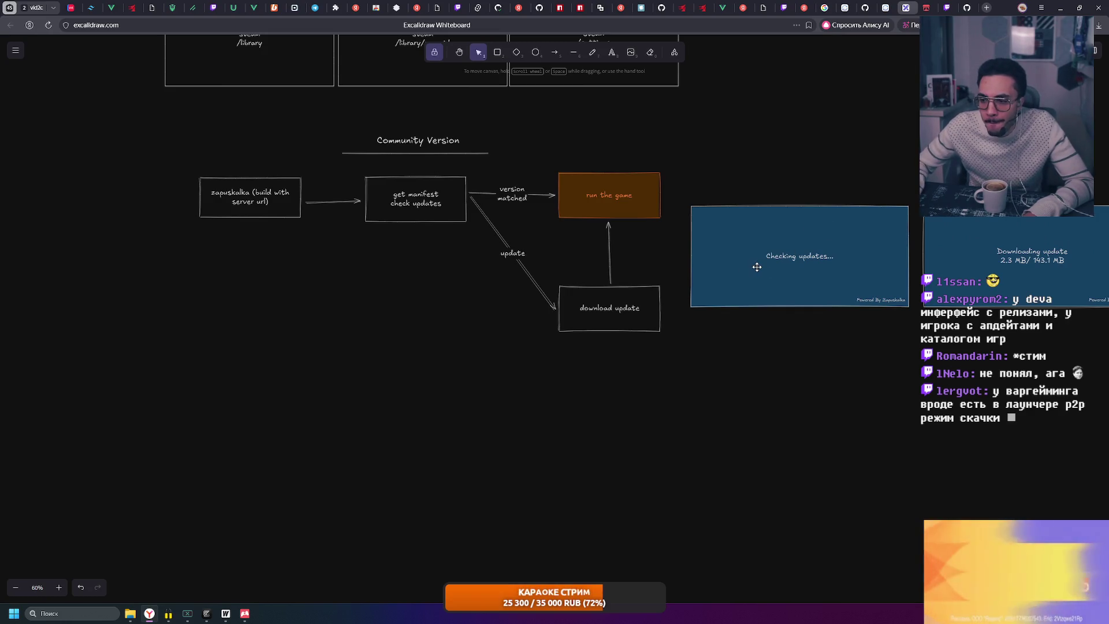
Alt-drag a copy of the Checking updates panel below the flowchart and shift it left
scroll(629, 198, right, 1)
drag(881, 363, 853, 341)
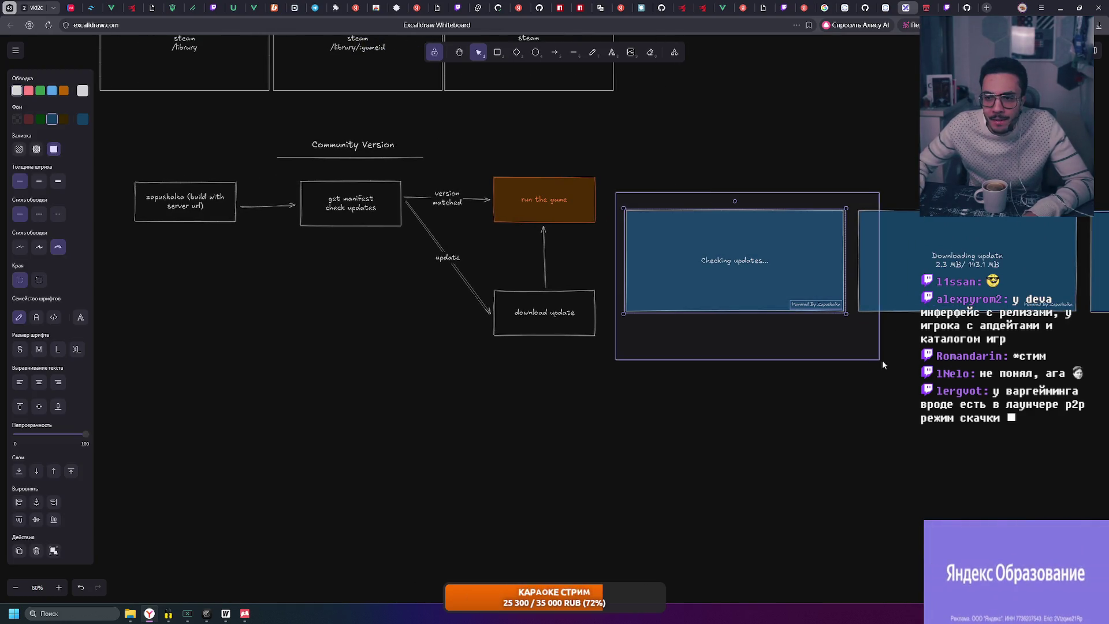
drag(748, 264, 312, 459)
scroll(312, 459, left, 5)
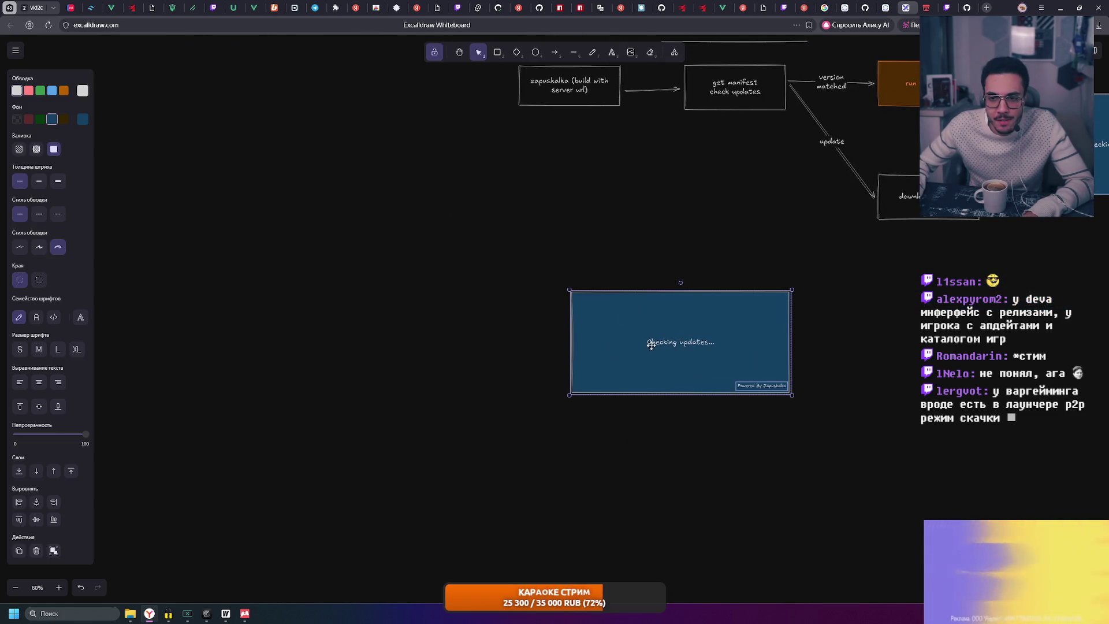
drag(664, 345, 572, 348)
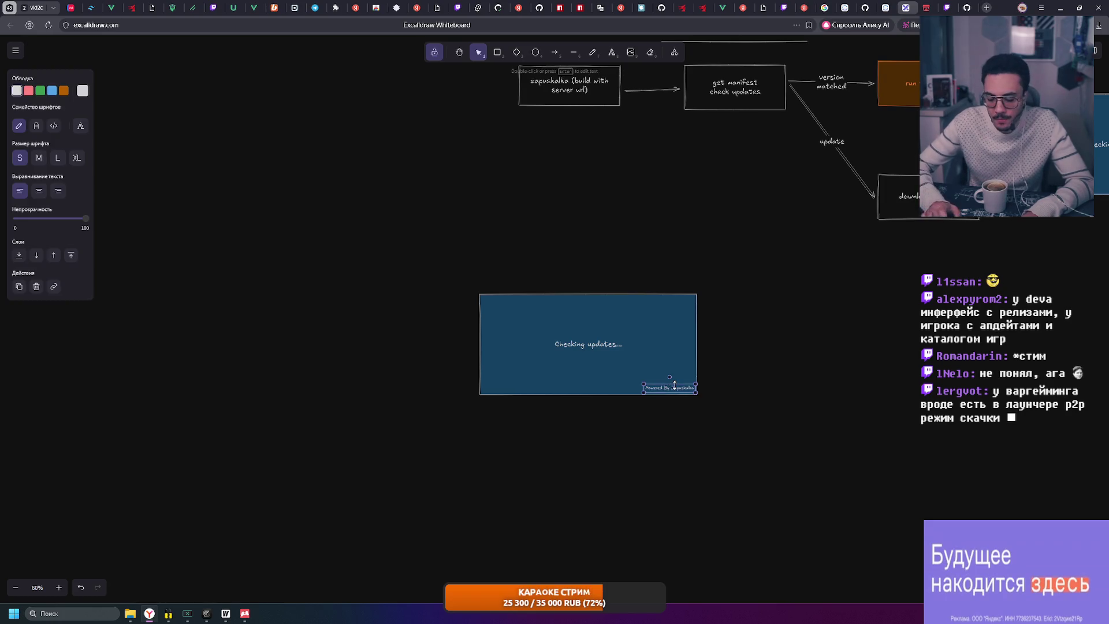
Delete the Powered By Zapuskalka label, enlarge the copied panel, and make its background transparent
key(Delete)
click(595, 358)
drag(696, 395, 829, 528)
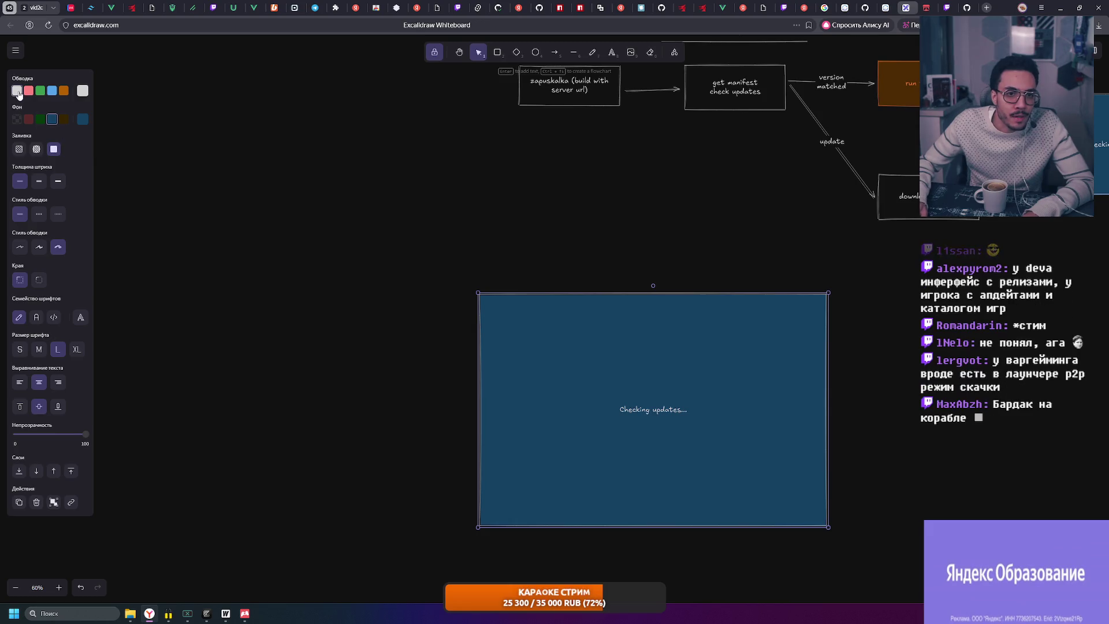
click(83, 119)
click(112, 124)
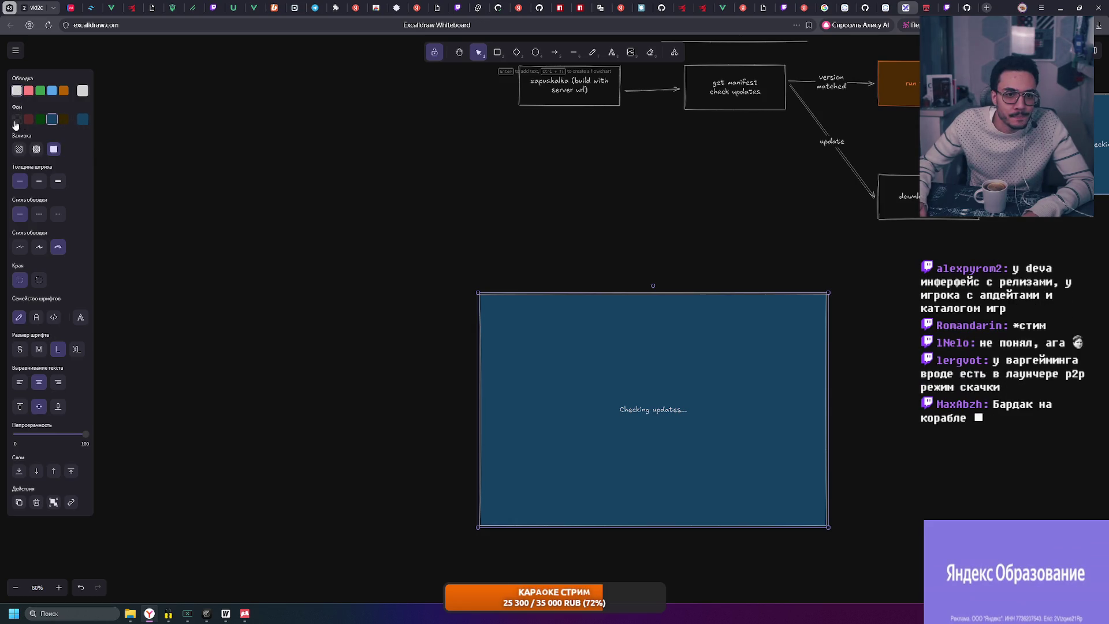
Erase the Checking updates text from the box, leaving it empty
scroll(469, 367, down, 1)
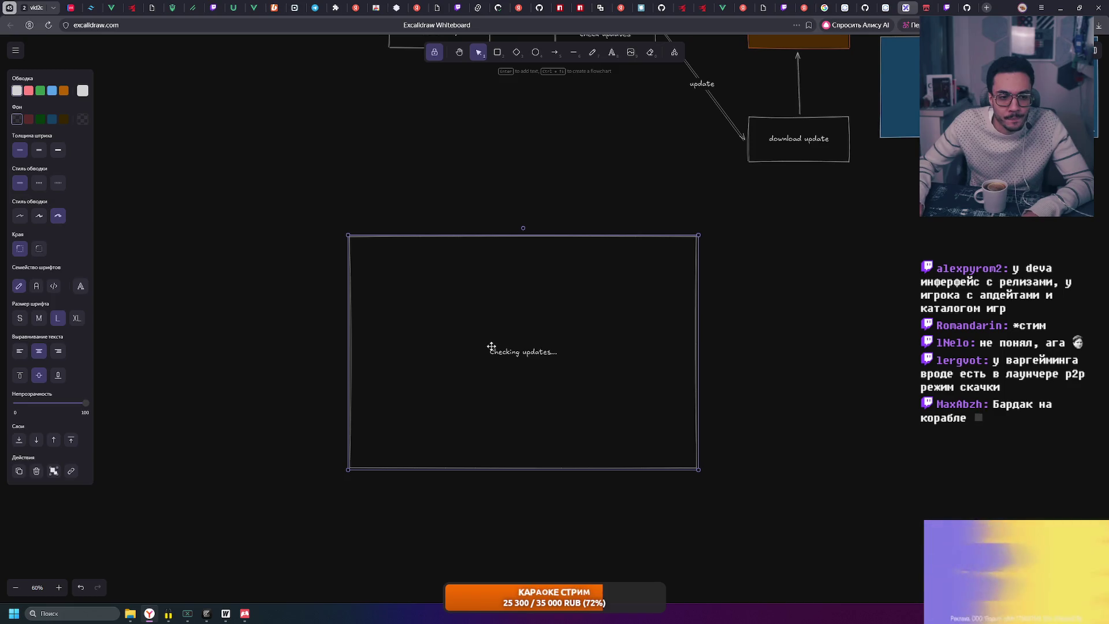
ctrl+scroll(533, 363, up, 5)
double_click(523, 344)
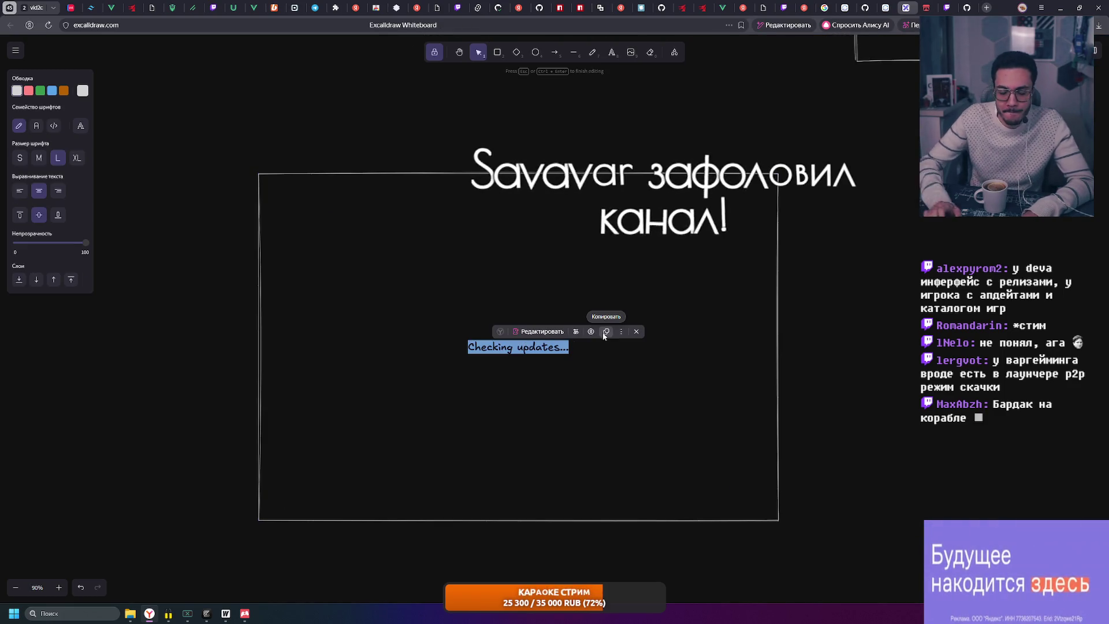
key(BackSpace)
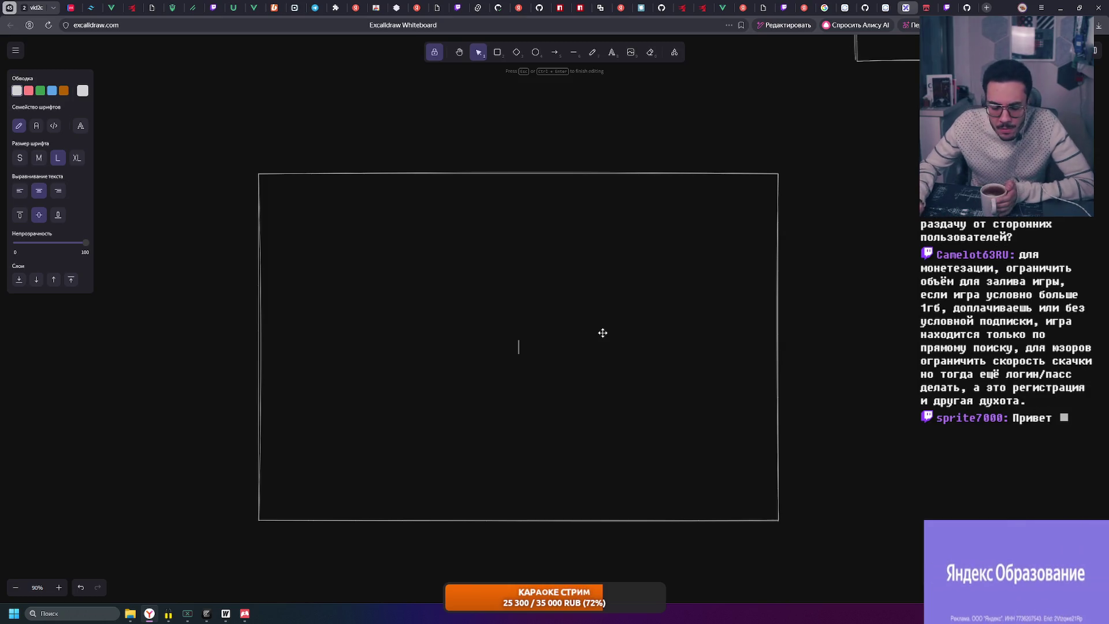
drag(347, 118, 317, 465)
Drag the empty transparent box up toward the download update step, then zoom out to 60%
scroll(287, 75, right, 3)
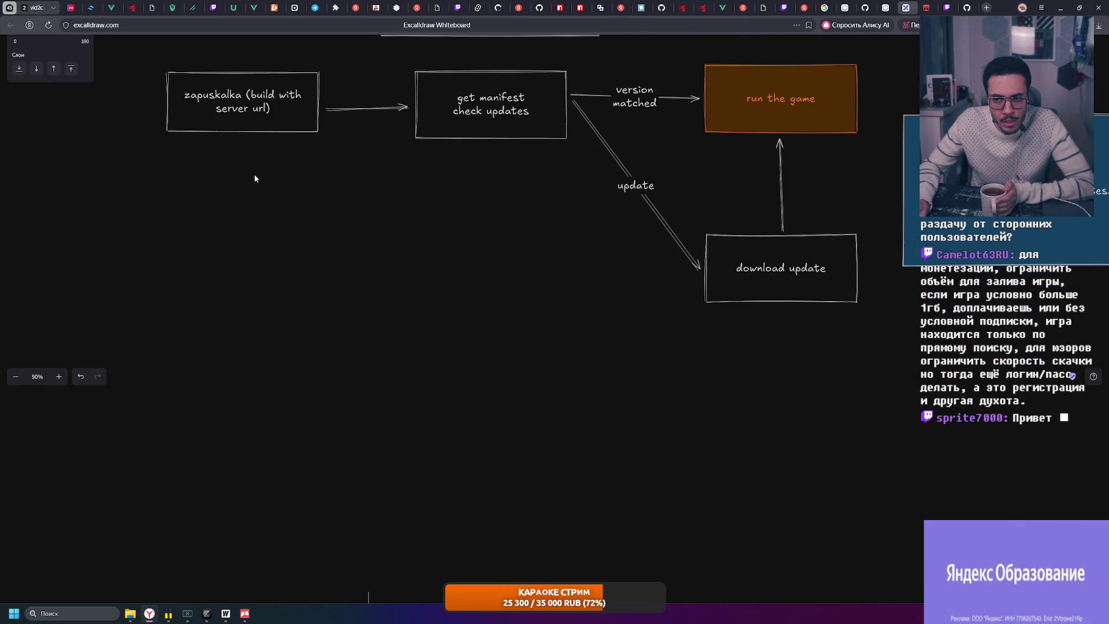
scroll(543, 224, left, 3)
scroll(556, 135, down, 3)
scroll(539, 363, up, 4)
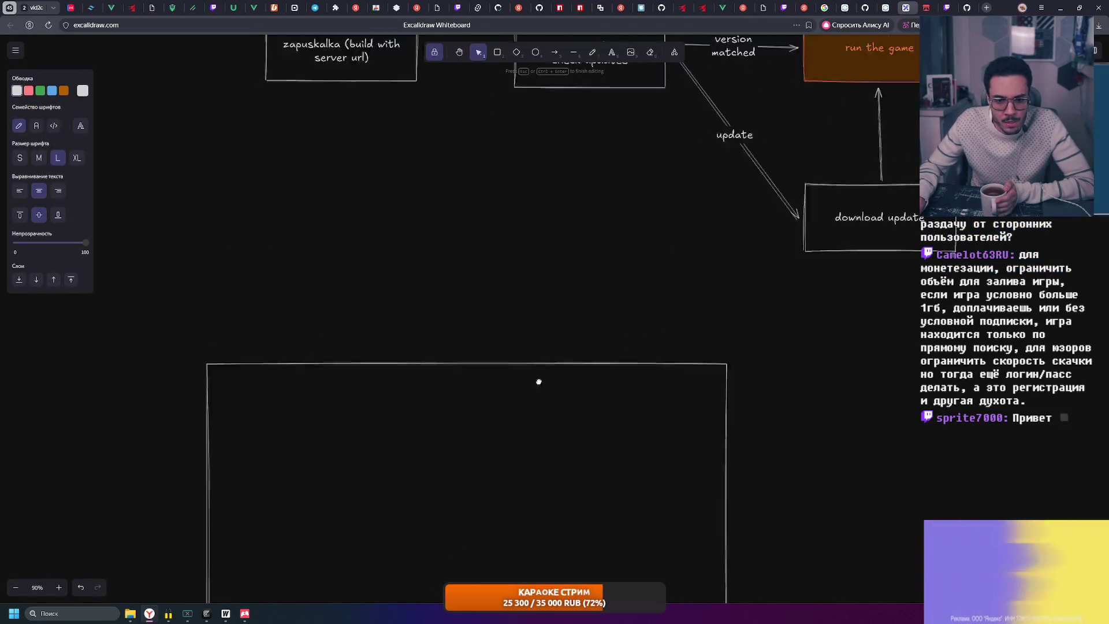
scroll(532, 436, up, 4)
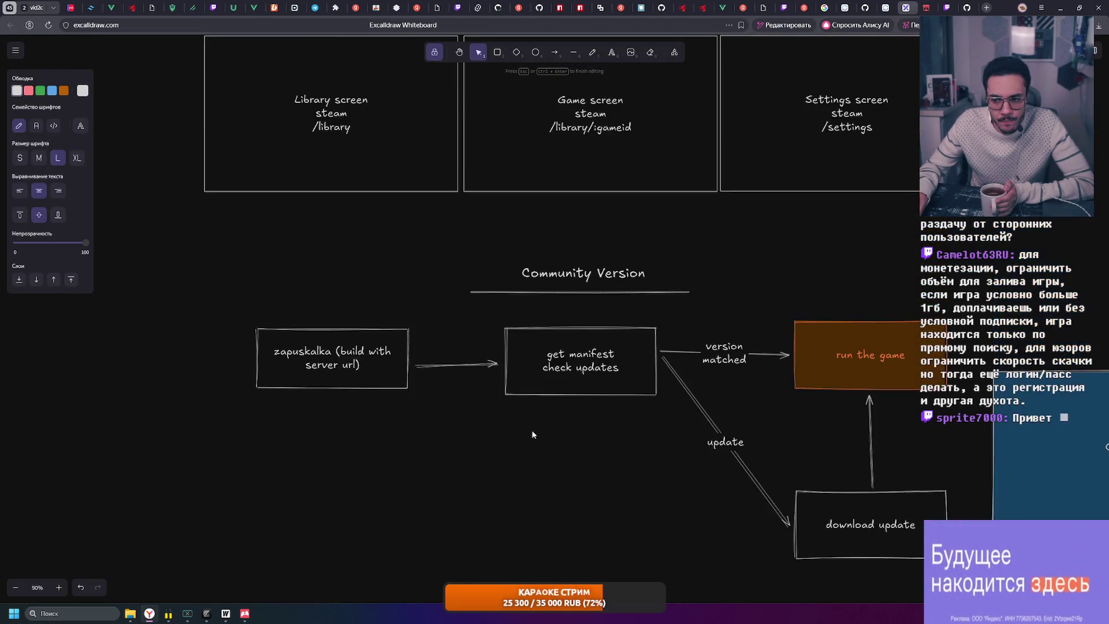
scroll(577, 404, down, 4)
scroll(616, 388, down, 3)
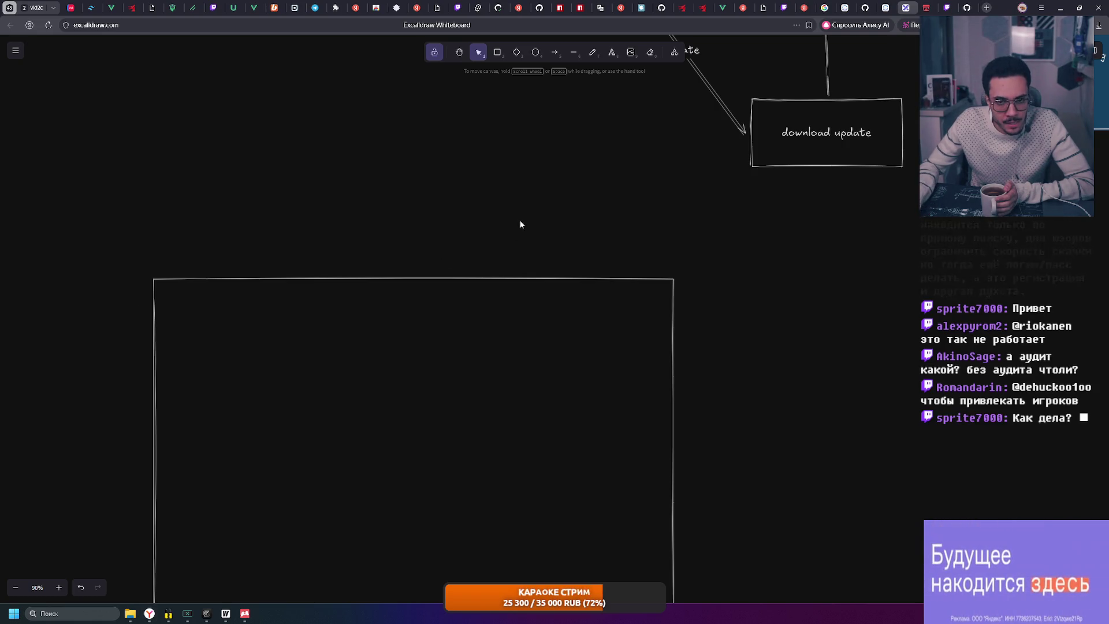
drag(524, 279, 526, 212)
click(796, 262)
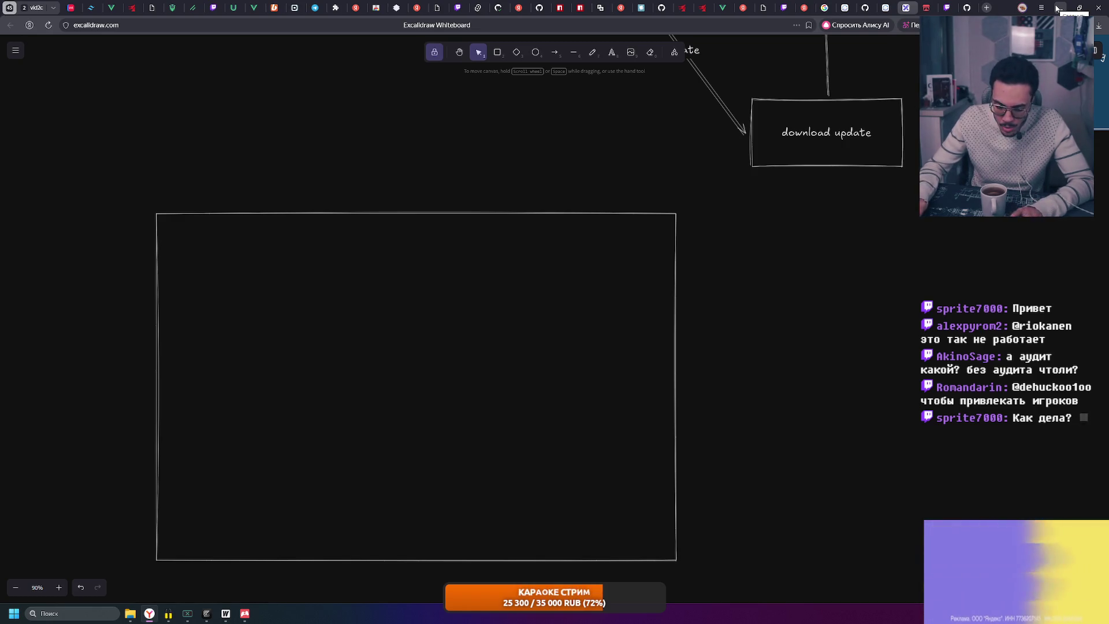
scroll(861, 157, down, 3)
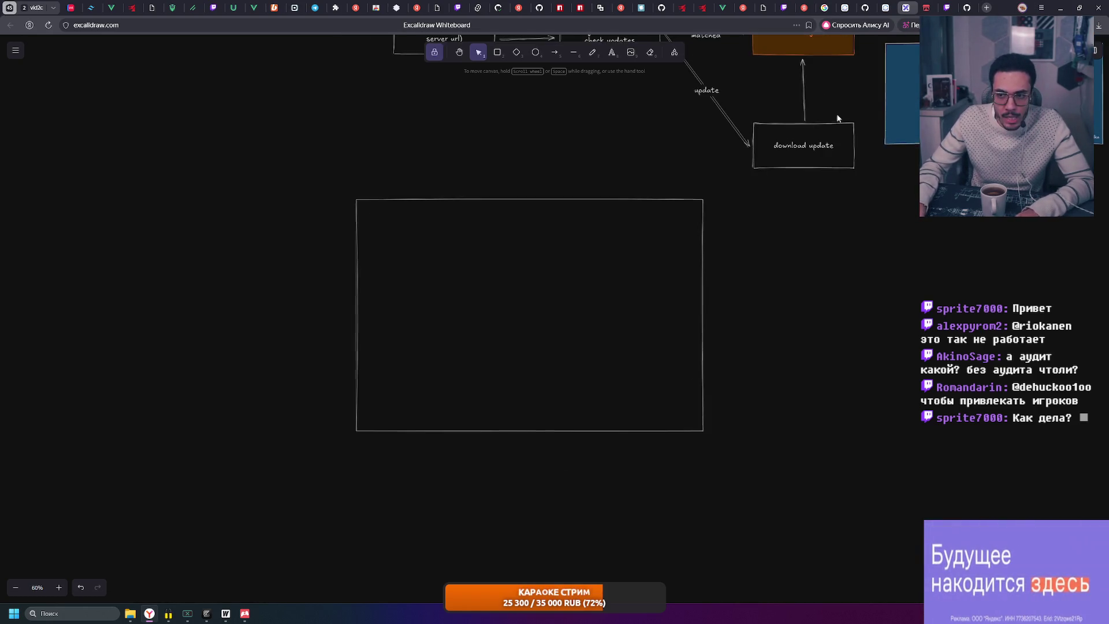
drag(837, 116, 677, 329)
scroll(436, 229, right, 4)
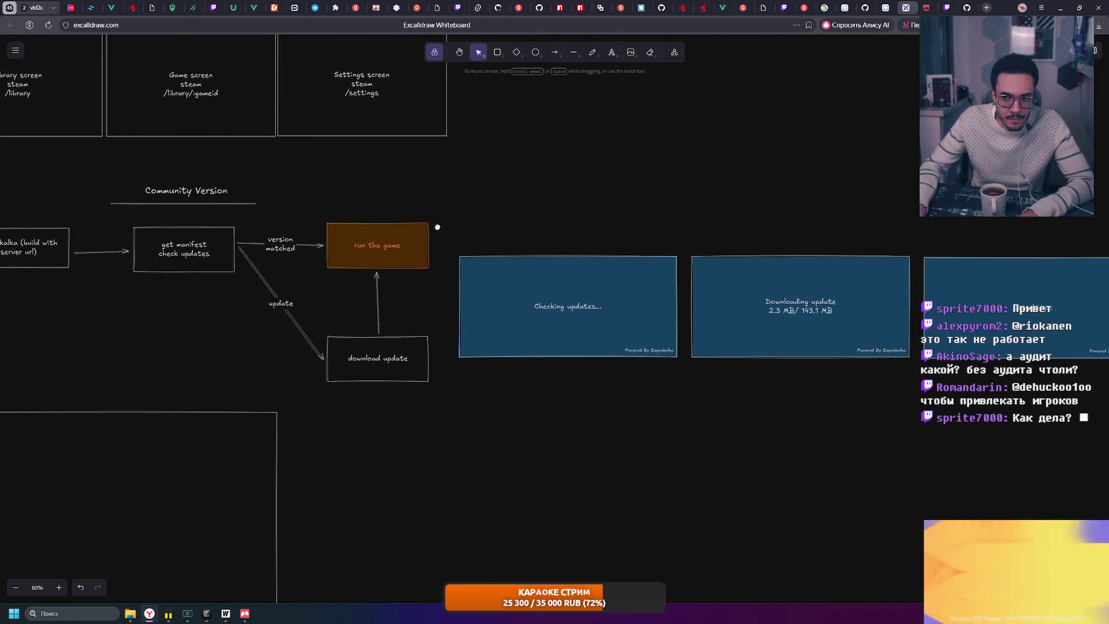
scroll(439, 228, up, 2)
scroll(439, 229, down, 2)
scroll(440, 230, left, 3)
scroll(441, 230, down, 1)
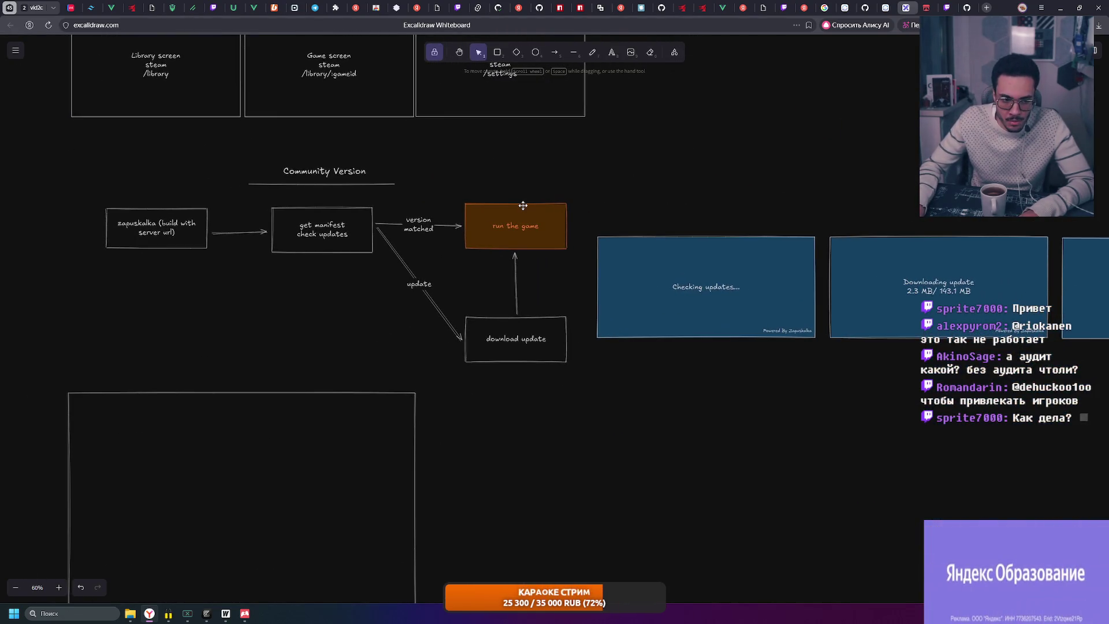
click(354, 200)
shift+click(706, 287)
scroll(670, 360, right, 6)
scroll(670, 360, down, 1)
click(514, 217)
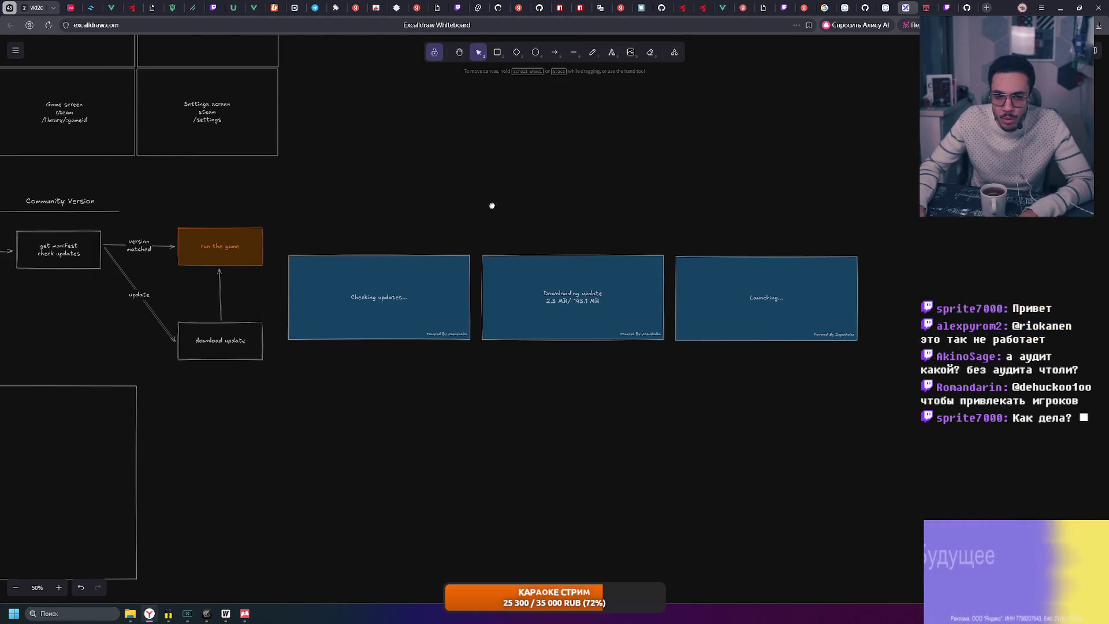
scroll(104, 181, left, 3)
mouse_move(12, 178)
mouse_down()
mouse_move(974, 325)
mouse_move(1032, 353)
mouse_up()
mouse_move(907, 375)
mouse_down()
mouse_move(174, 243)
mouse_move(11, 184)
mouse_up()
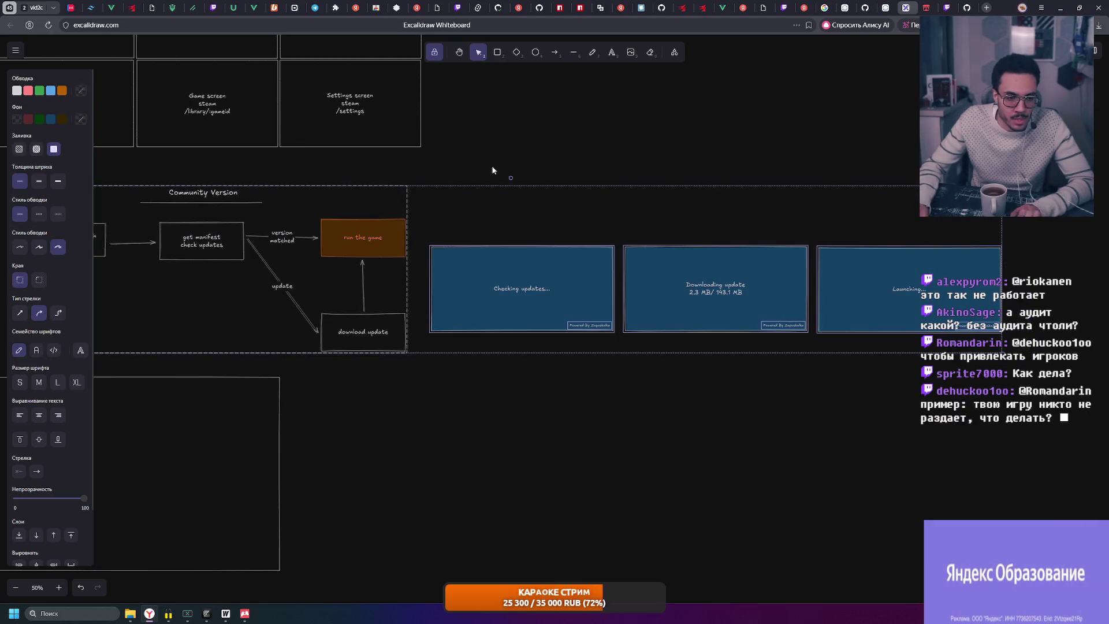
scroll(479, 164, left, 3)
click(531, 162)
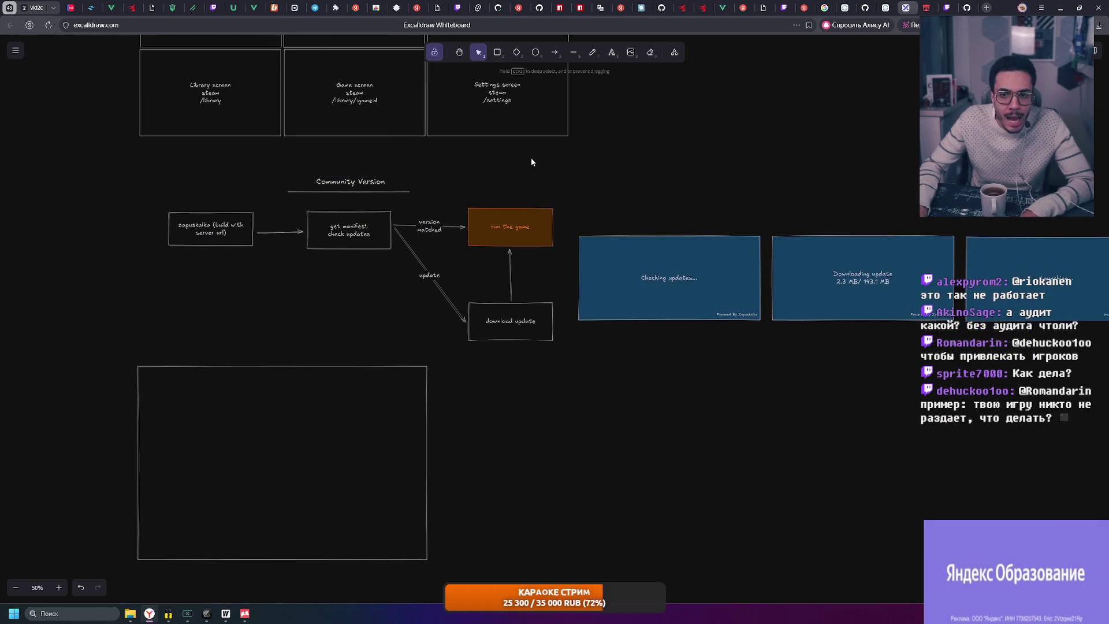
mouse_move(164, 159)
mouse_down()
mouse_move(590, 361)
mouse_move(564, 350)
mouse_up()
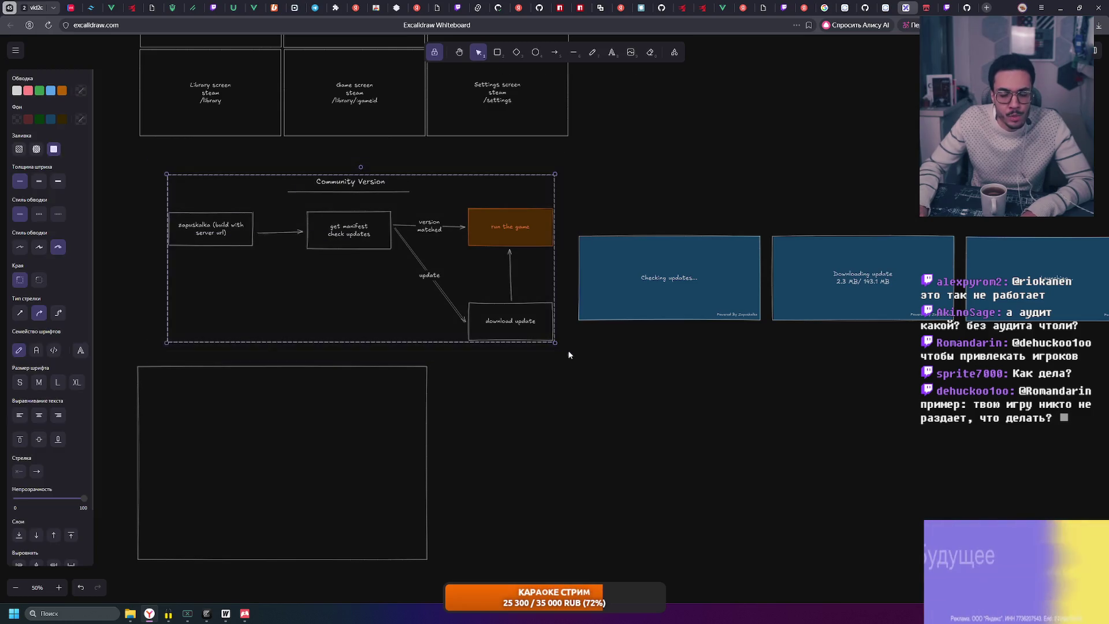
click(328, 268)
drag(673, 357, 477, 385)
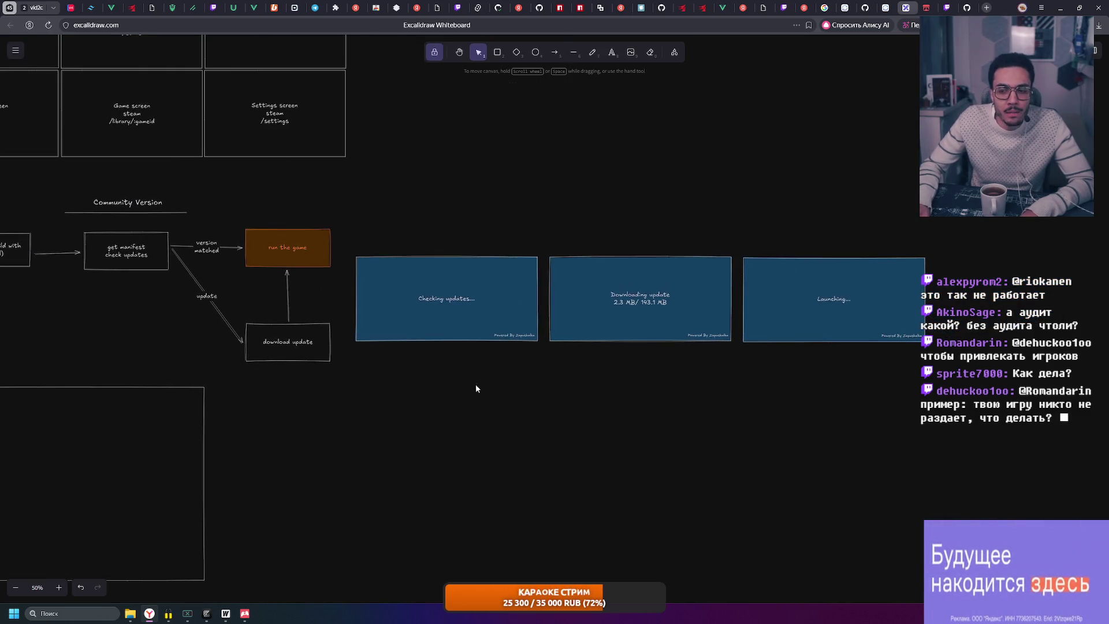
drag(342, 220, 1103, 352)
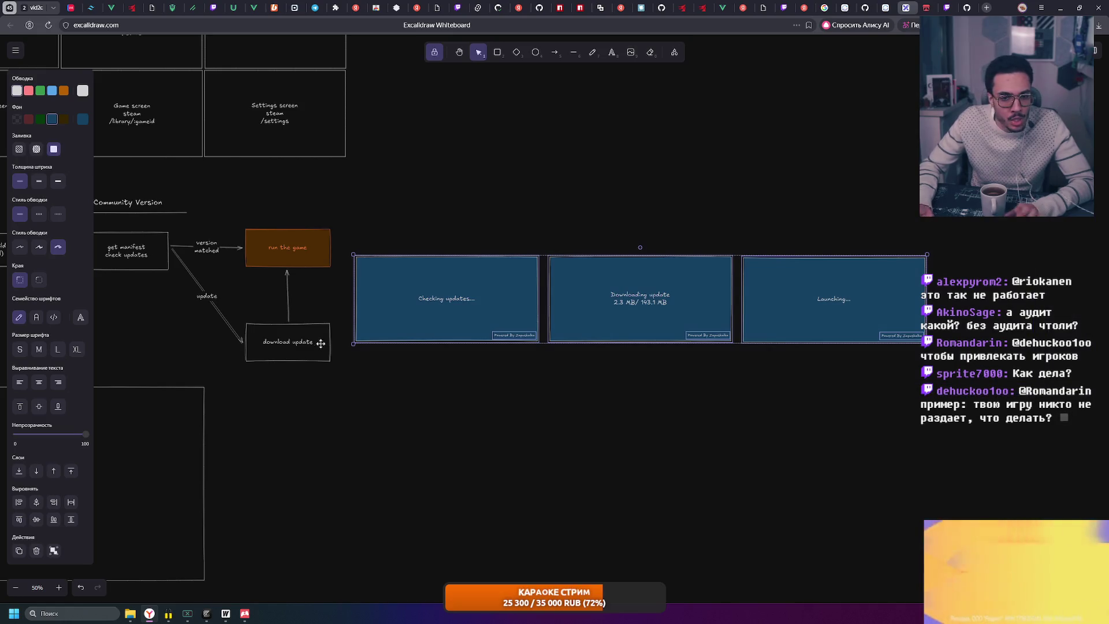
scroll(375, 302, left, 5)
drag(179, 198, 637, 381)
click(646, 394)
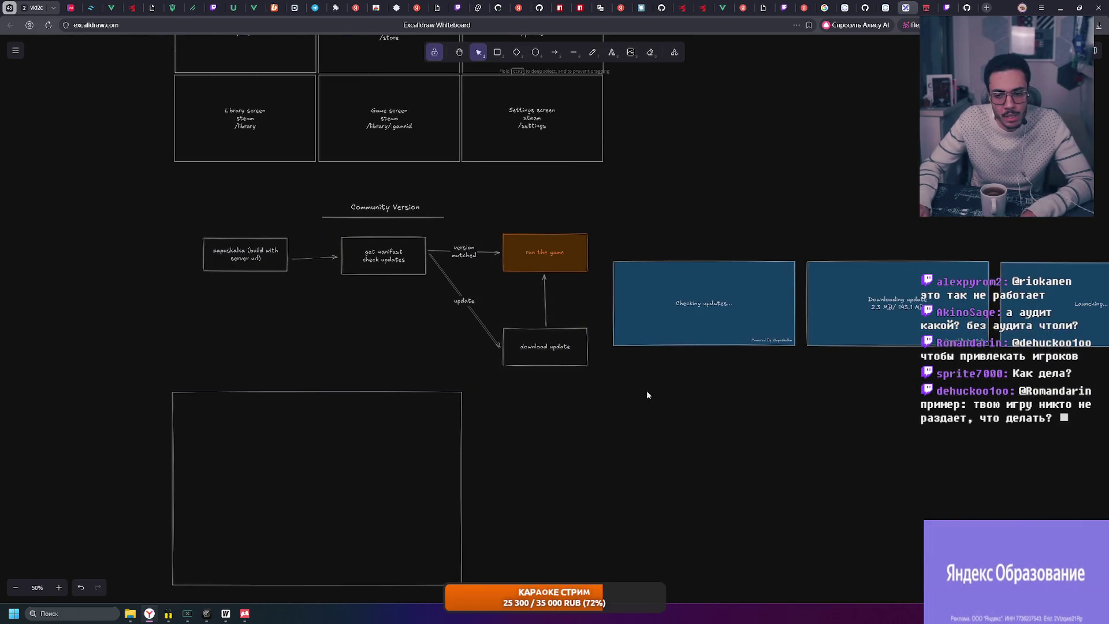
click(705, 312)
scroll(704, 312, right, 6)
mouse_move(860, 252)
mouse_down()
mouse_move(528, 376)
mouse_move(227, 387)
mouse_up()
drag(379, 409, 609, 400)
click(609, 400)
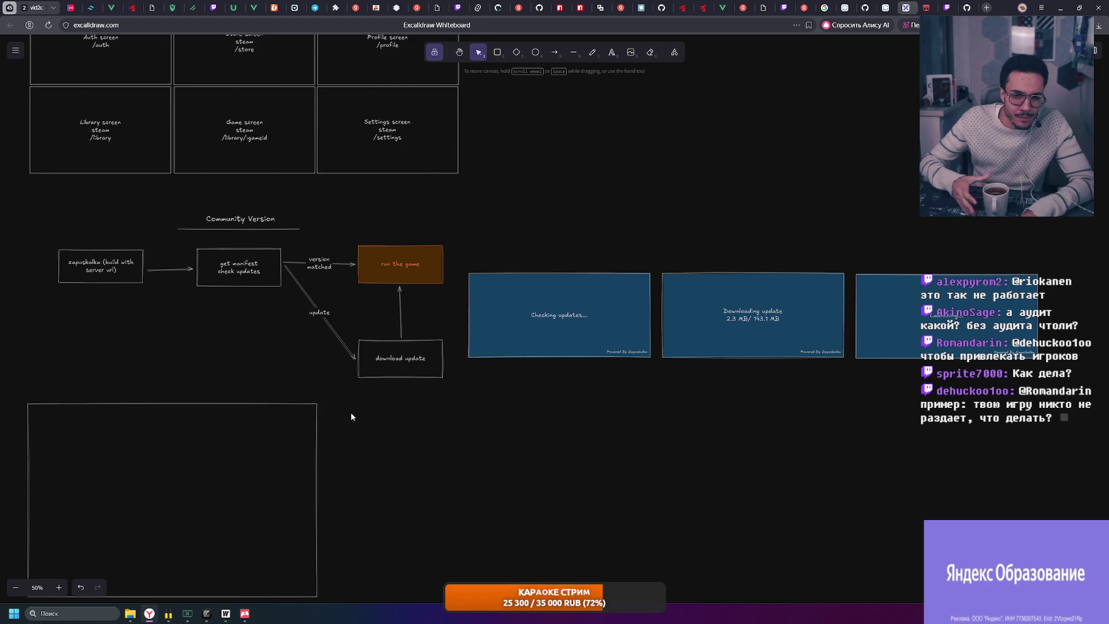
mouse_move(350, 415)
mouse_down()
mouse_move(398, 329)
mouse_move(84, 557)
mouse_up()
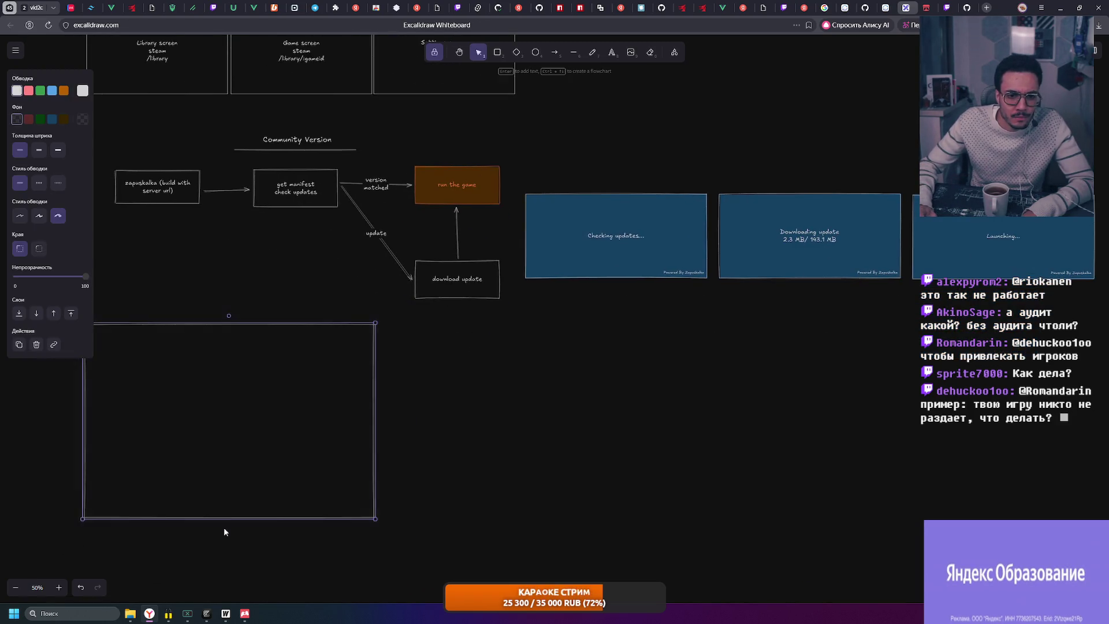
Pan to the large empty rectangle below the flowchart and select it
click(178, 538)
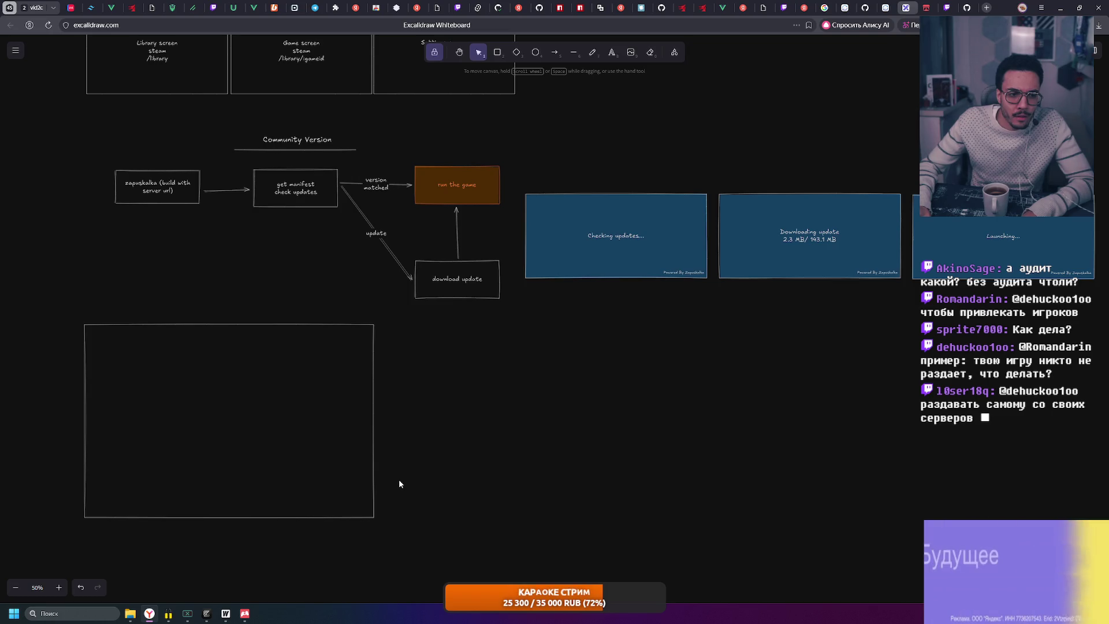
mouse_move(421, 486)
mouse_down()
mouse_move(466, 465)
mouse_move(537, 485)
mouse_up()
scroll(521, 478, up, 2)
scroll(448, 421, left, 1)
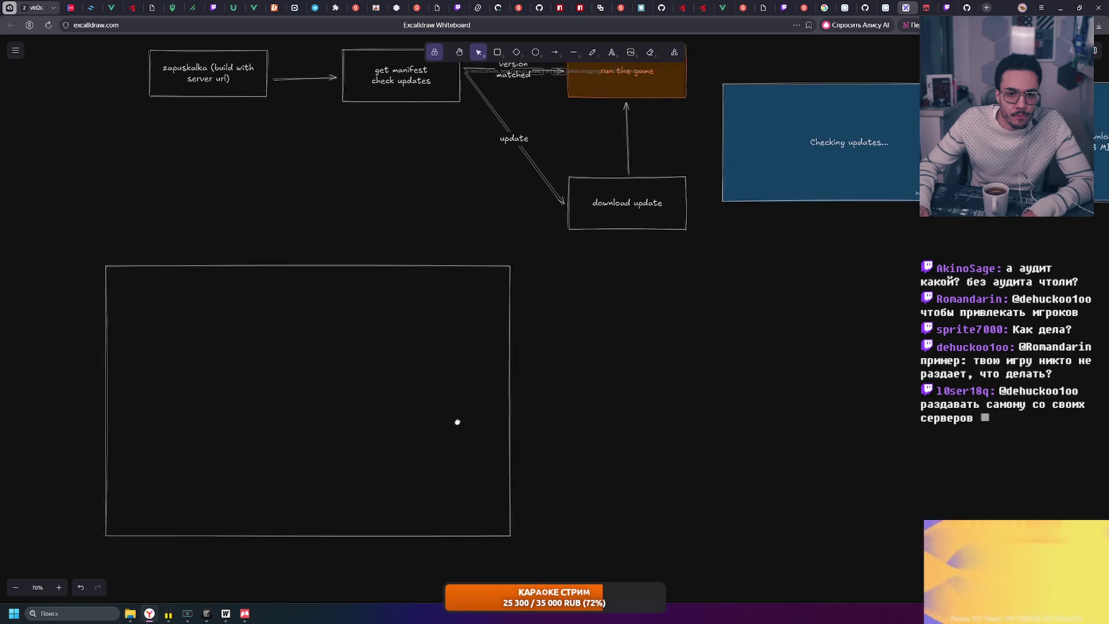
scroll(448, 422, left, 2)
drag(95, 232, 617, 551)
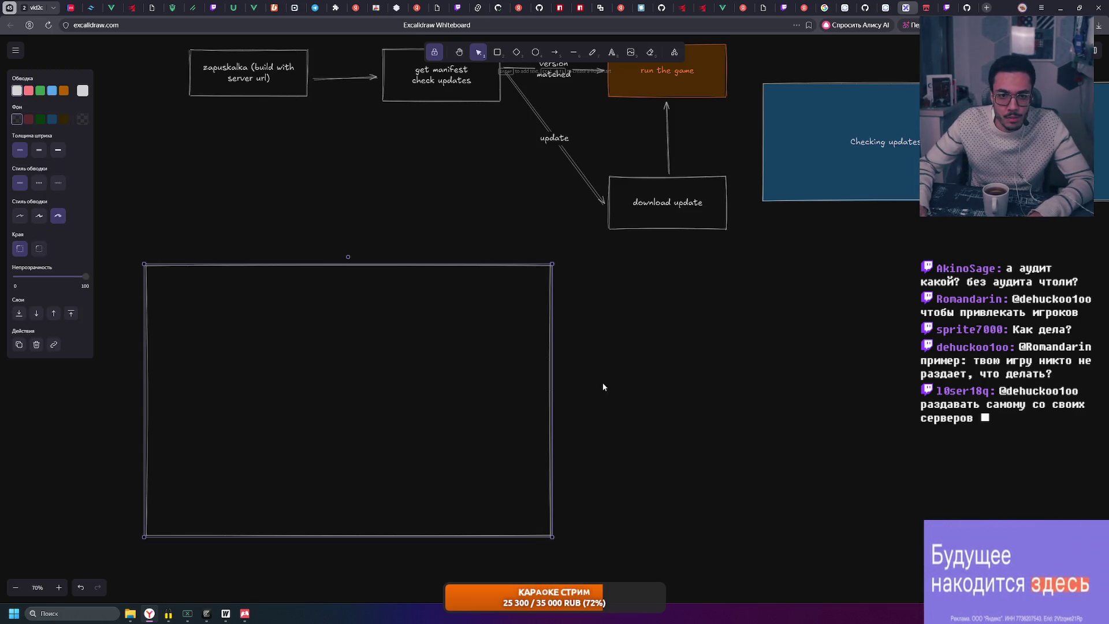
Select the Community Version group and its zapuskalka box, then return to the empty rectangle
scroll(605, 478, up, 3)
scroll(606, 478, left, 1)
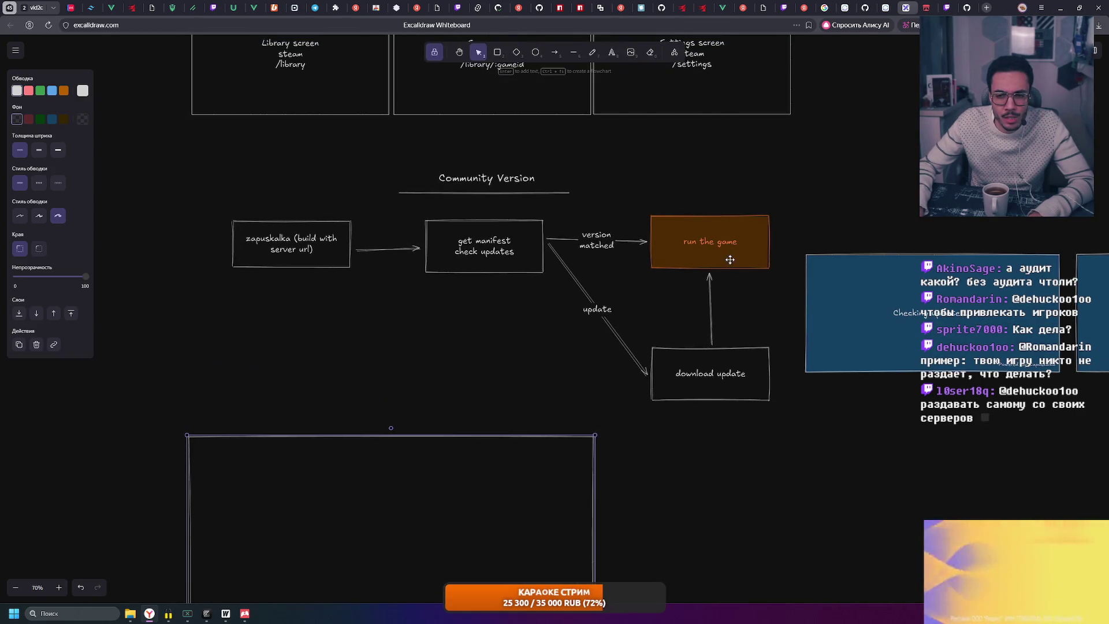
scroll(669, 362, right, 2)
scroll(599, 336, down, 1)
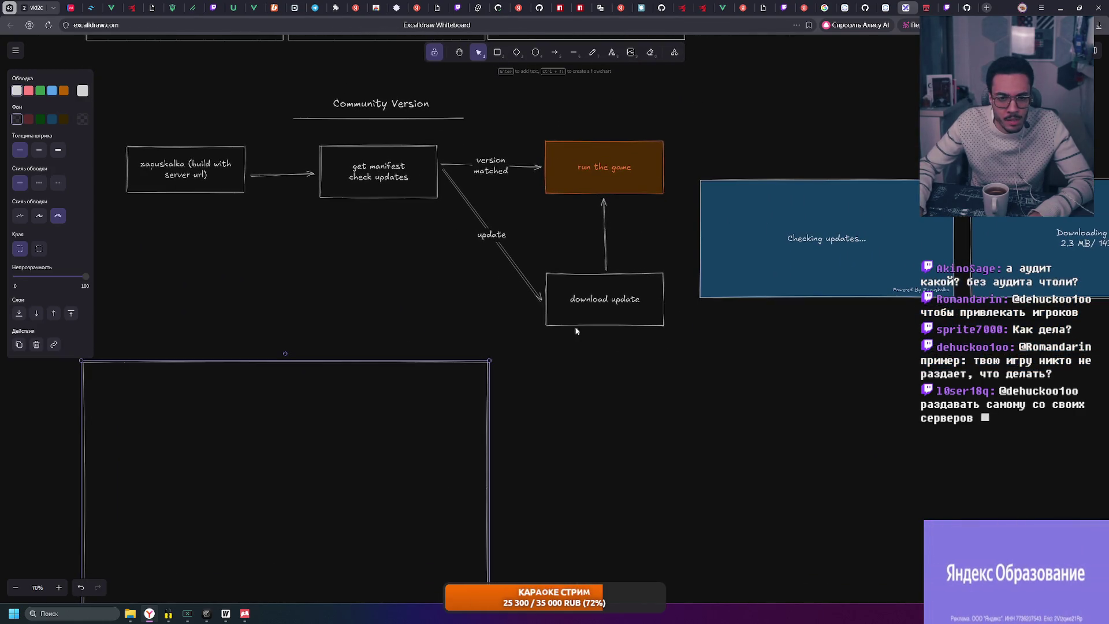
drag(166, 188, 386, 239)
click(421, 233)
click(421, 233)
click(502, 438)
mouse_move(754, 476)
mouse_down()
mouse_move(659, 285)
mouse_move(254, 111)
mouse_up()
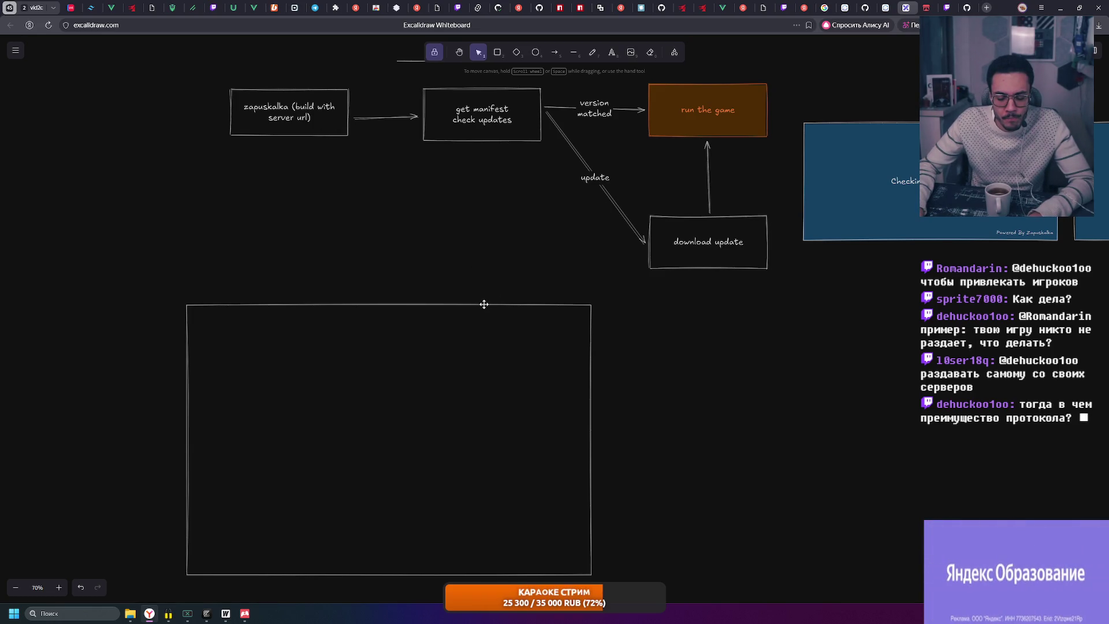
Shrink the empty rectangle, delete it, and start a text note in its place
click(484, 304)
mouse_move(593, 577)
mouse_down()
mouse_move(490, 522)
mouse_move(377, 407)
mouse_up()
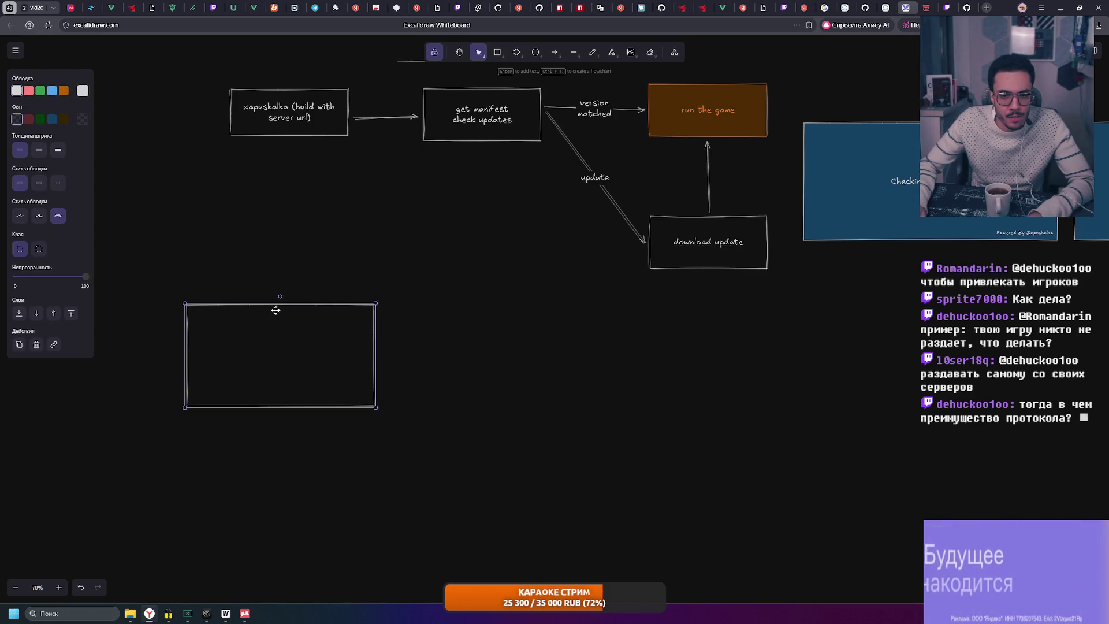
click(396, 374)
click(292, 303)
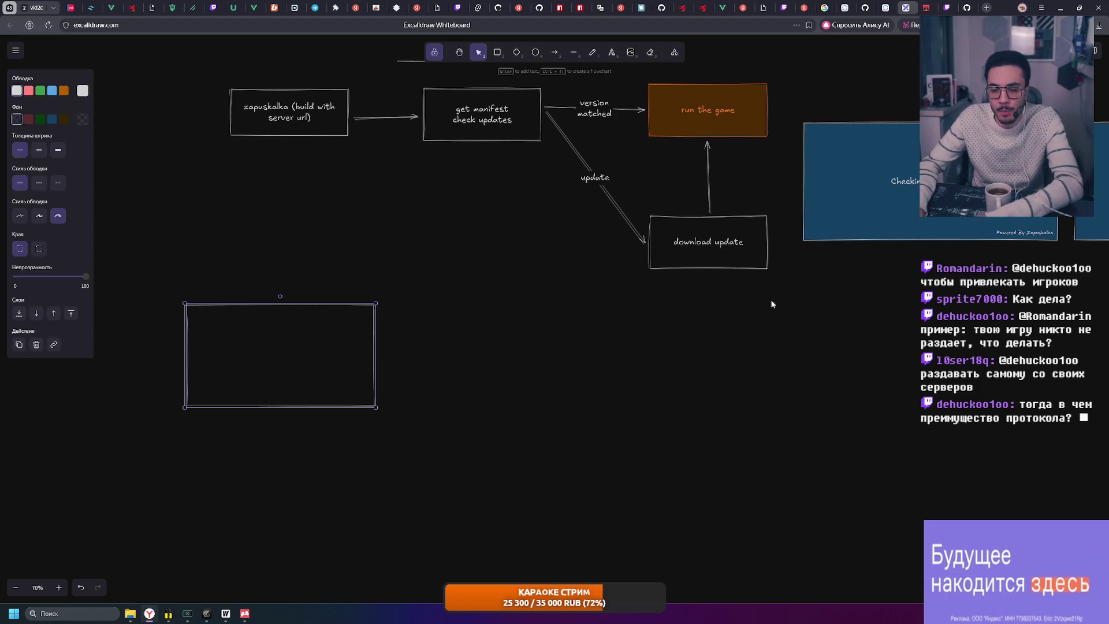
key(Delete)
key(t)
click(292, 334)
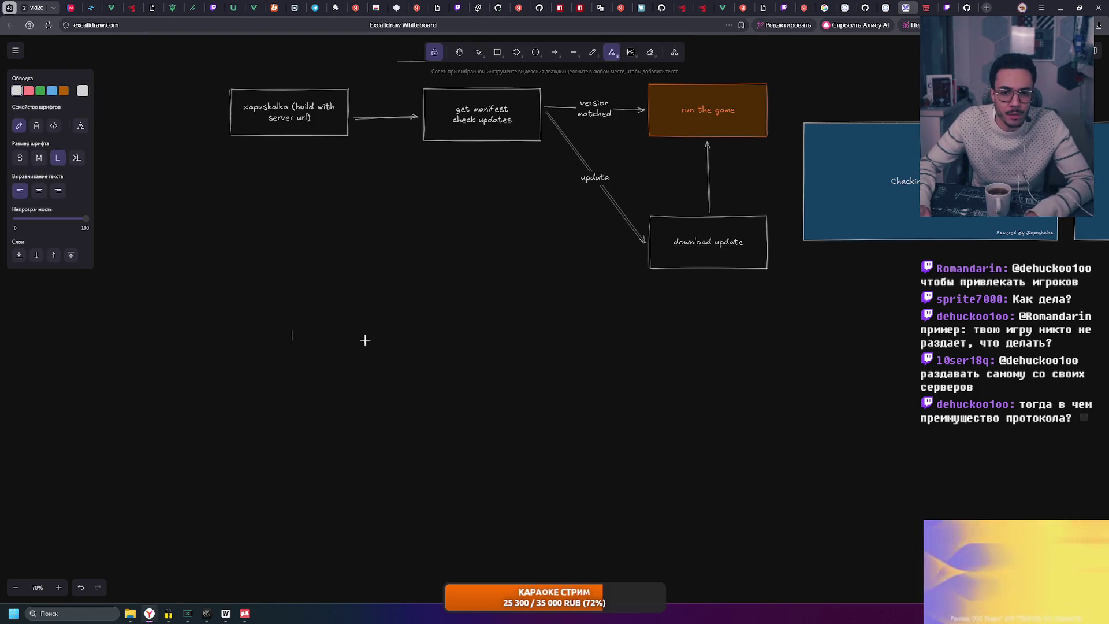
Write the first note: 'разработчик должен свой собственный сервер для раздачи обновлений по игре'
scroll(369, 341, up, 3)
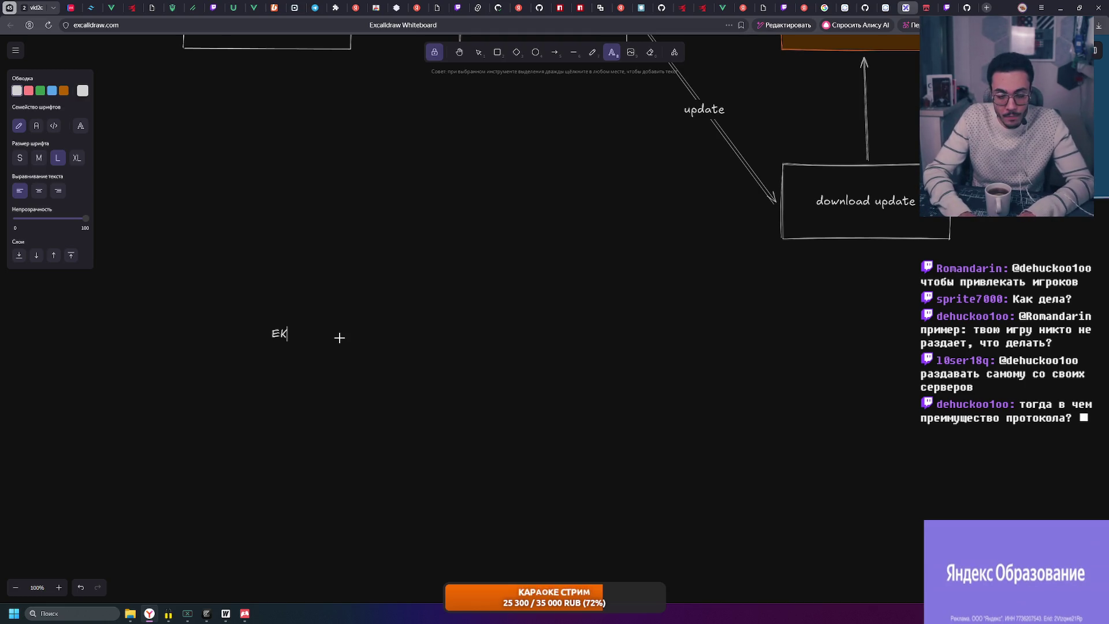
key(BackSpace)
text(Ko)
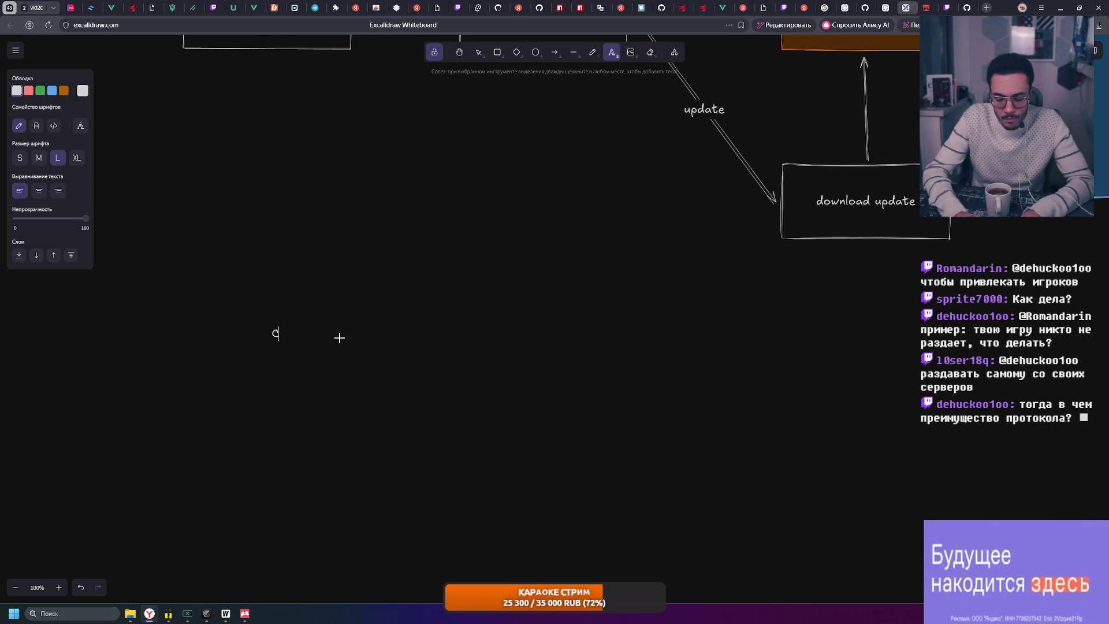
text(unity)
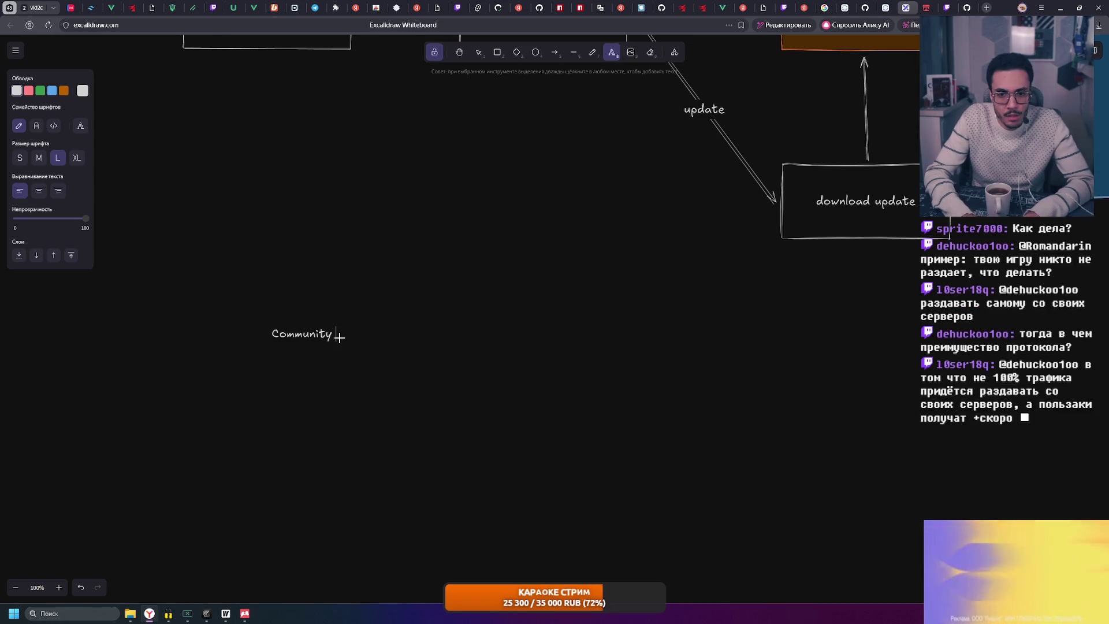
key(ctrl+BackSpace)
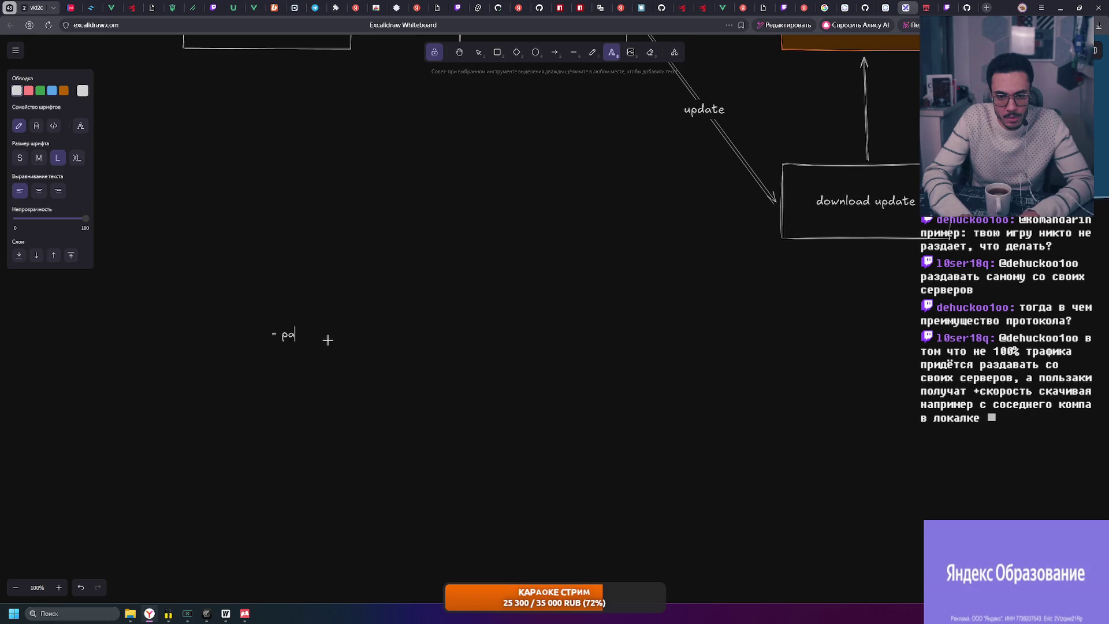
text(зработтчик )
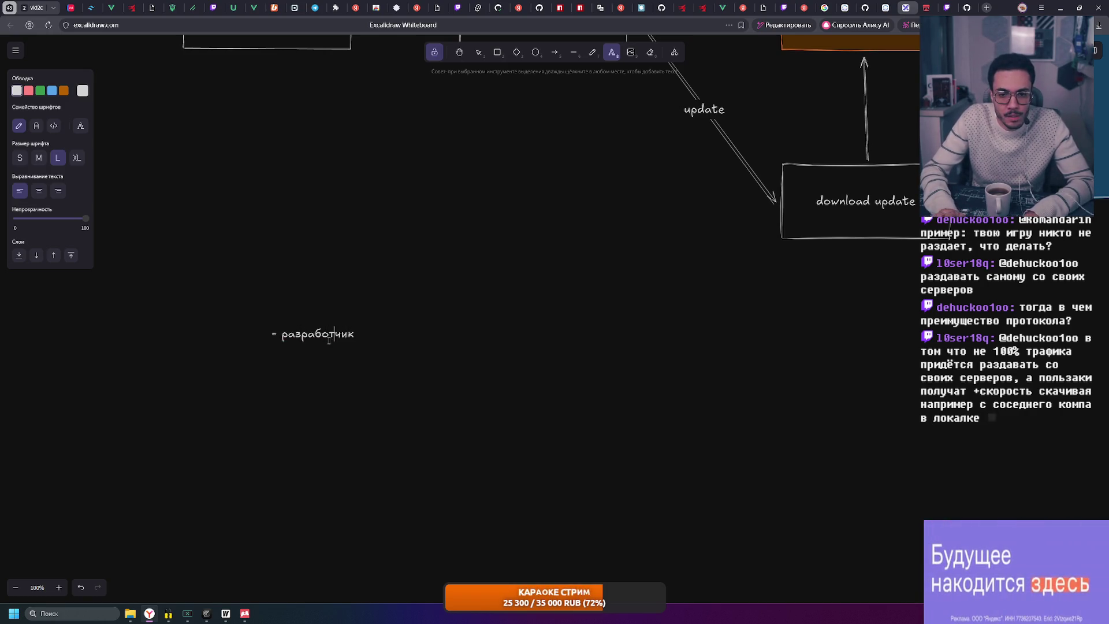
text(должен захоститьт с)
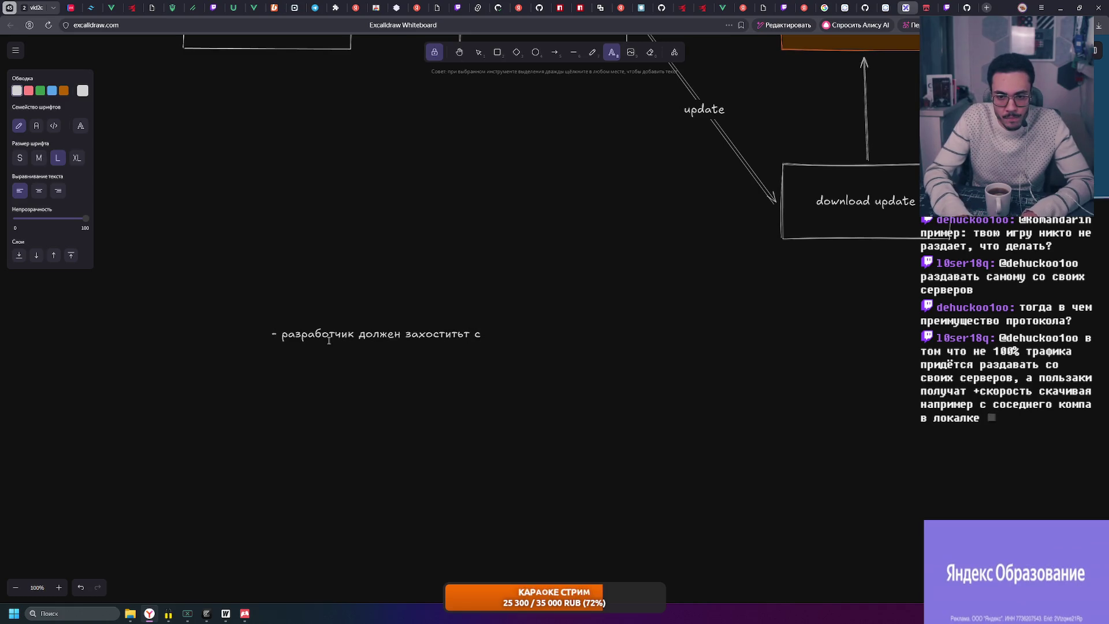
key(BackSpace)
key(BackSpace)
key(BackSpace)
text(свой собственный серве)
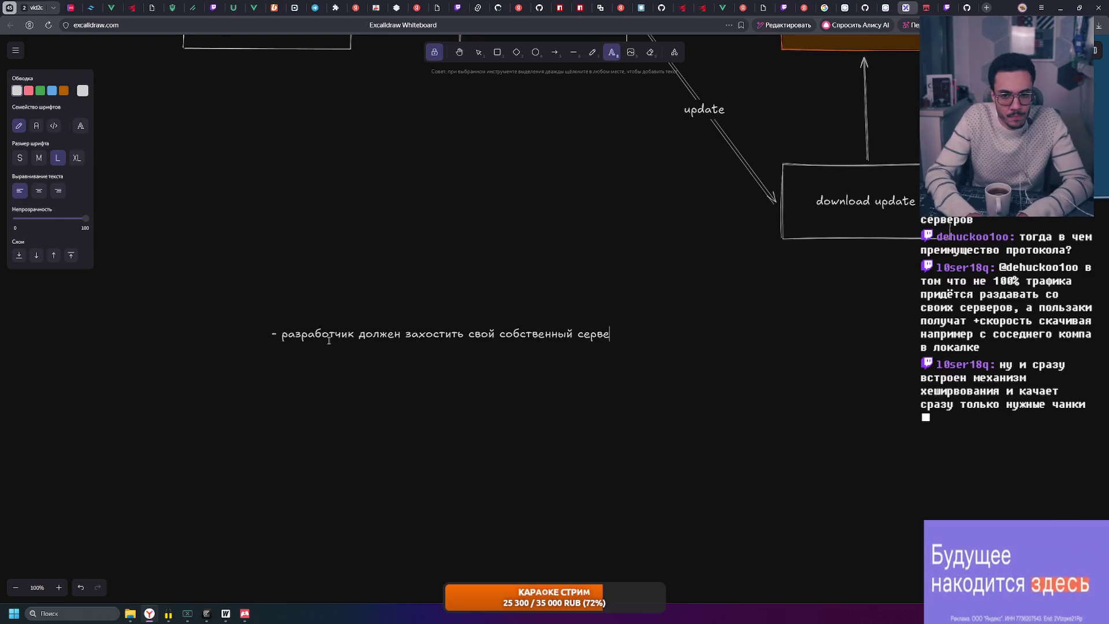
text(р для раздачи обно)
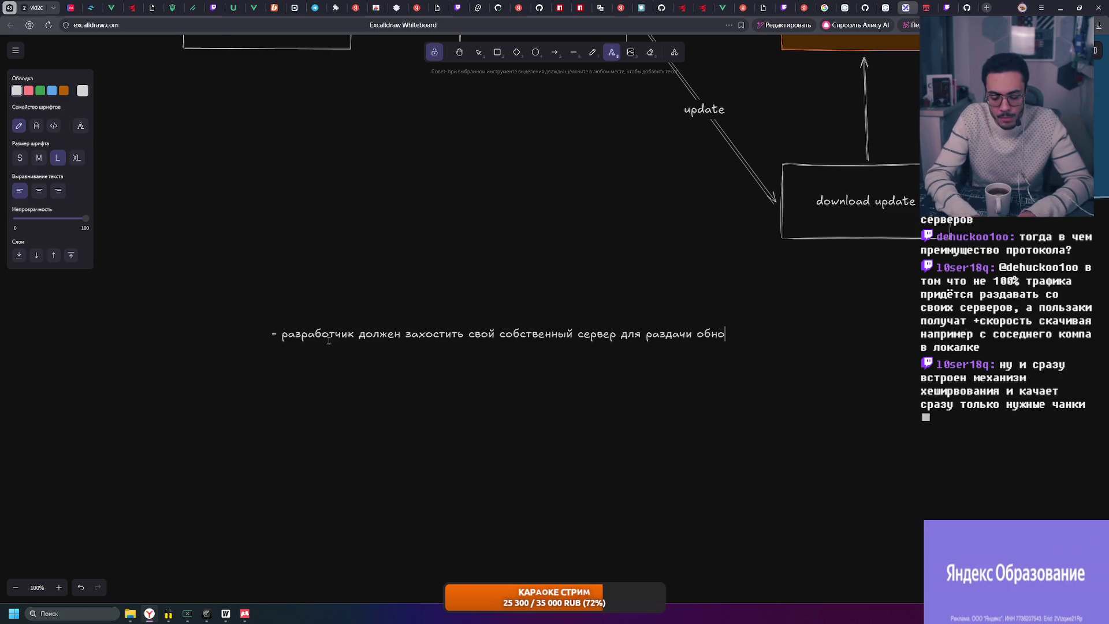
text(влений по игре)
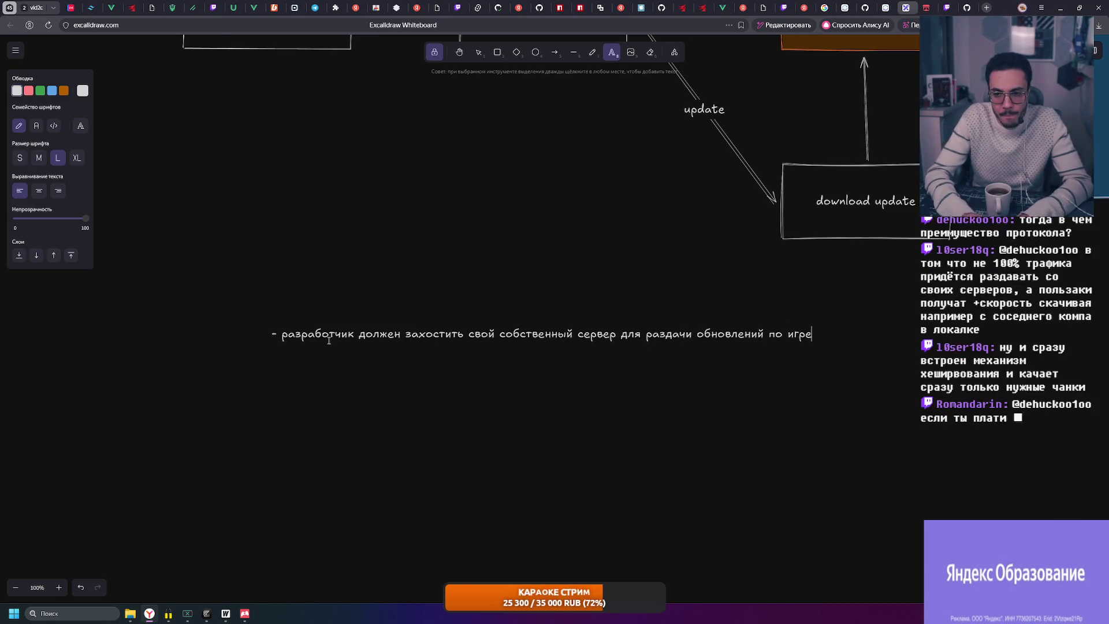
Start a second line about uploading versions through the web admin panel
key(Return)
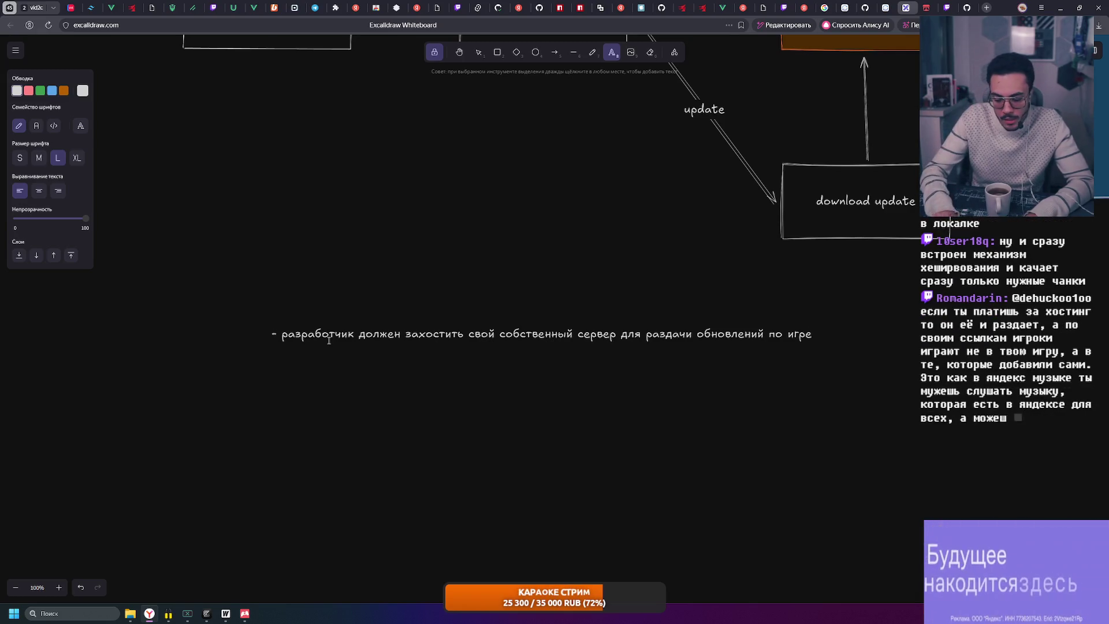
text(З)
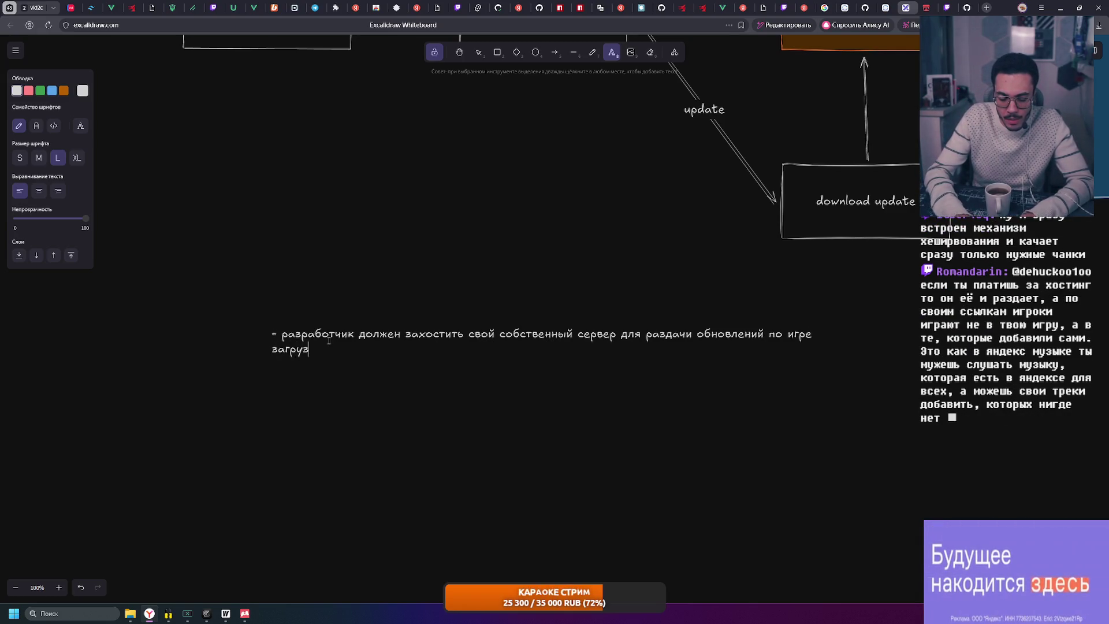
text(ка новых версий)
key(Tab)
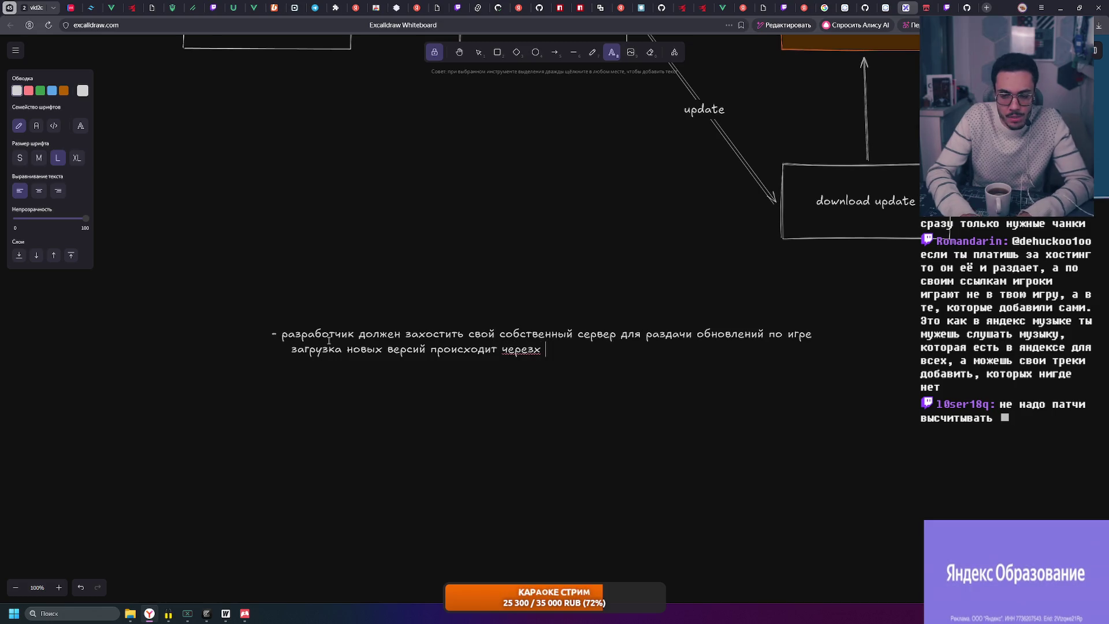
key(BackSpace)
key(BackSpace)
text(веб панеллы)
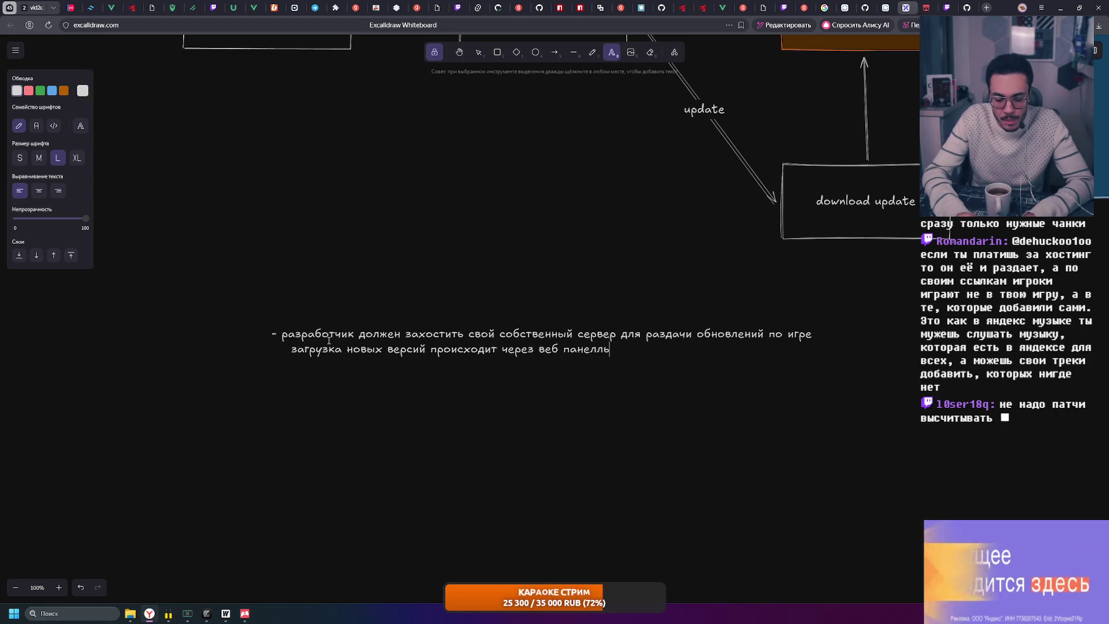
key(BackSpace)
text(ь ад)
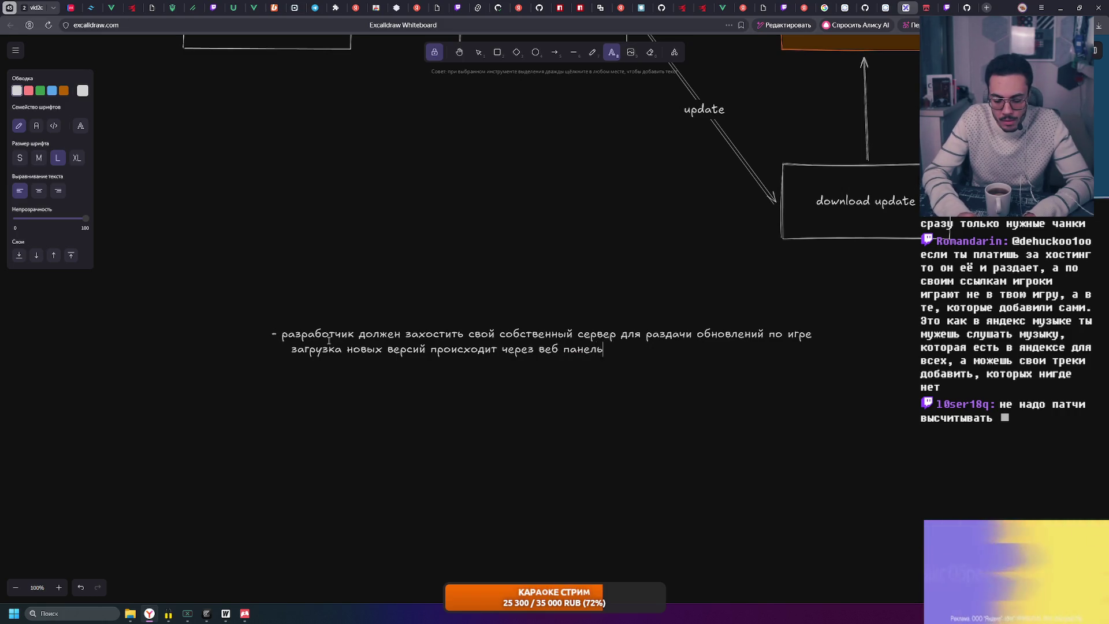
text(ина)
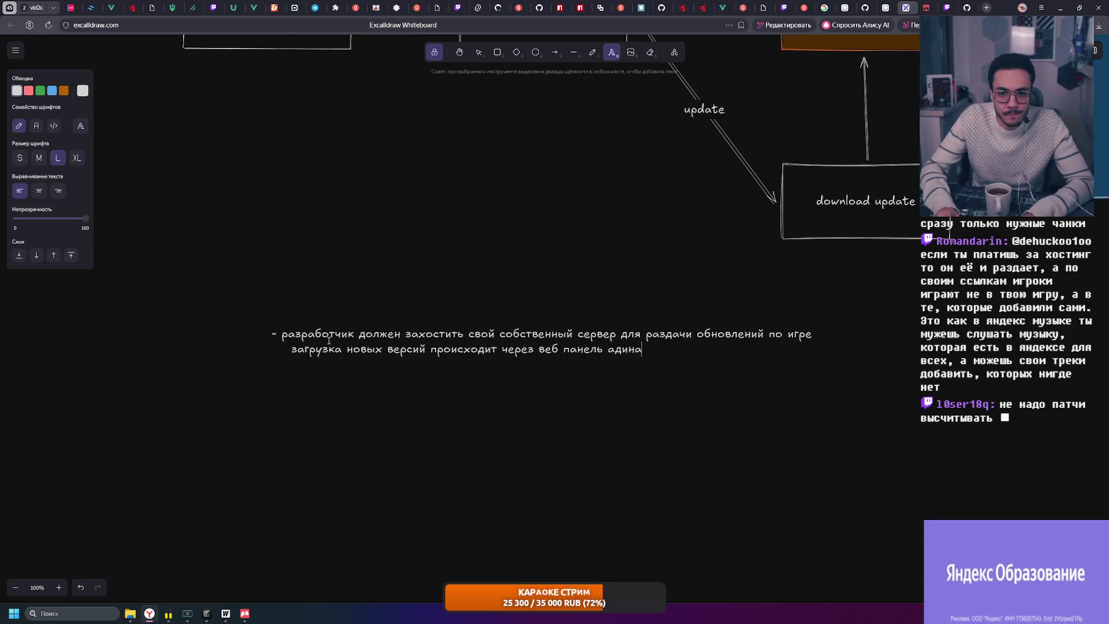
key(BackSpace)
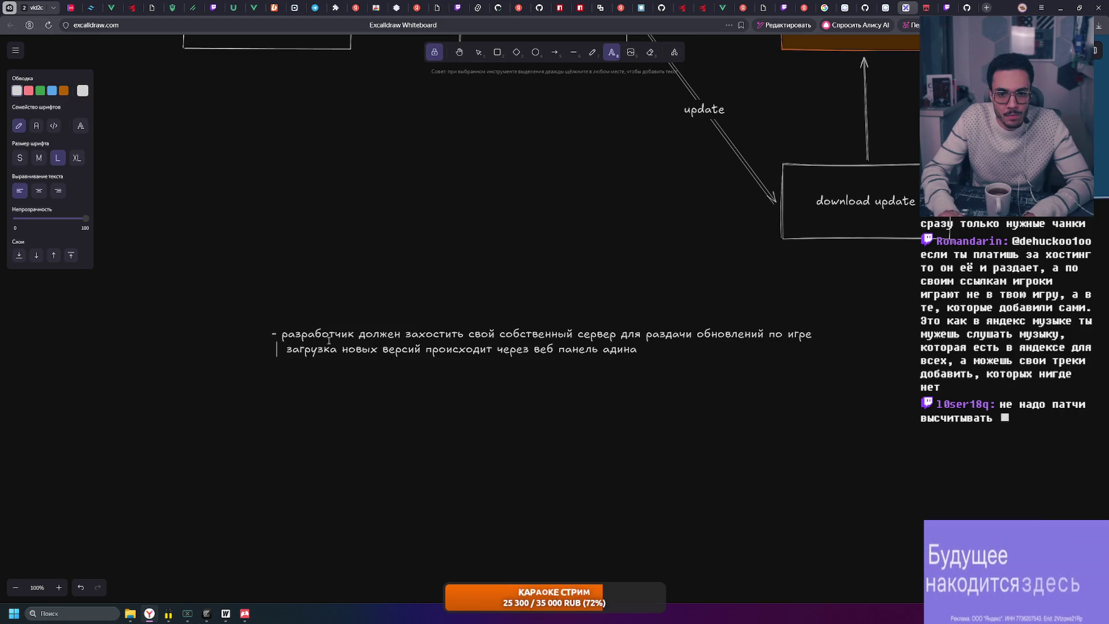
key(BackSpace)
key(BackSpace)
key(BackSpace)
key(BackSpace)
Make the second line a dash bullet reading 'разработчик загружает новые версии…', fixing typos
key(Return)
text(- разрабочик)
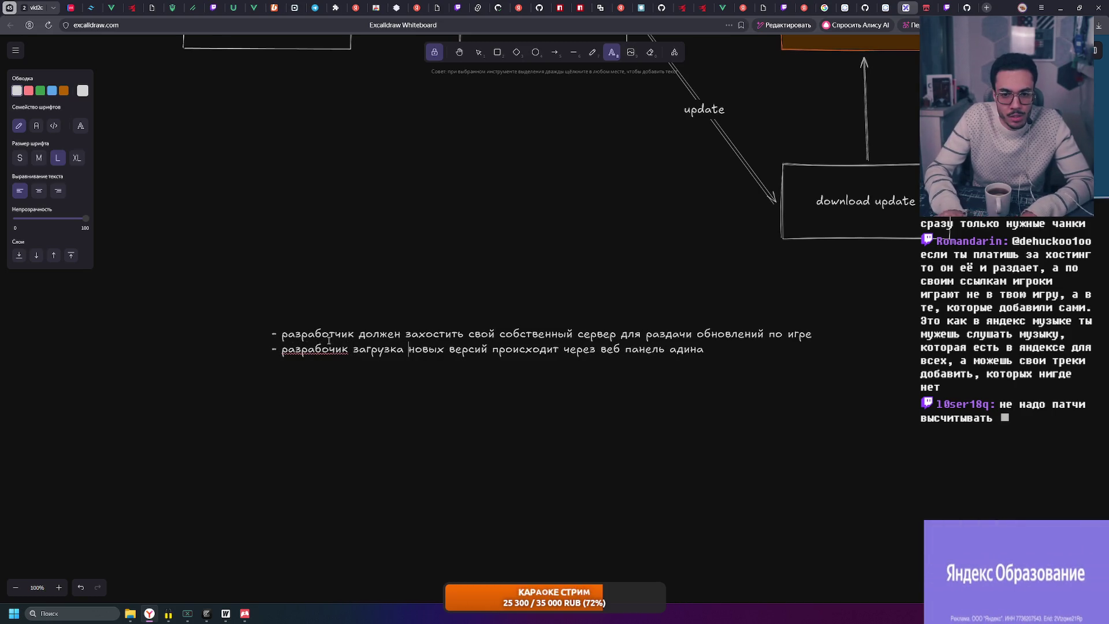
key(ctrl+BackSpace)
key(Return)
key(BackSpace)
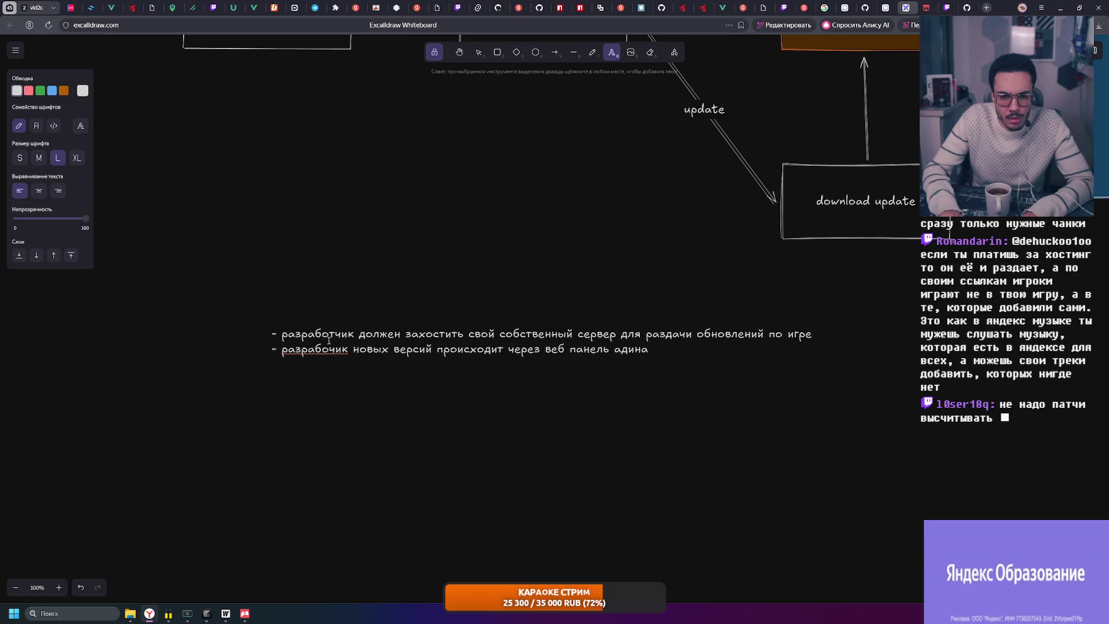
key(Left)
key(Left)
key(Left)
text(т)
key(ctrl+Right)
text(загружаетт)
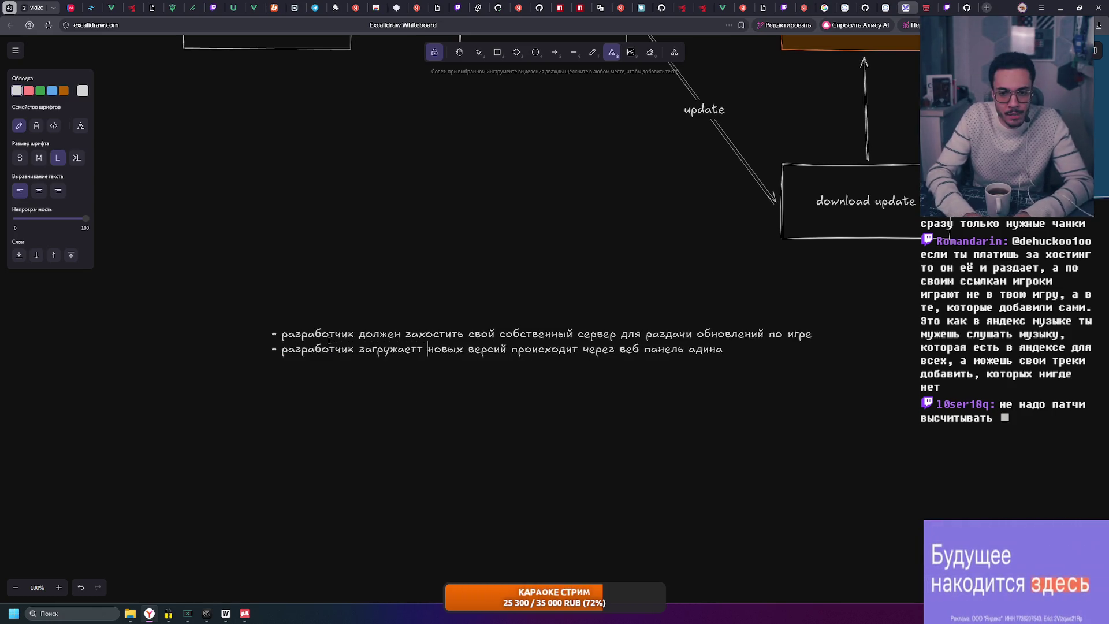
key(ctrl+Left)
key(Left)
key(BackSpace)
key(Right)
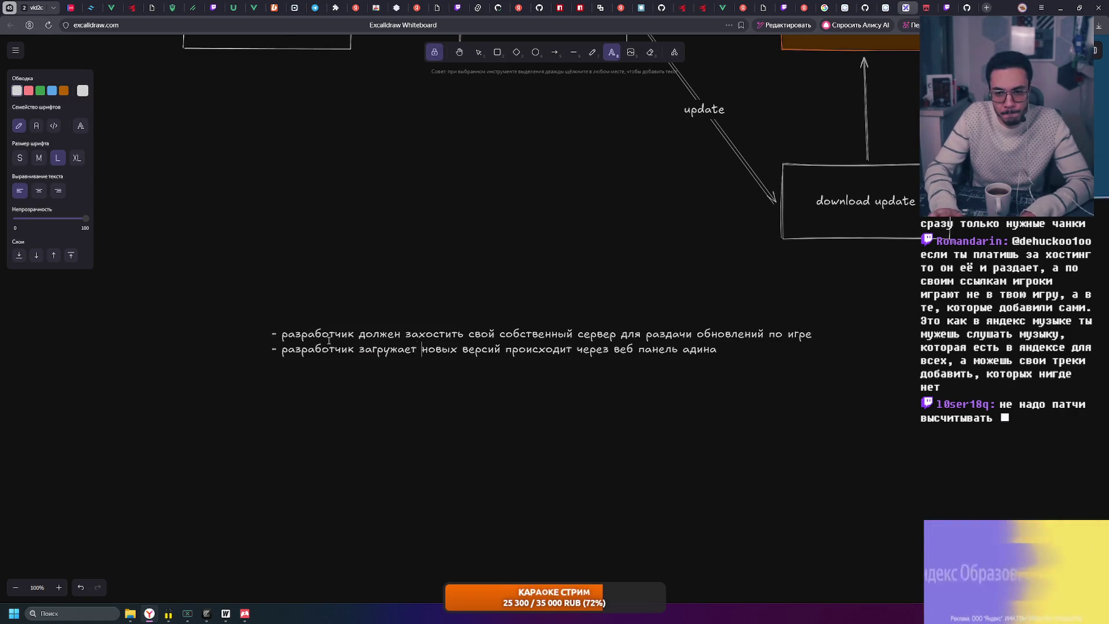
key(BackSpace)
text(е)
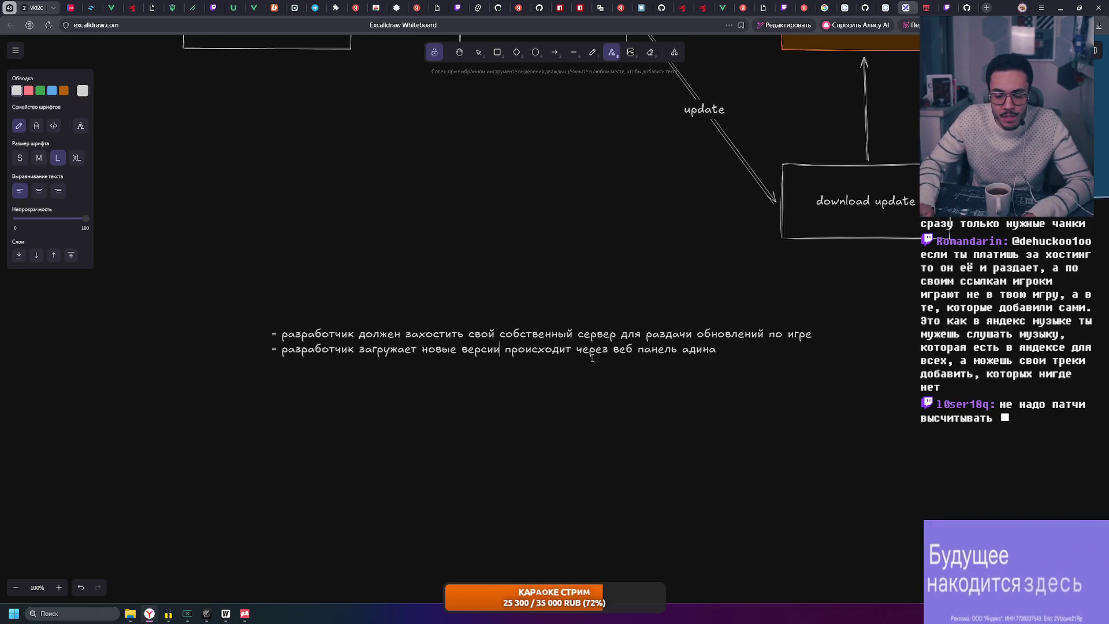
Replace 'происходит' with administrator wording ending 'на своем сервере', then select all the text
double_click(550, 351)
key(BackSpace)
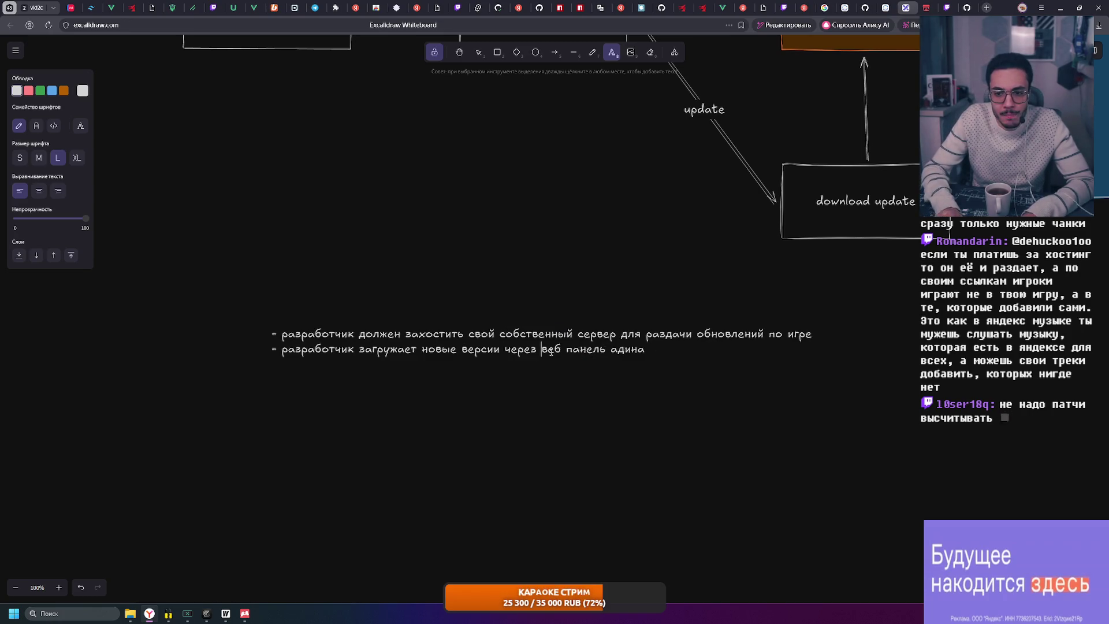
text(стратотра на своей)
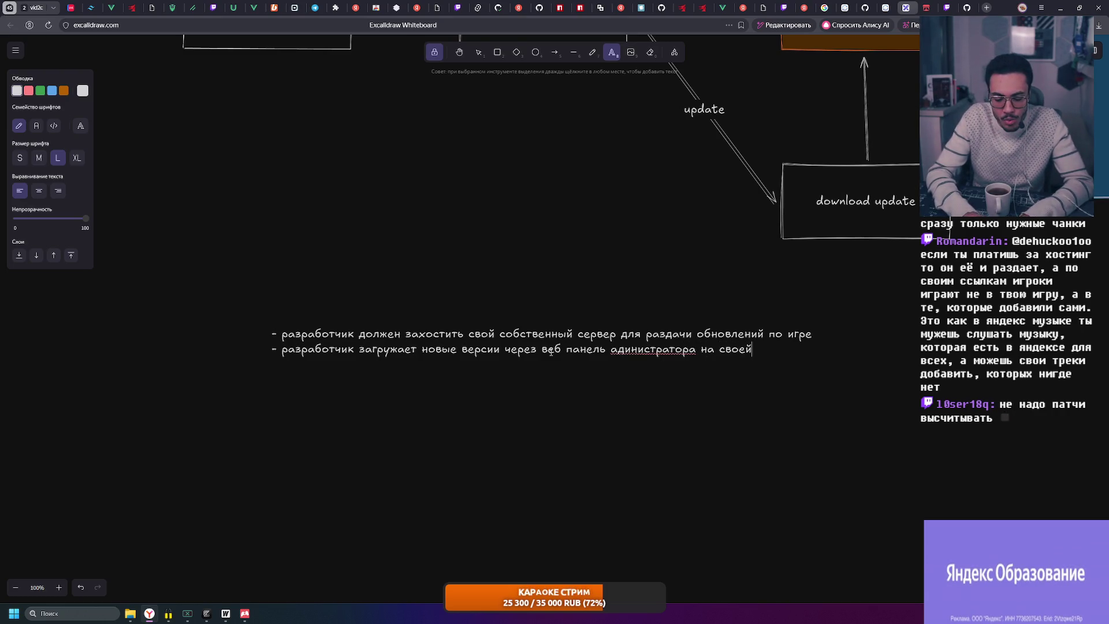
key(BackSpace)
text(м сервере)
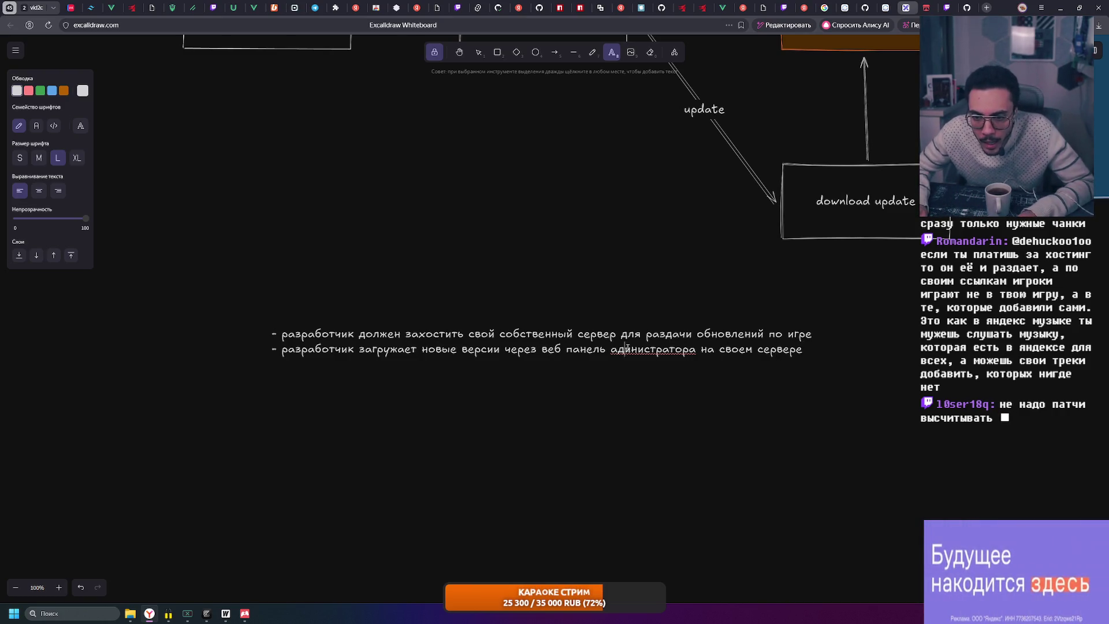
key(ctrl+a)
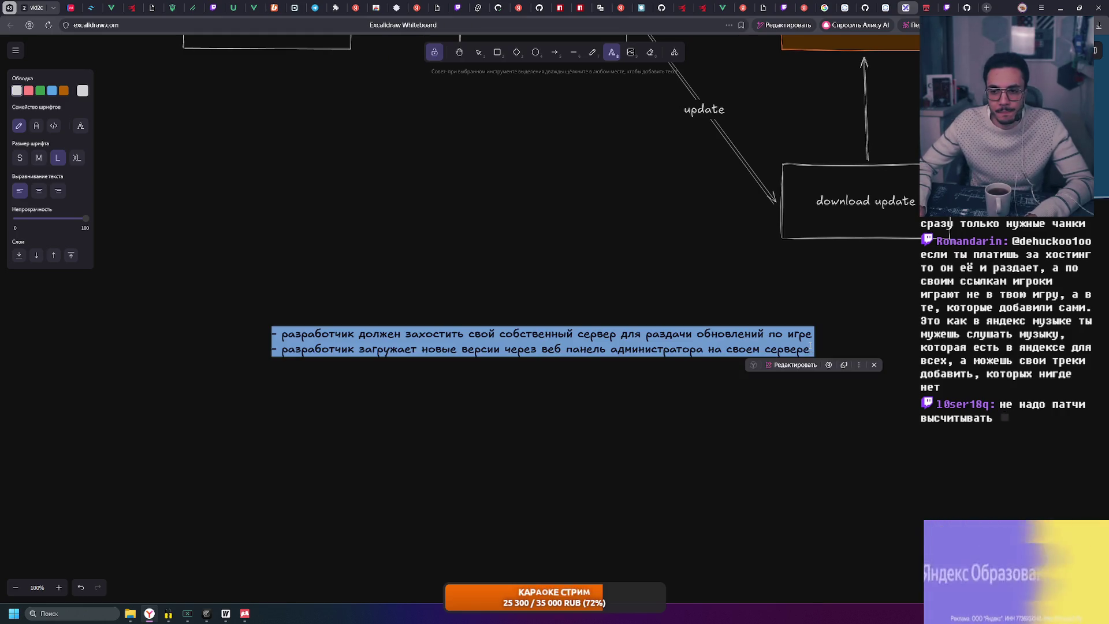
Complete the third bullet word 'разработчик', then bring up the Zapuskalka launcher window
click(799, 349)
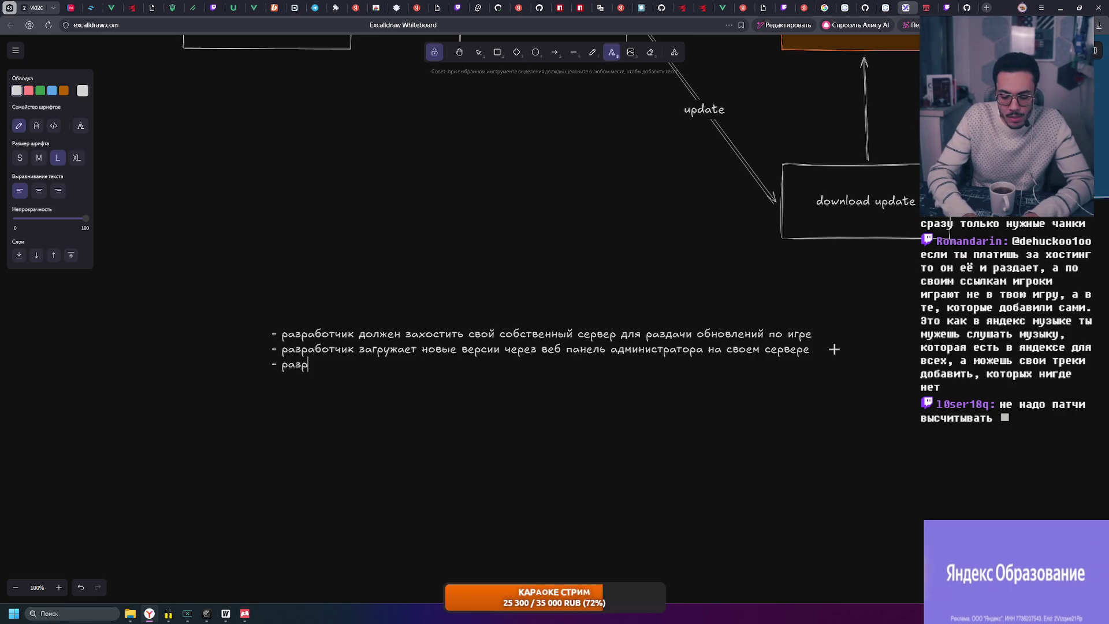
text(аботчик)
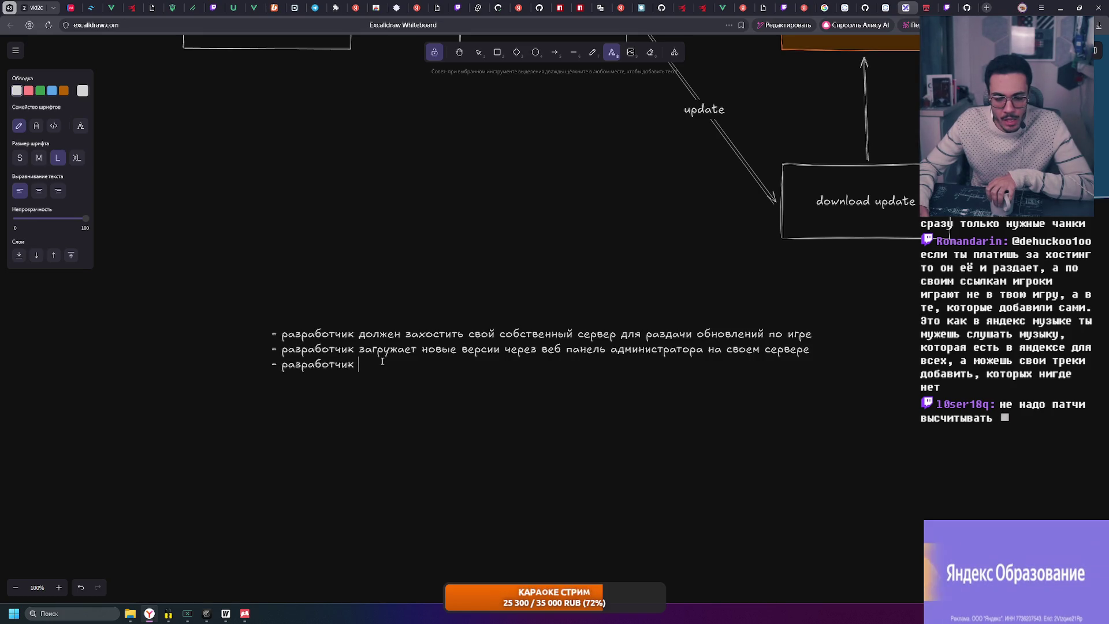
click(226, 614)
mouse_move(526, 164)
mouse_down()
mouse_move(563, 197)
mouse_move(486, 160)
mouse_up()
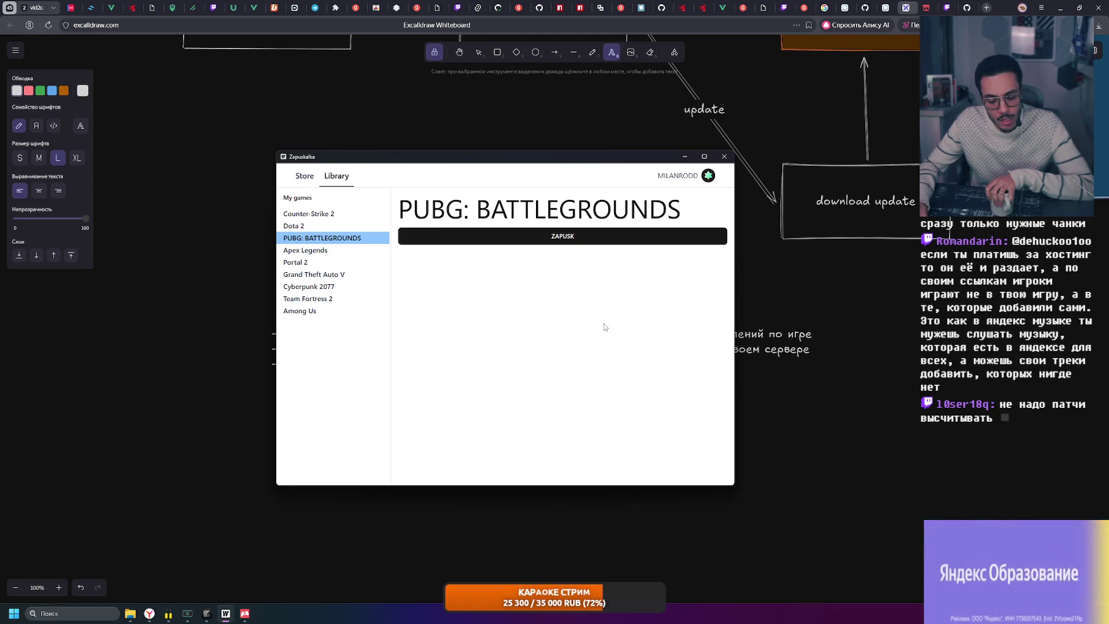
Move the Zapuskalka window to the top-right, clear of the notes, and return to the board
mouse_move(481, 160)
mouse_down()
mouse_move(566, 137)
mouse_move(525, 173)
mouse_move(559, 188)
mouse_up()
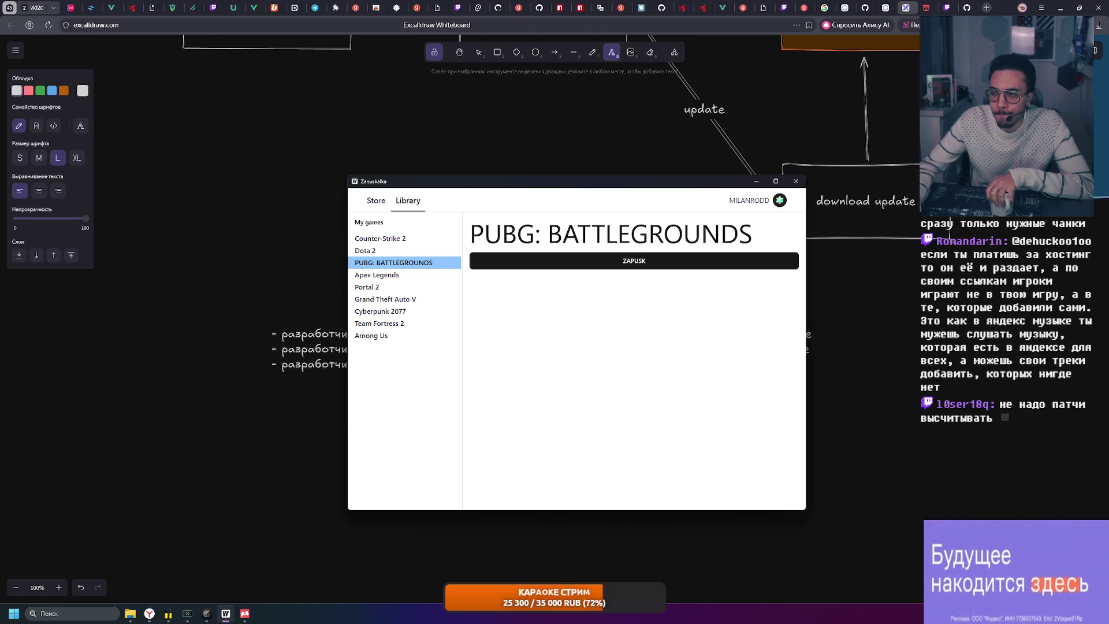
mouse_move(622, 185)
mouse_down()
mouse_move(619, 159)
mouse_move(975, 147)
mouse_move(979, 58)
mouse_up()
click(397, 361)
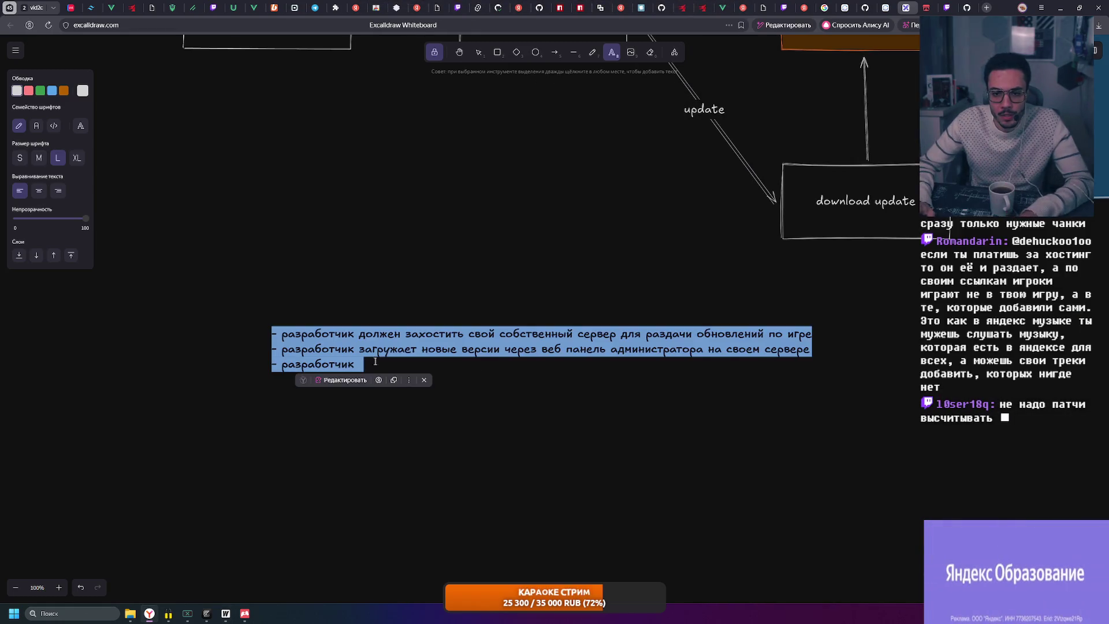
Swap 'веб панель' for 'десктоп приложение', add 'игры', and remove 'администратора' and 'на своем сервере'
click(453, 349)
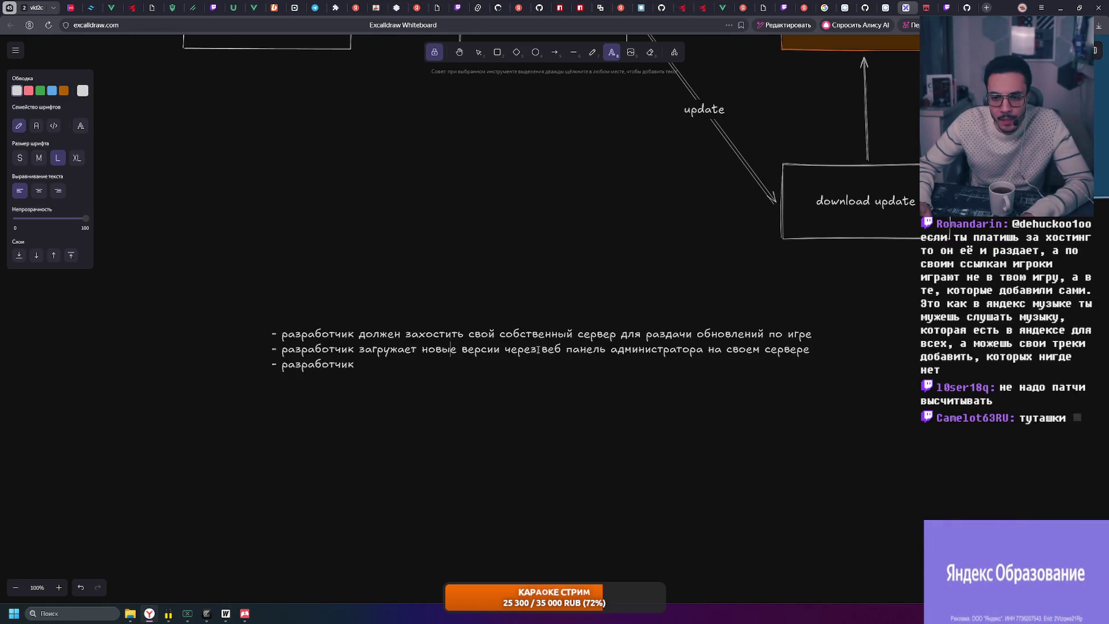
drag(602, 347, 606, 349)
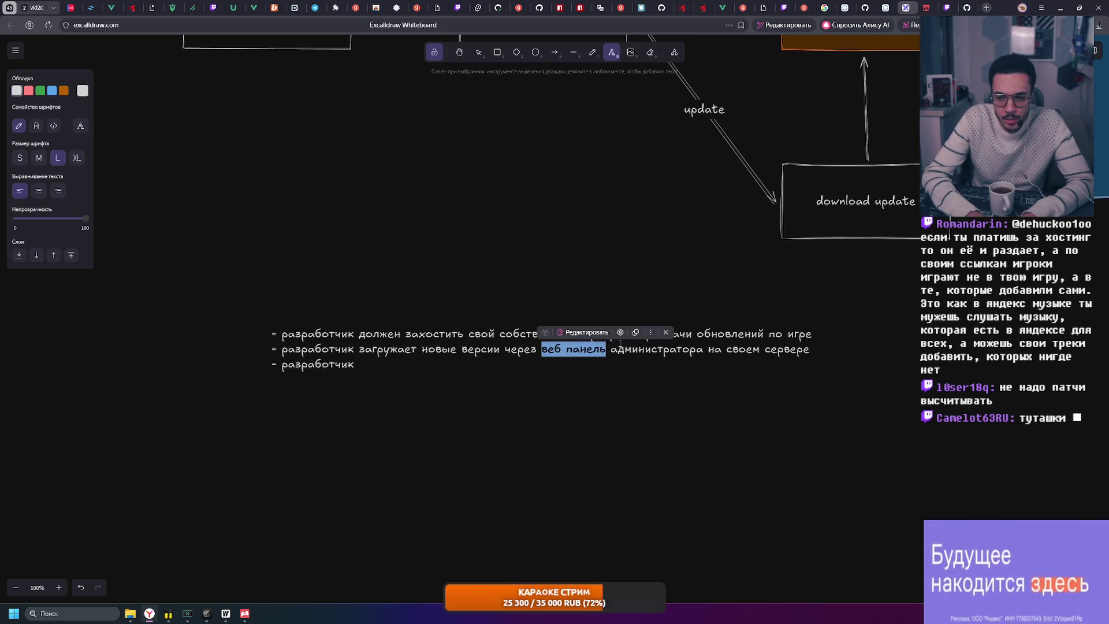
key(BackSpace)
text(денс)
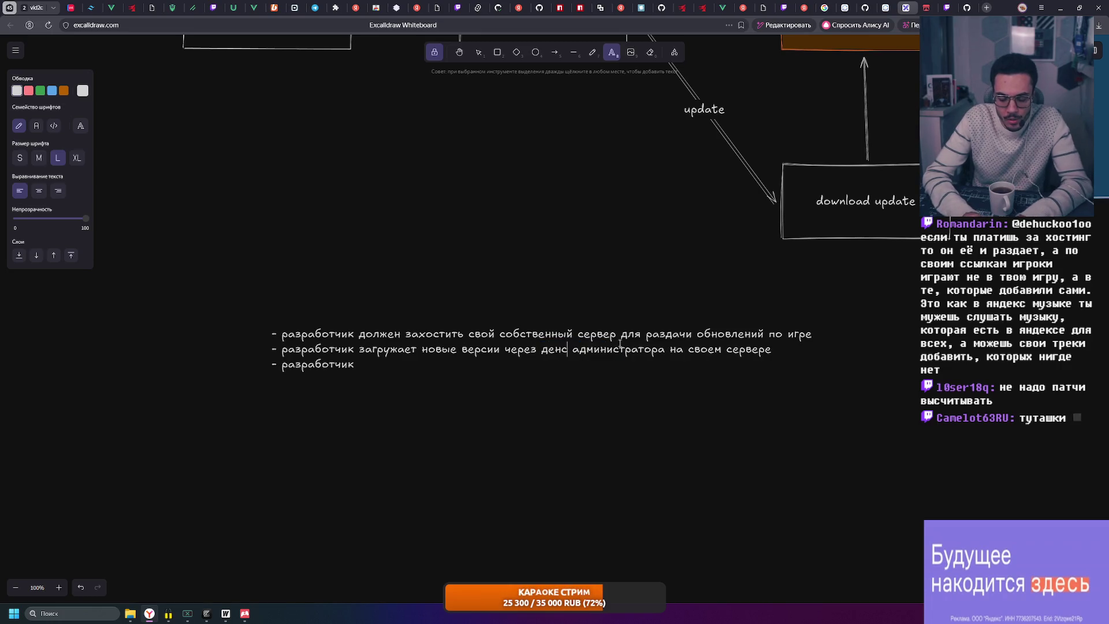
text(десктоп приложение)
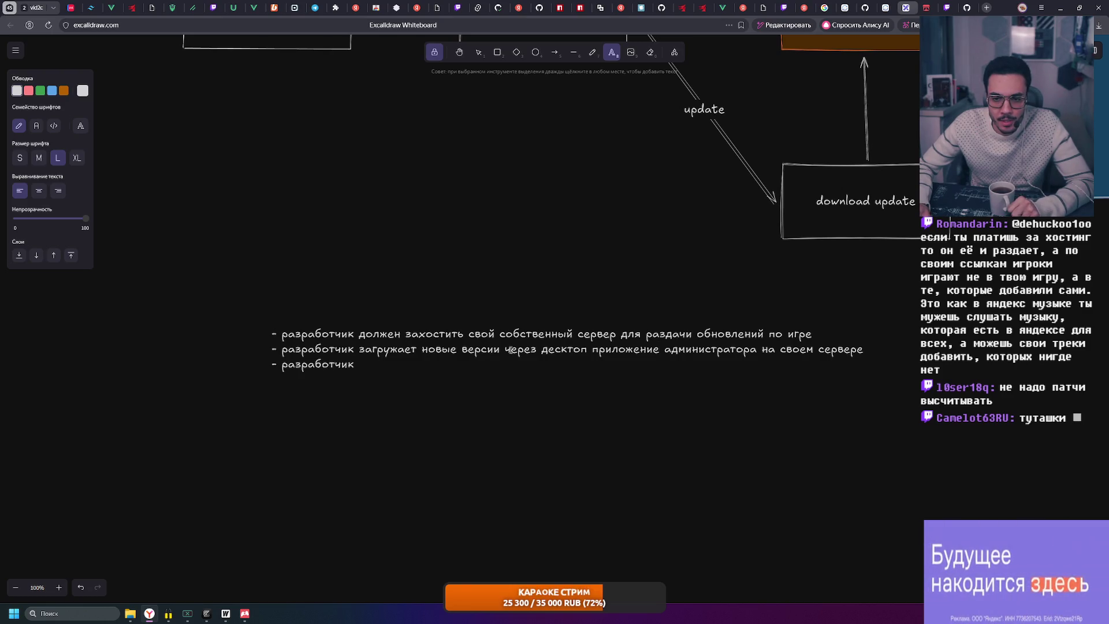
text(игры)
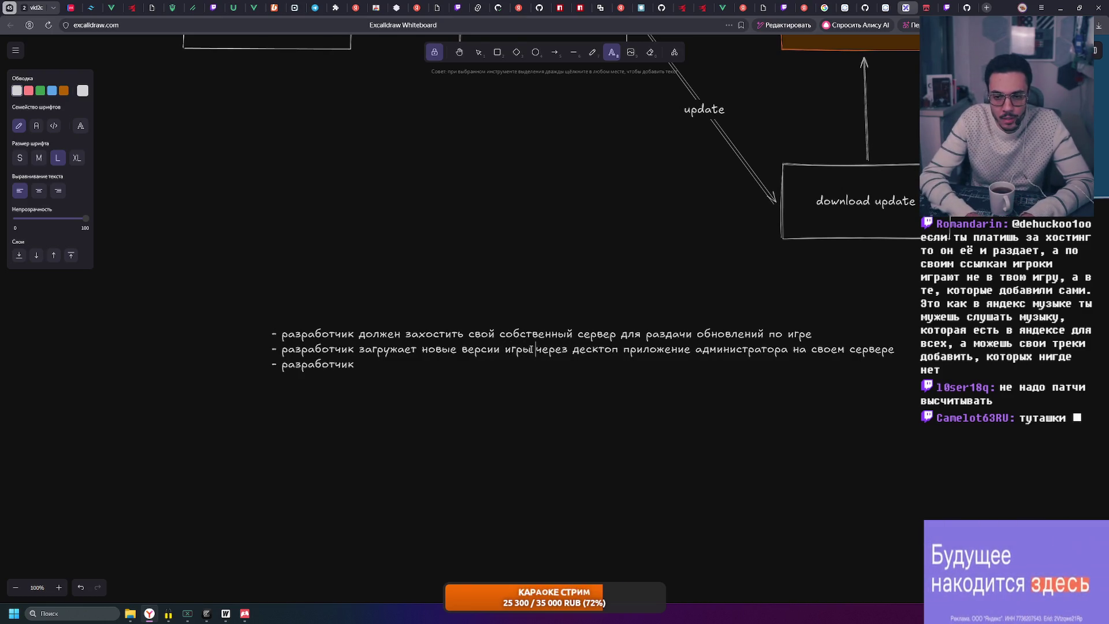
double_click(728, 345)
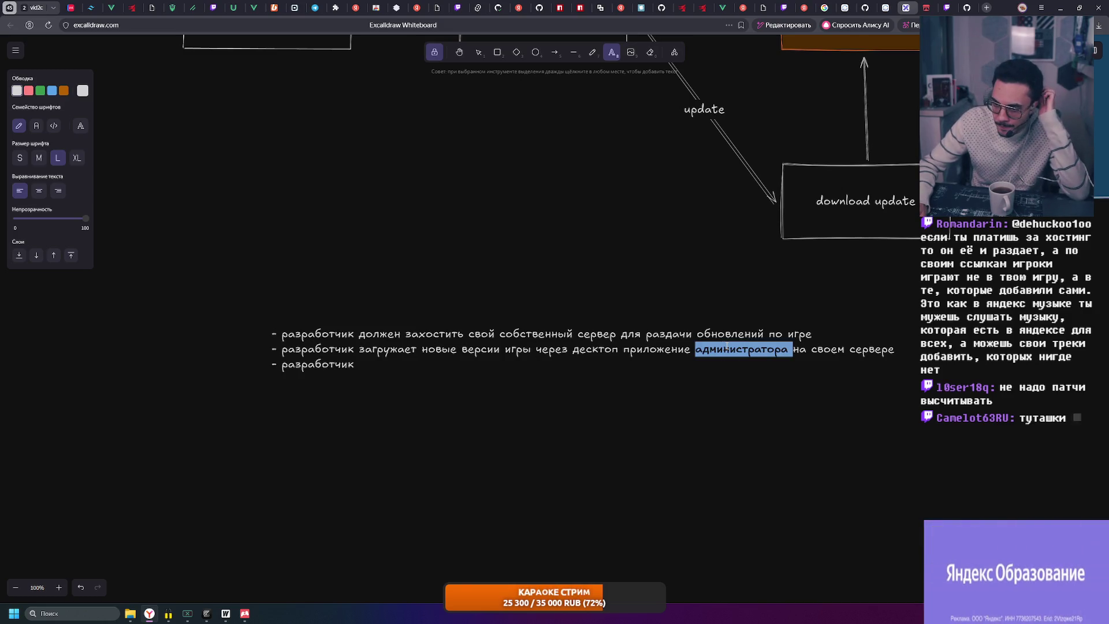
key(BackSpace)
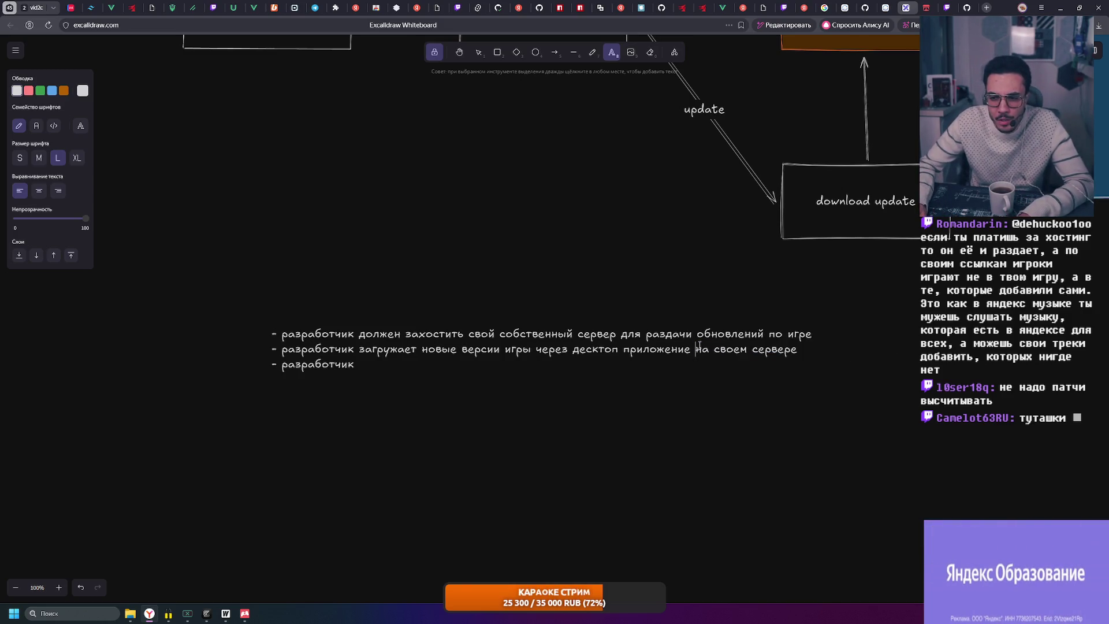
drag(696, 350, 809, 351)
key(BackSpace)
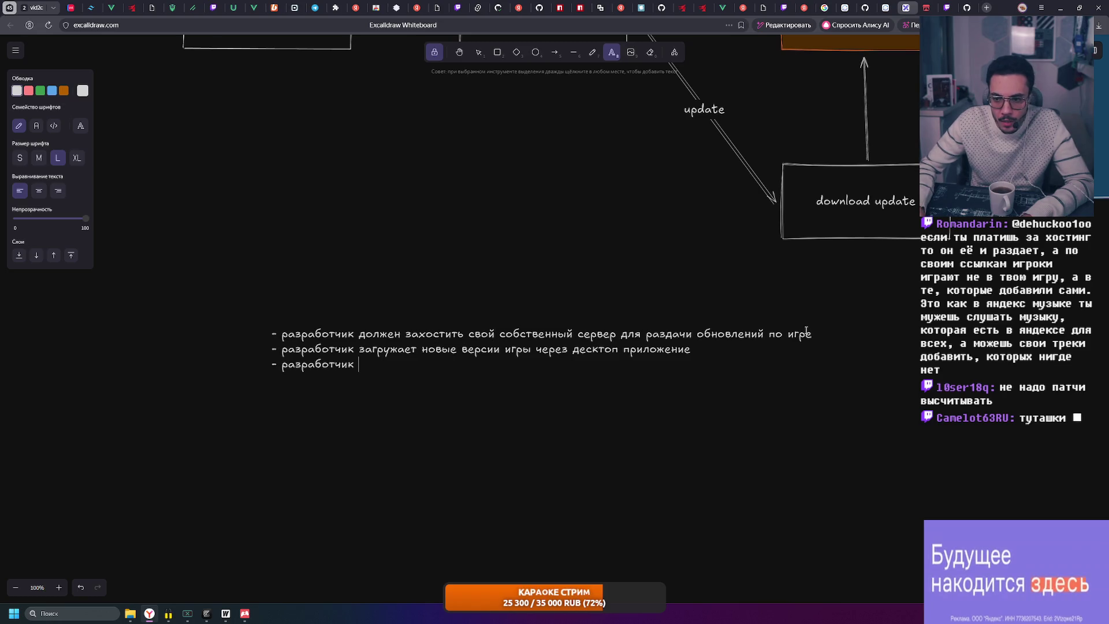
key(ctrl+a)
click(814, 334)
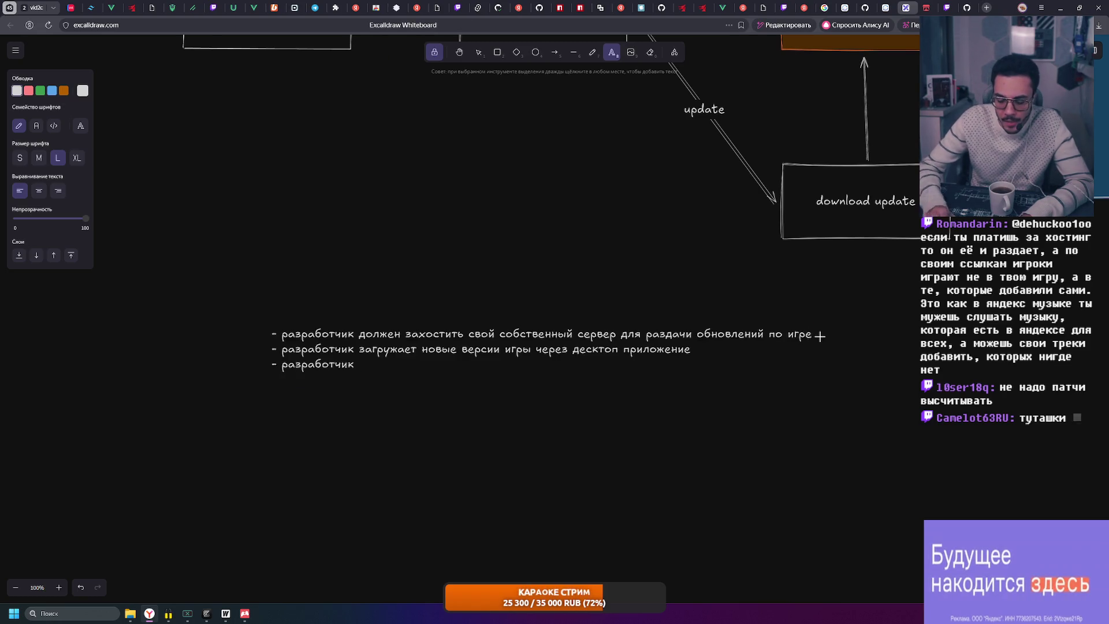
Add a bullet about creating the game launcher with a build script and guide, and begin a file-distribution bullet
key(Return)
text(- разра)
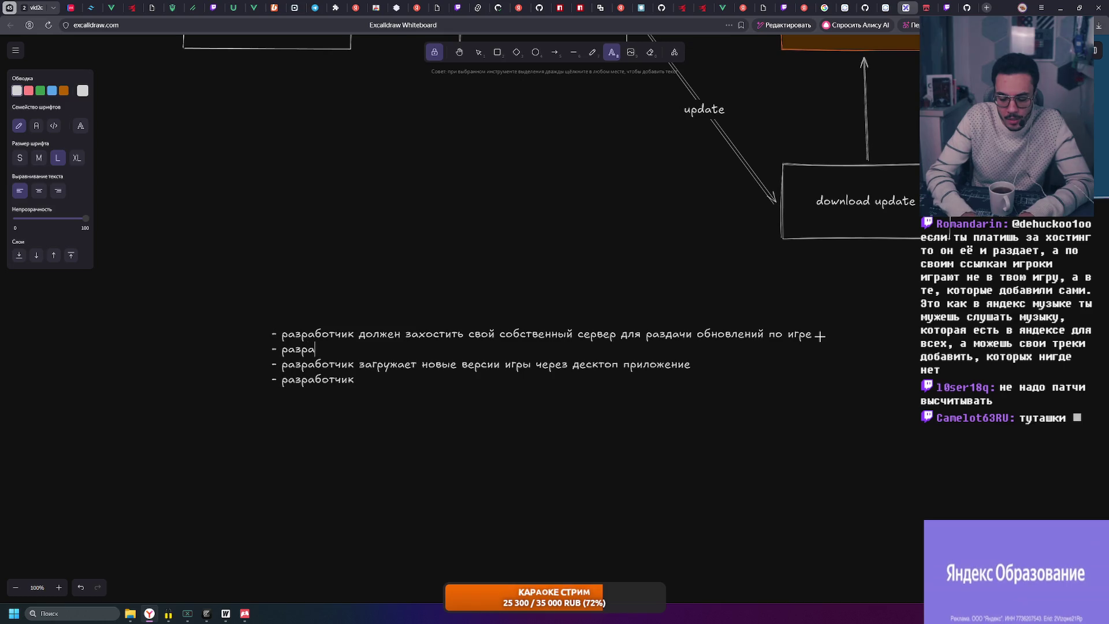
text(здает)
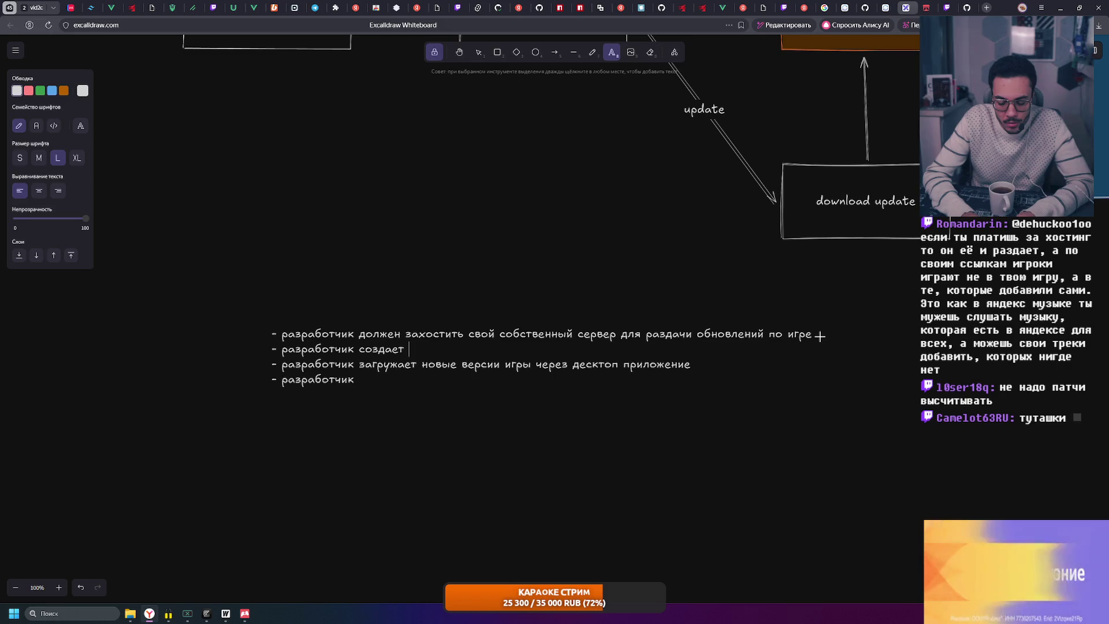
text( свою з)
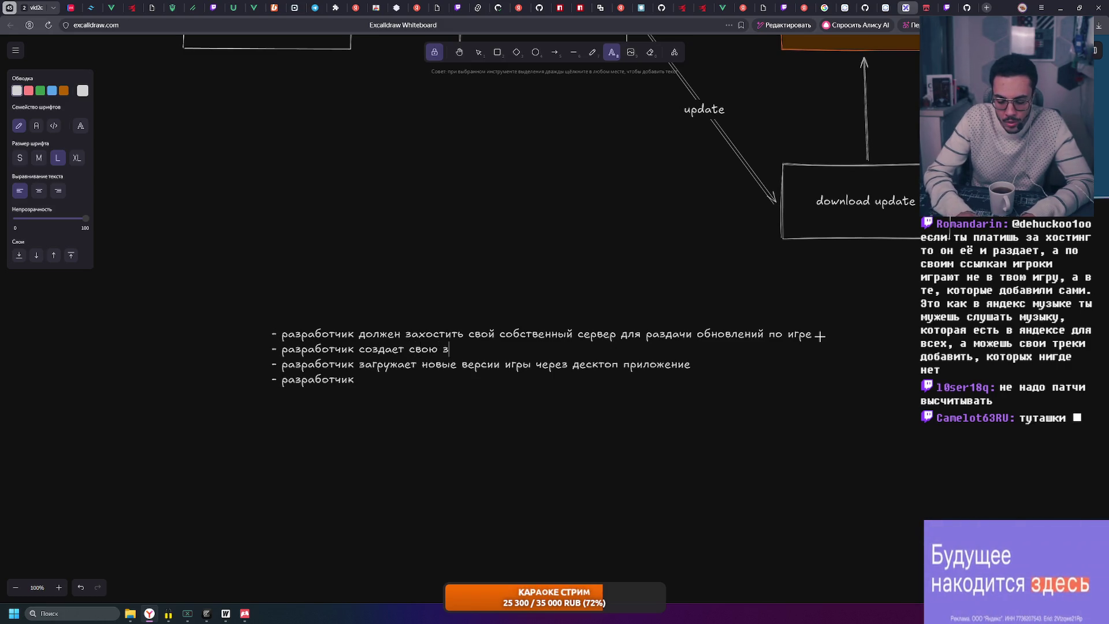
key(BackSpace)
key(BackSpace)
key(BackSpace)
key(BackSpace)
key(BackSpace)
key(BackSpace)
text(запускал)
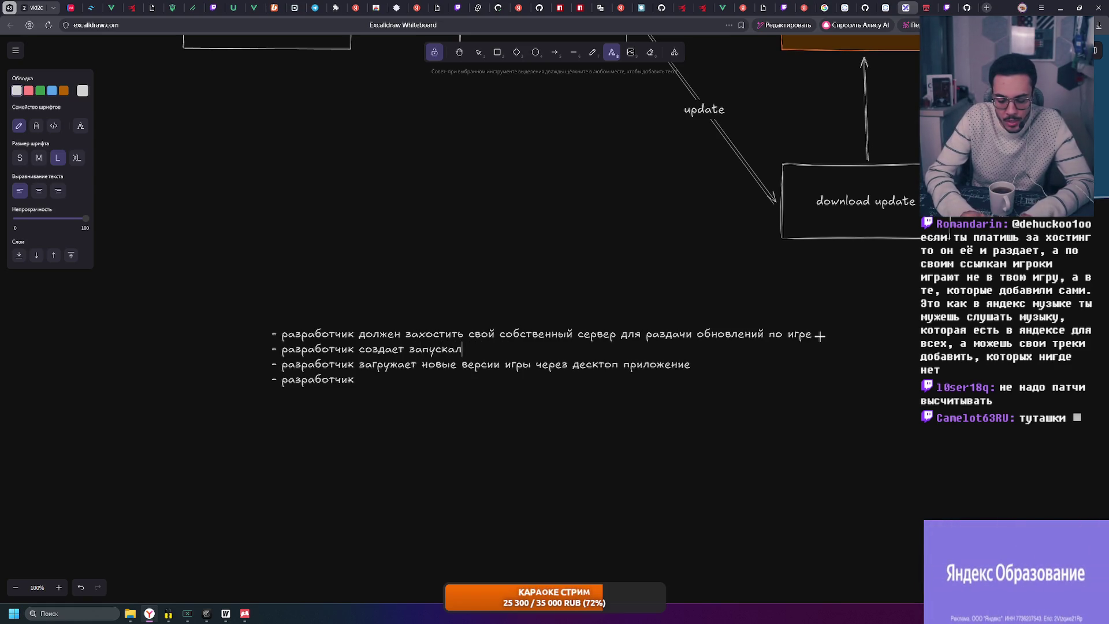
text(куей и)
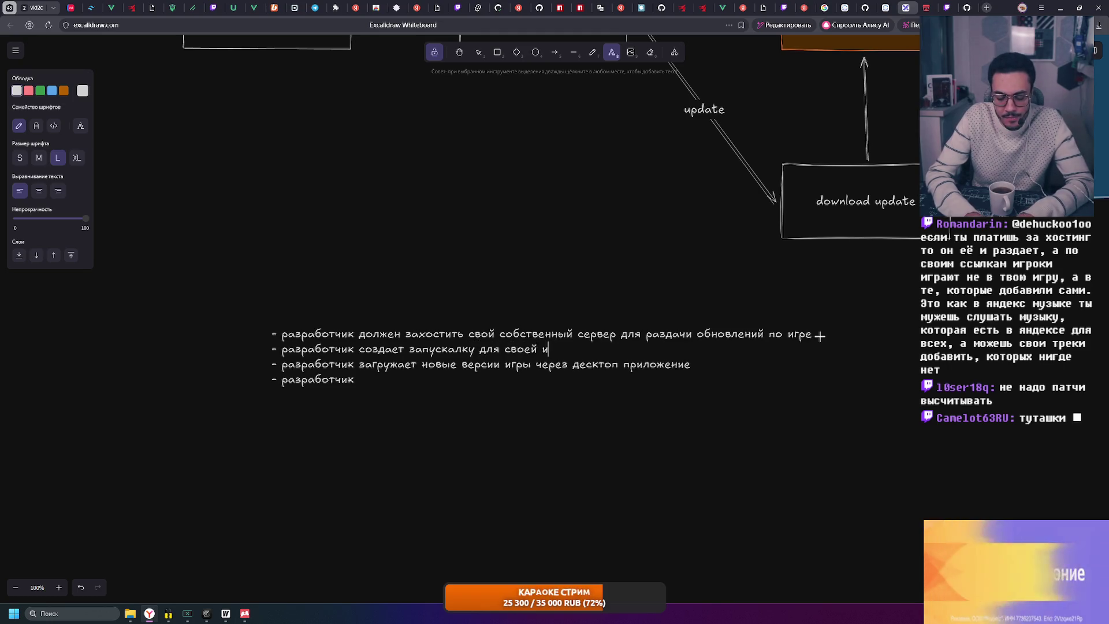
text(гры с помощью)
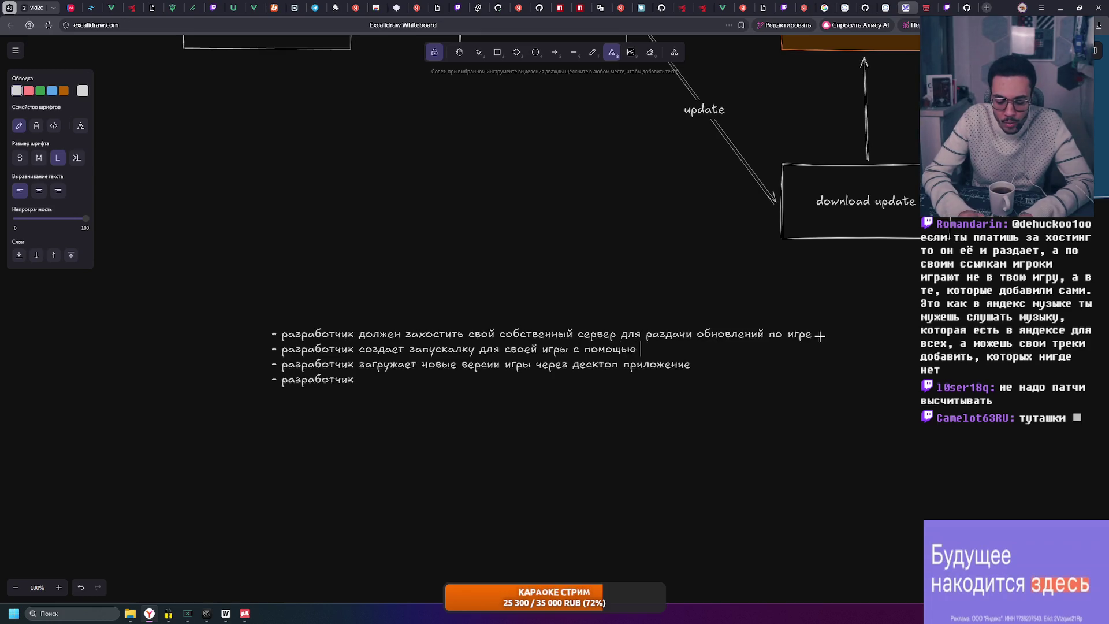
text(билд скрипта и гайда)
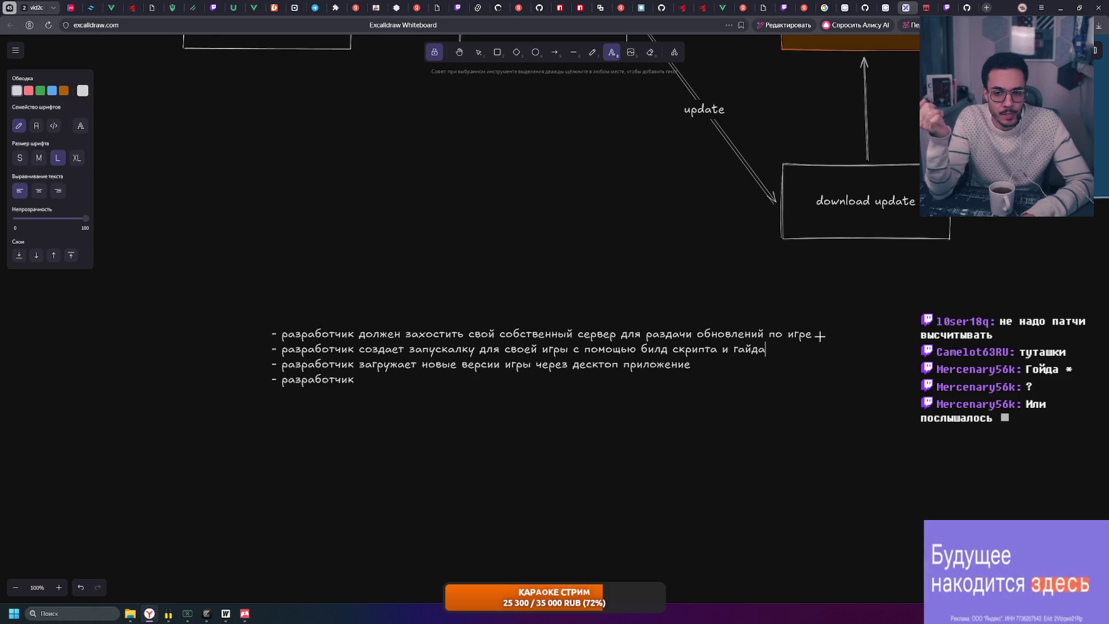
key(Return)
text(- ра)
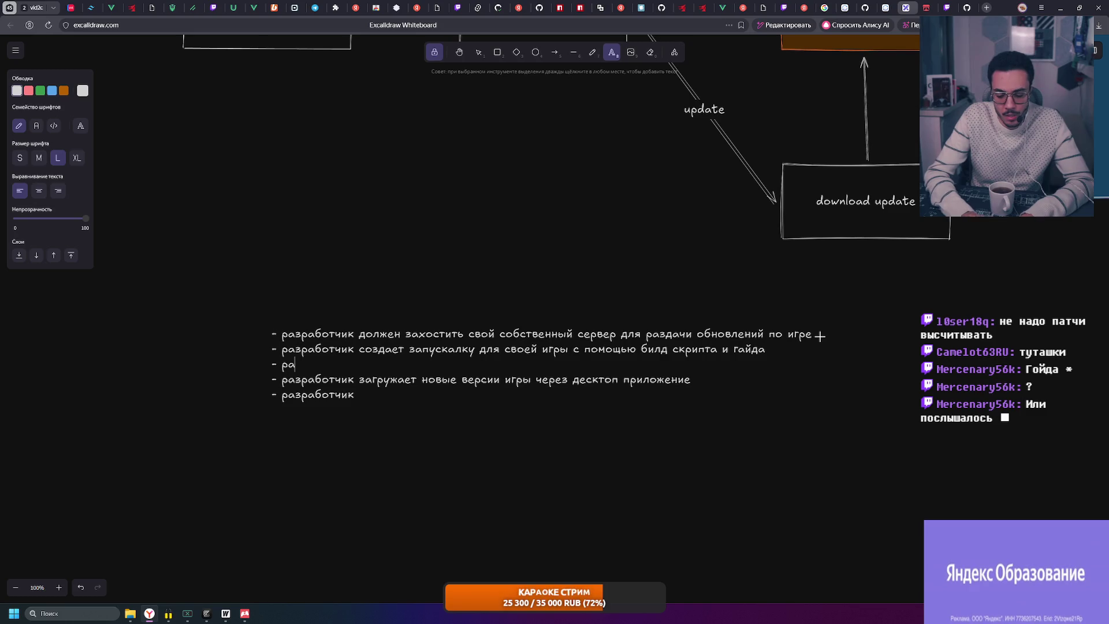
text(зработчик)
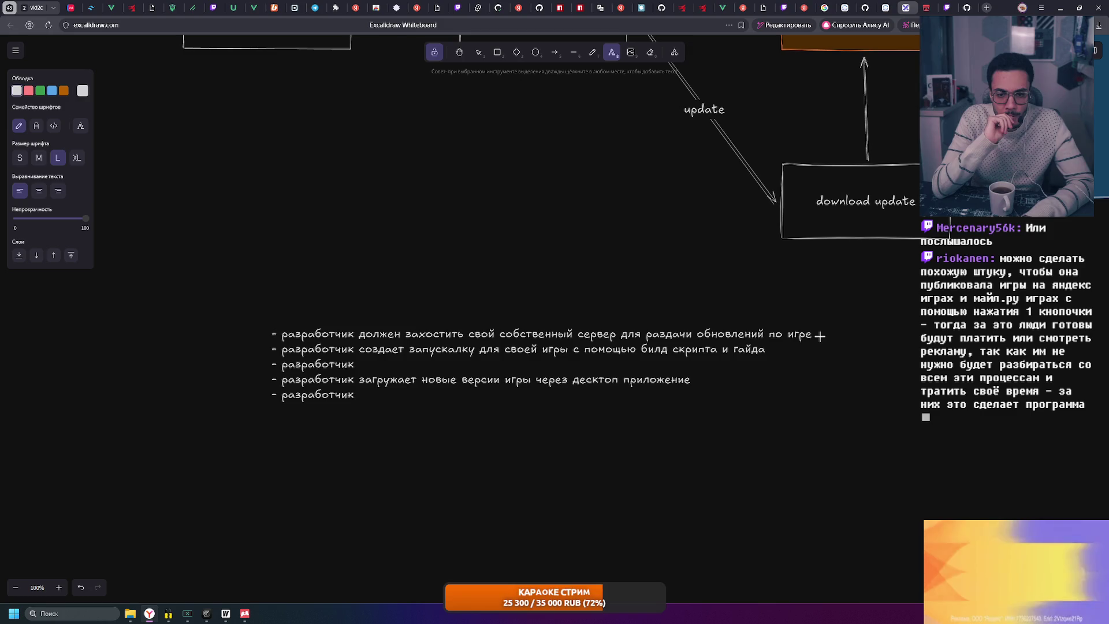
text( р)
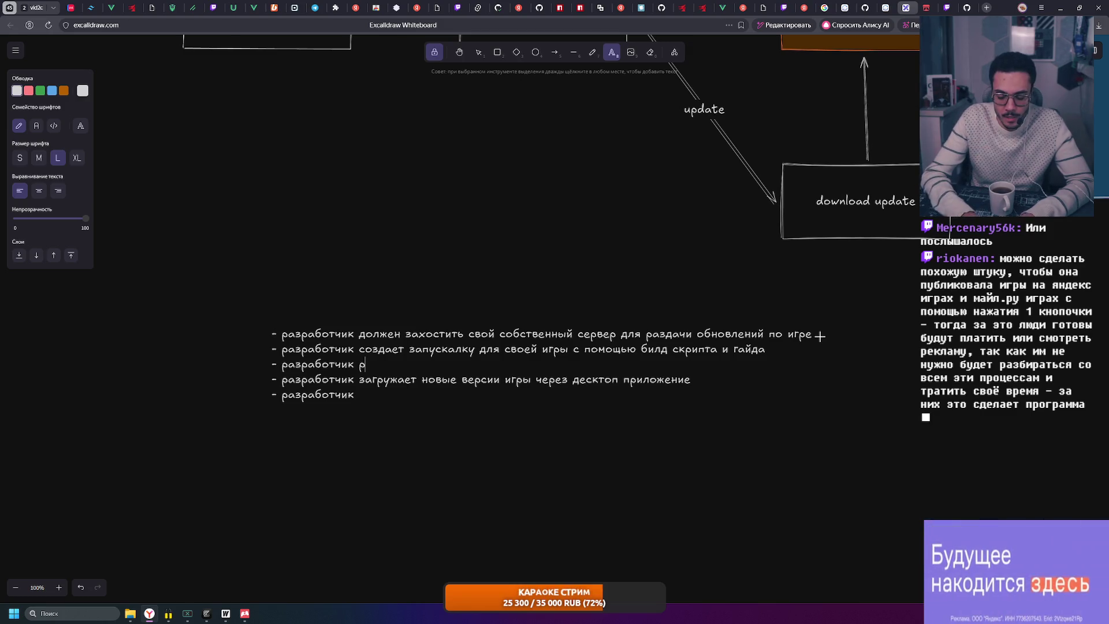
text(яет )
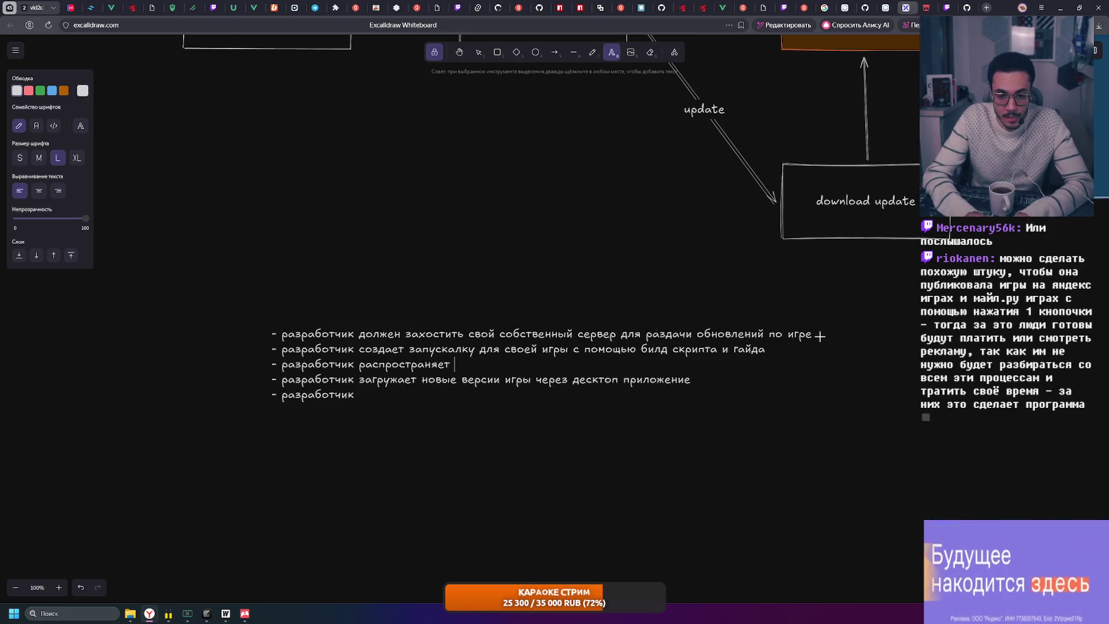
text(фАЙЛ)
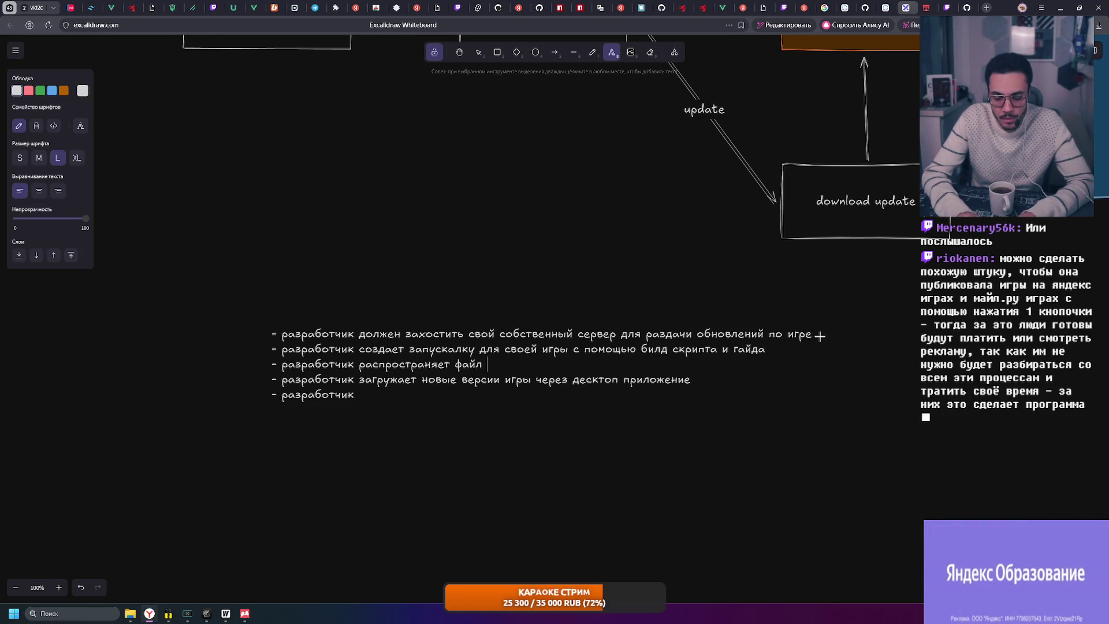
text(алкой игры)
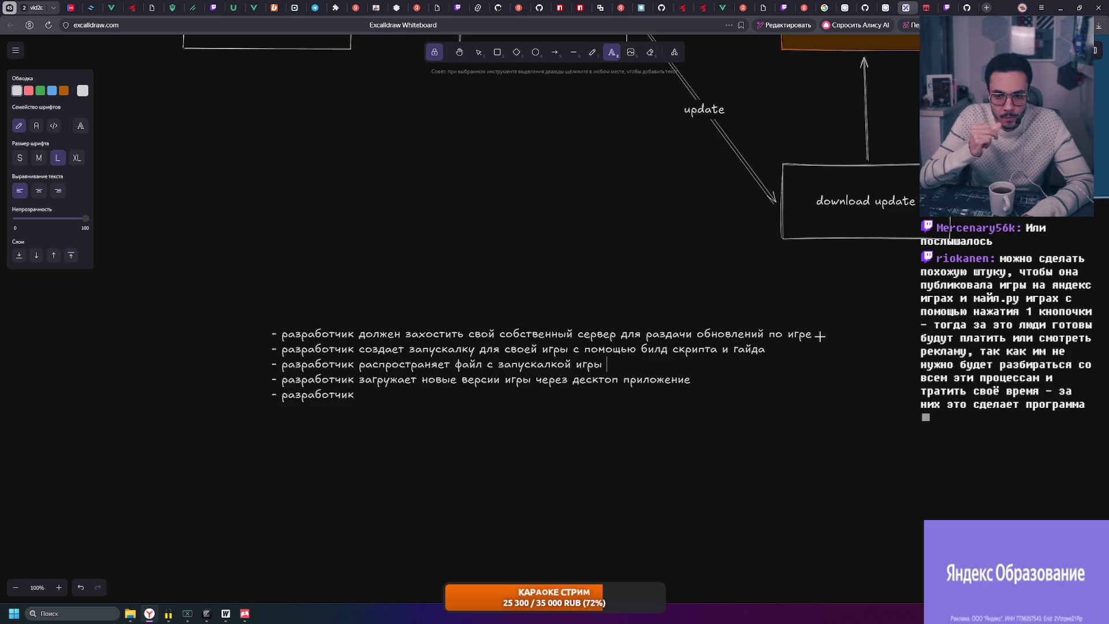
End the distribution bullet with 'своим способом.' and select the word 'запускалкой'
key(End)
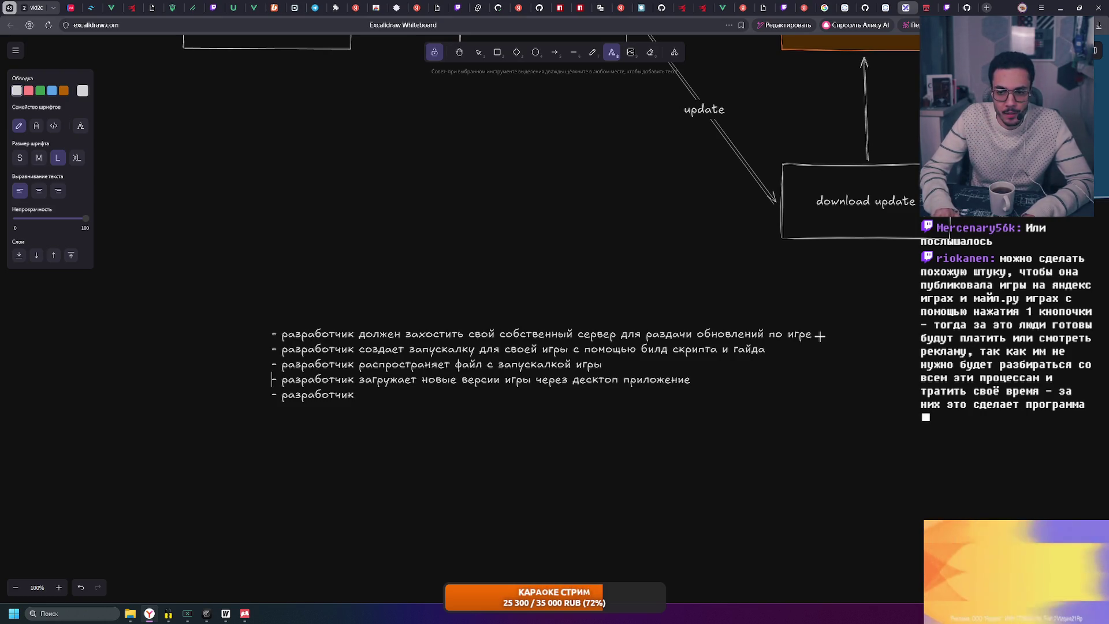
text( св)
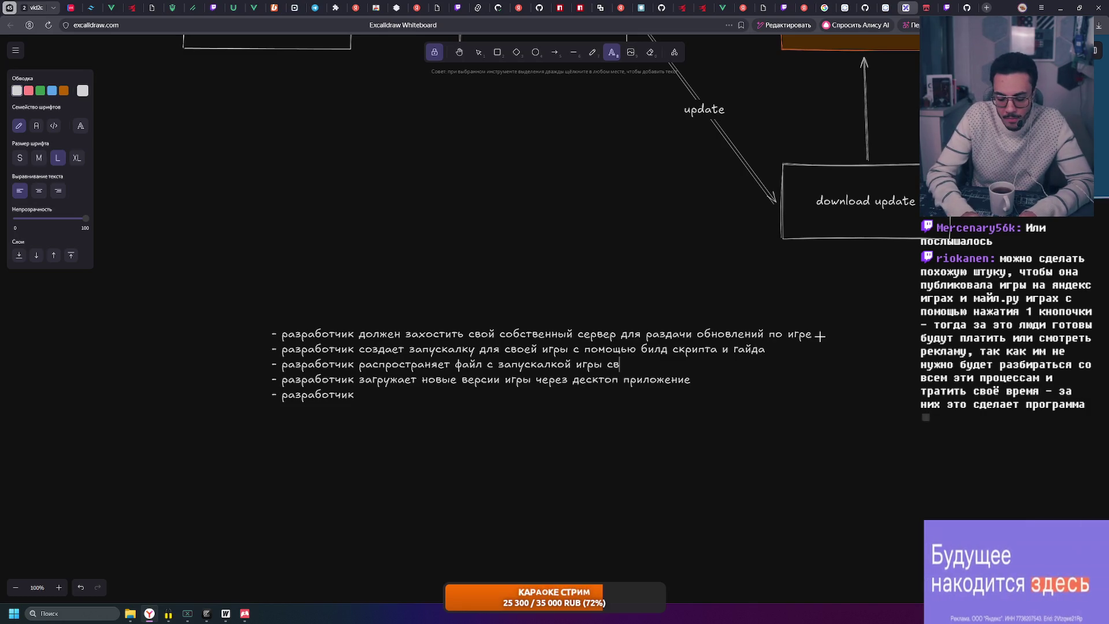
text(оим способом.)
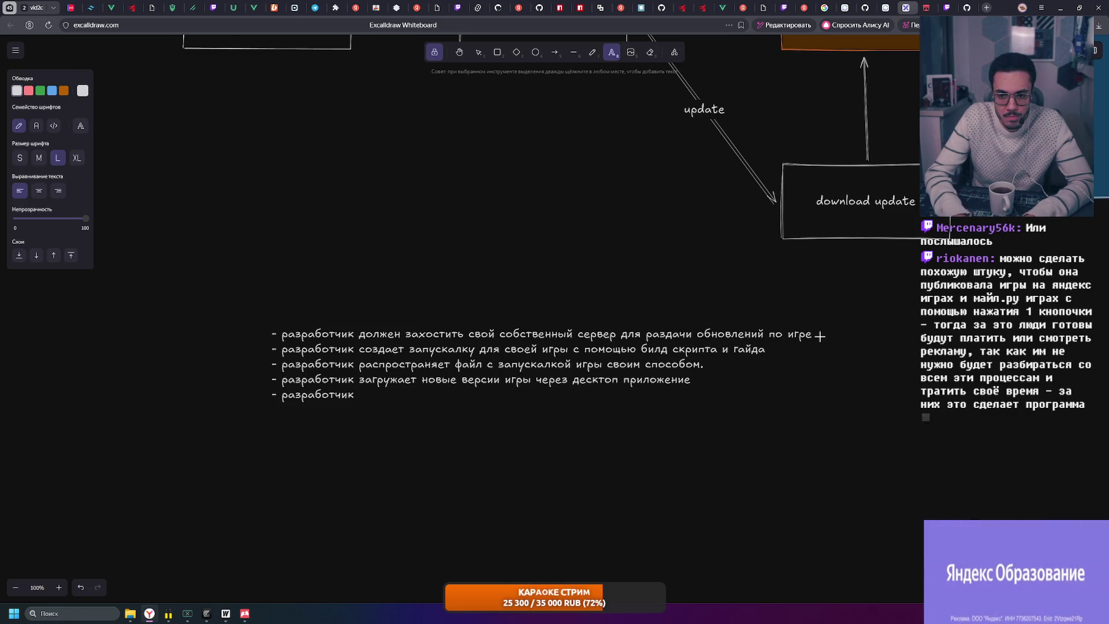
double_click(522, 364)
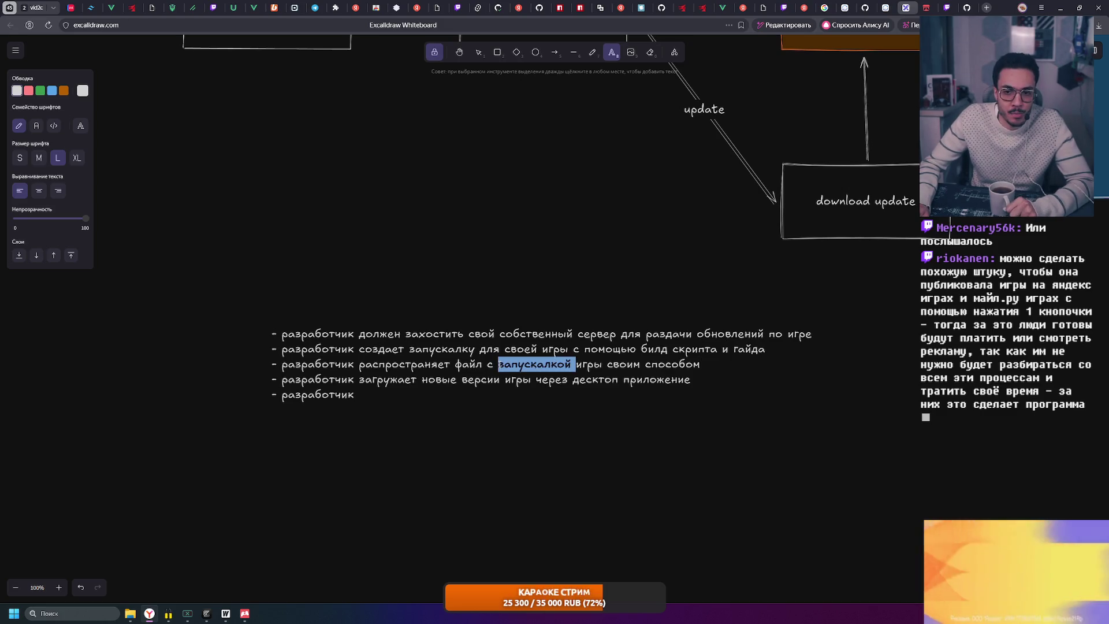
click(521, 365)
drag(576, 364, 497, 365)
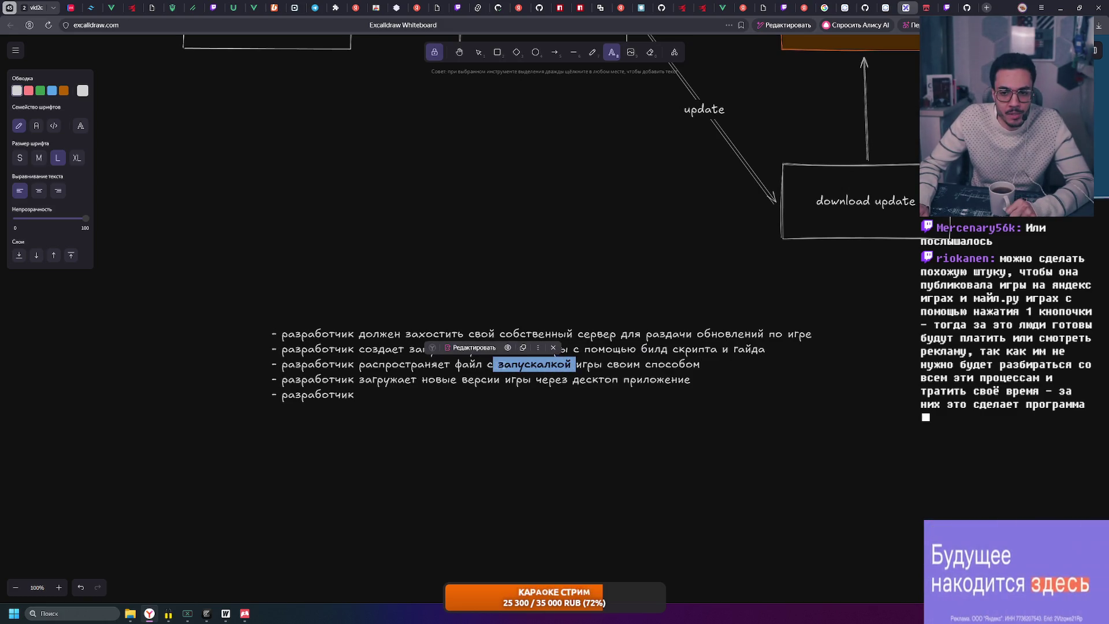
click(497, 364)
click(576, 365)
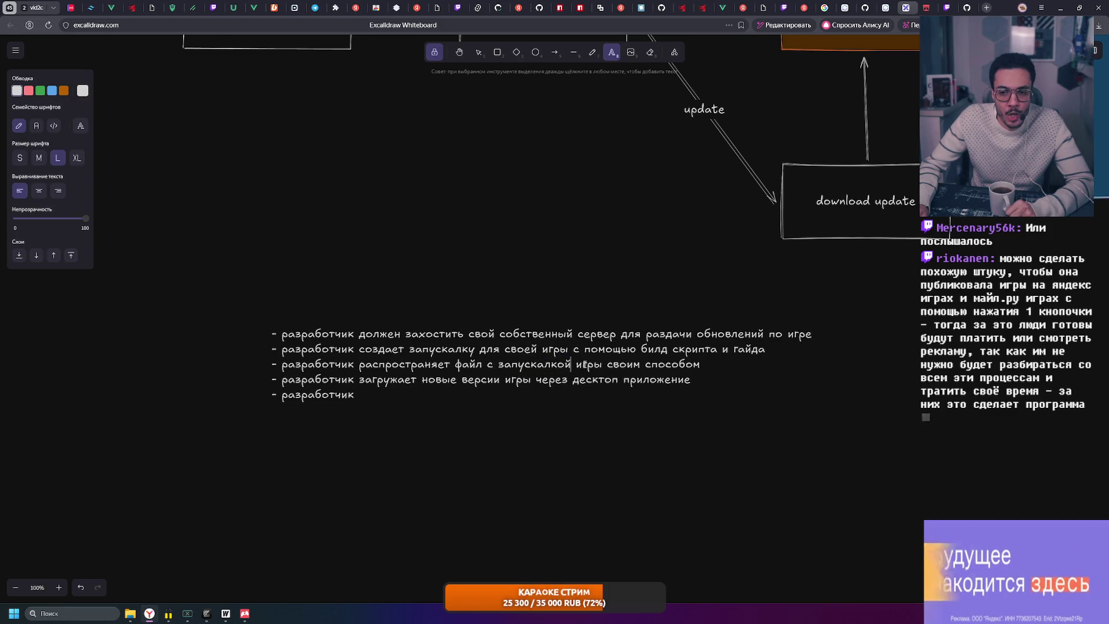
Reselect parts of the distribution line, briefly insert 'устан' before 'запускалкой', then remove it
drag(576, 365, 603, 365)
click(658, 366)
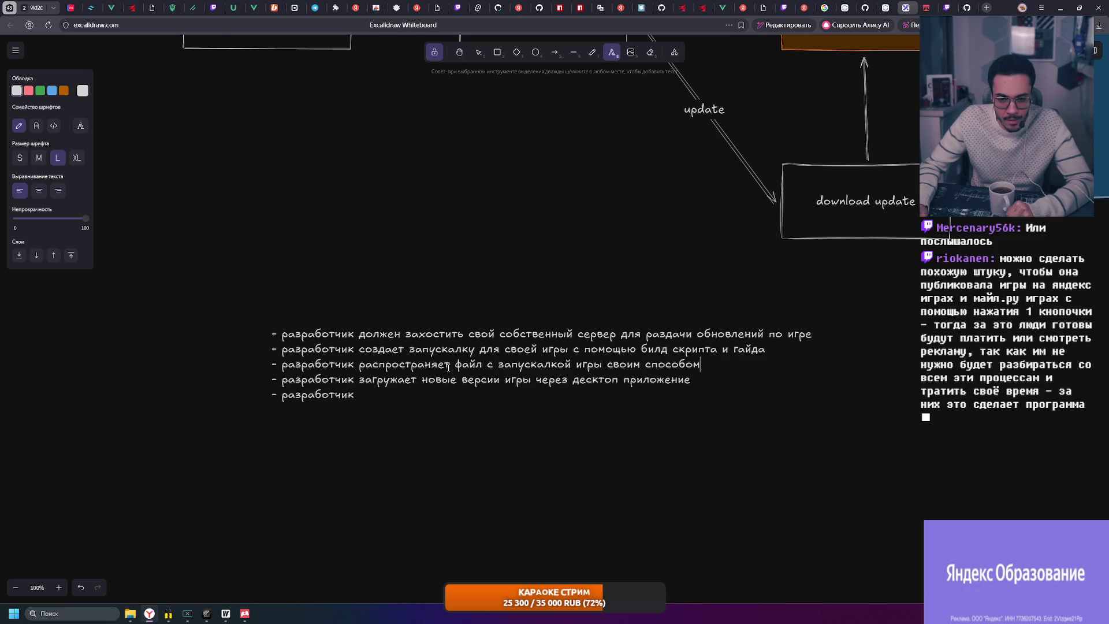
drag(700, 365, 260, 365)
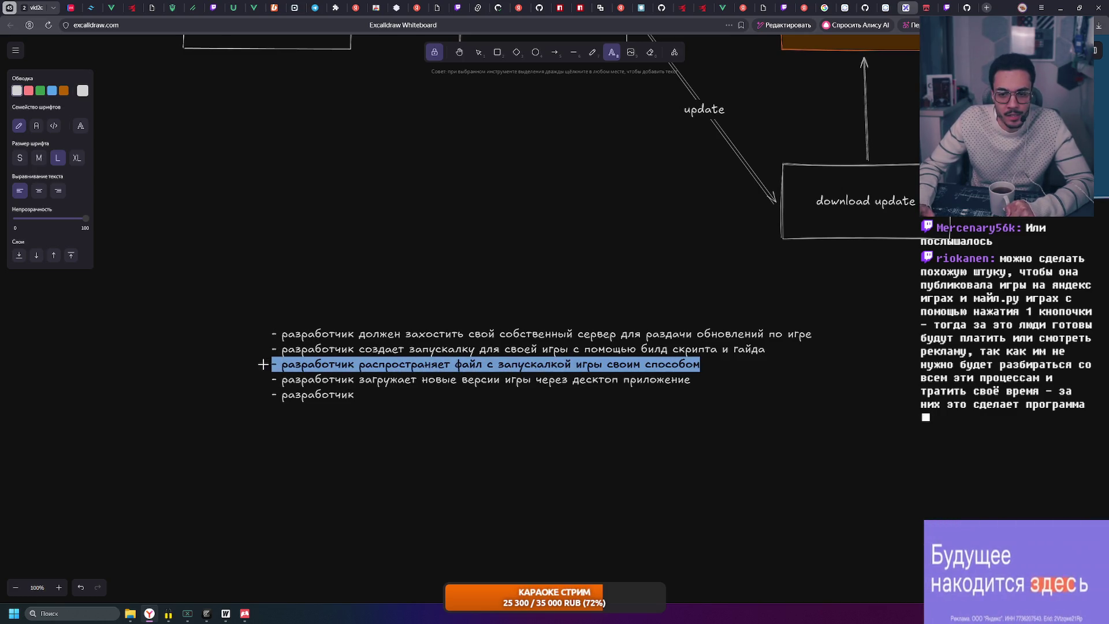
click(645, 364)
drag(705, 363, 250, 364)
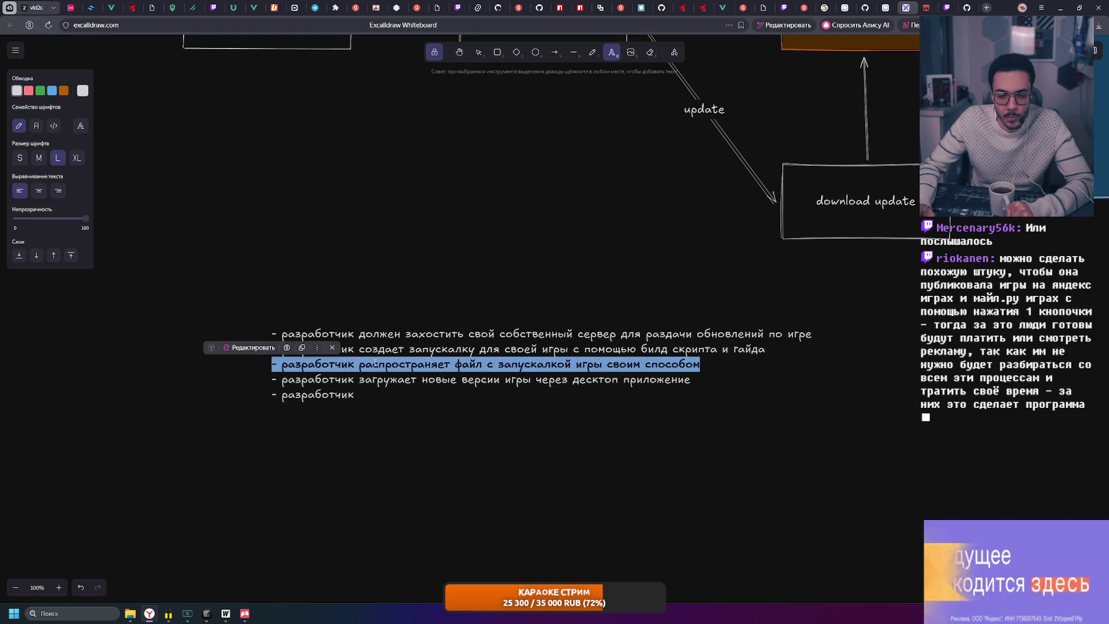
click(331, 363)
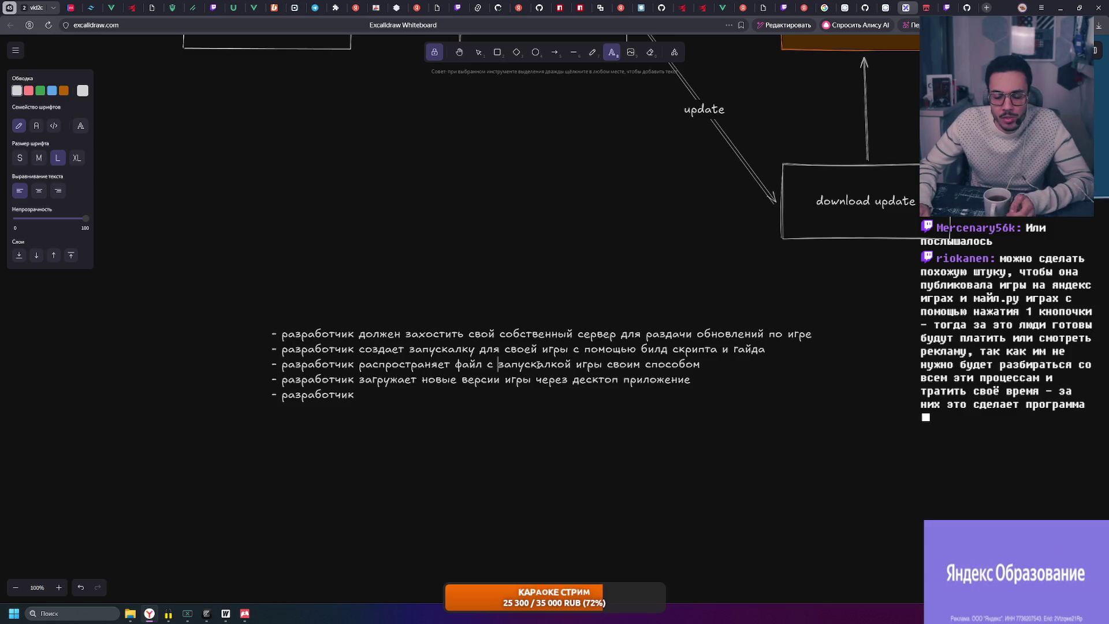
text(устан)
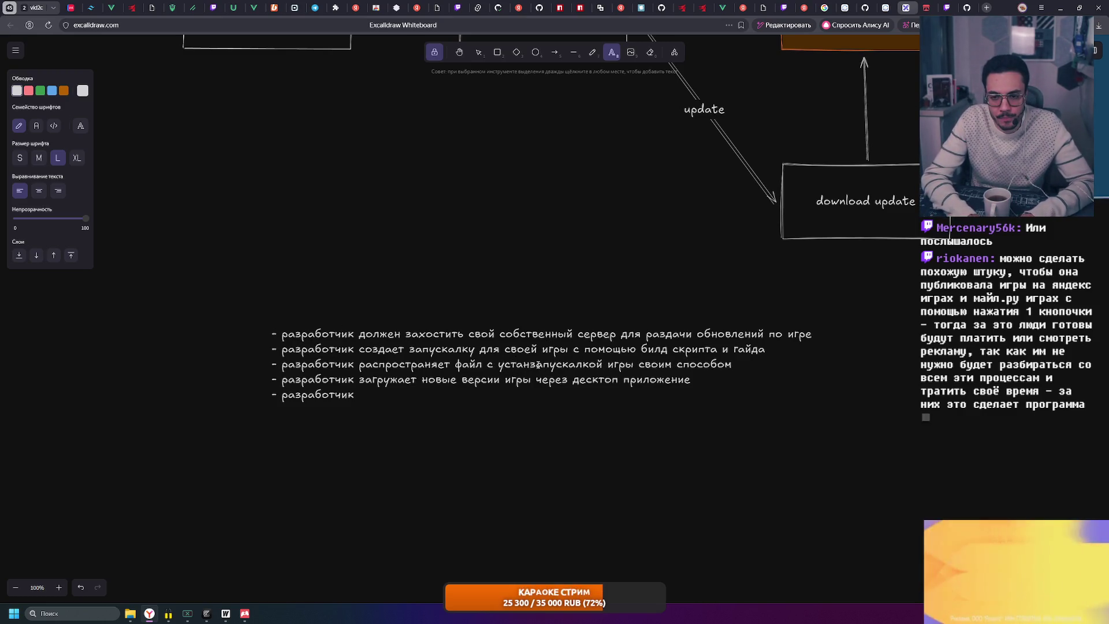
key(BackSpace)
key(BackSpace)
key(BackSpace)
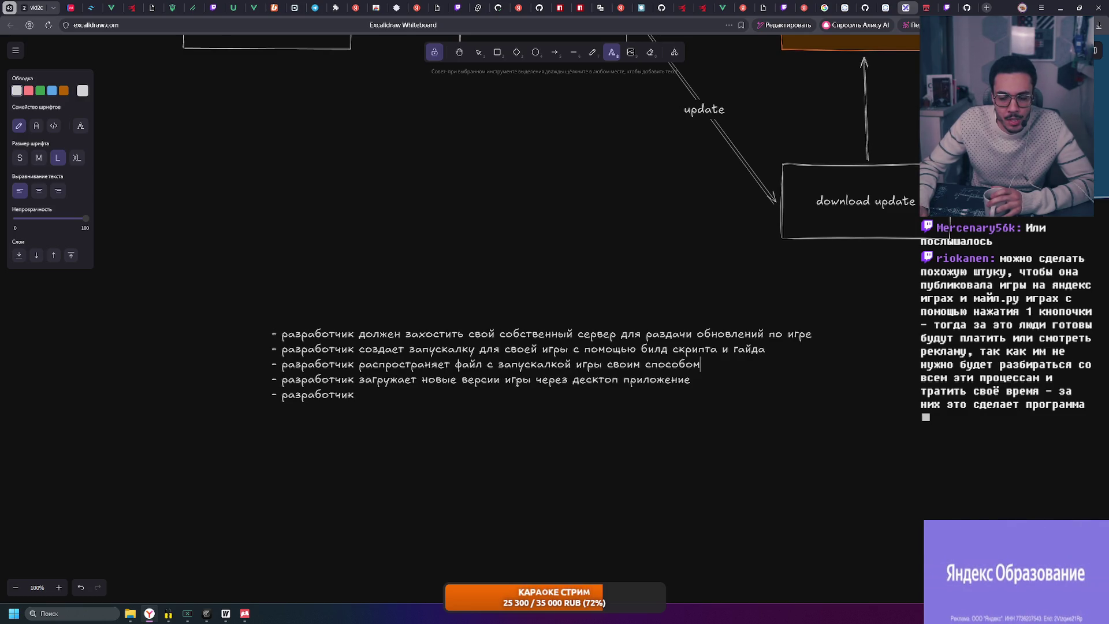
Replace 'разработчик' on the last line with the delta-patch, archive-compression and server-upload note
drag(358, 395, 278, 394)
text(при)
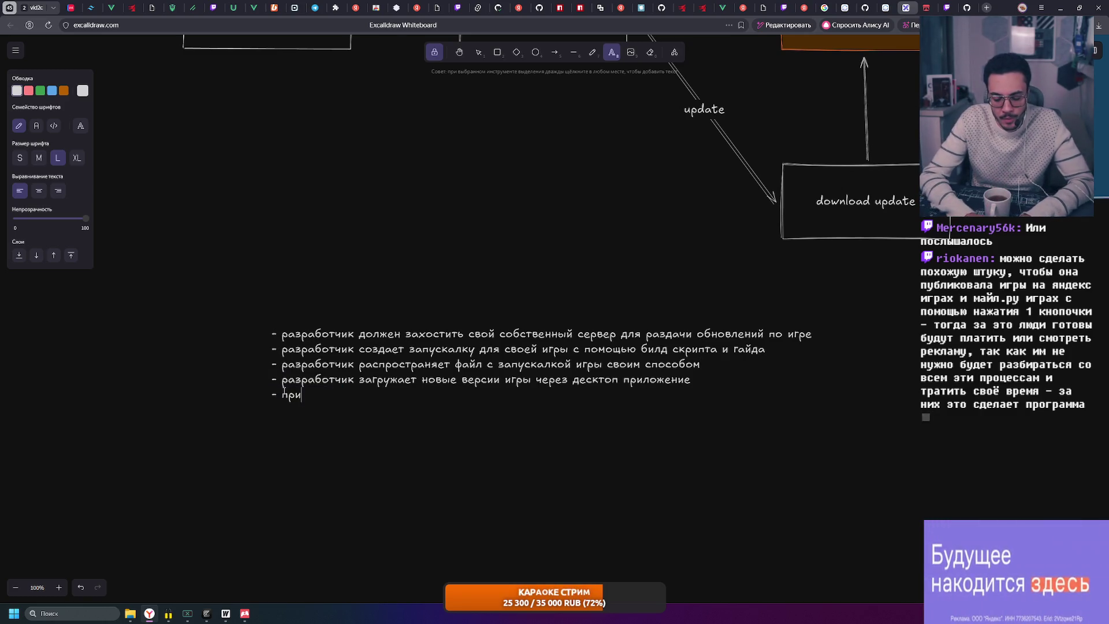
text(ложение са)
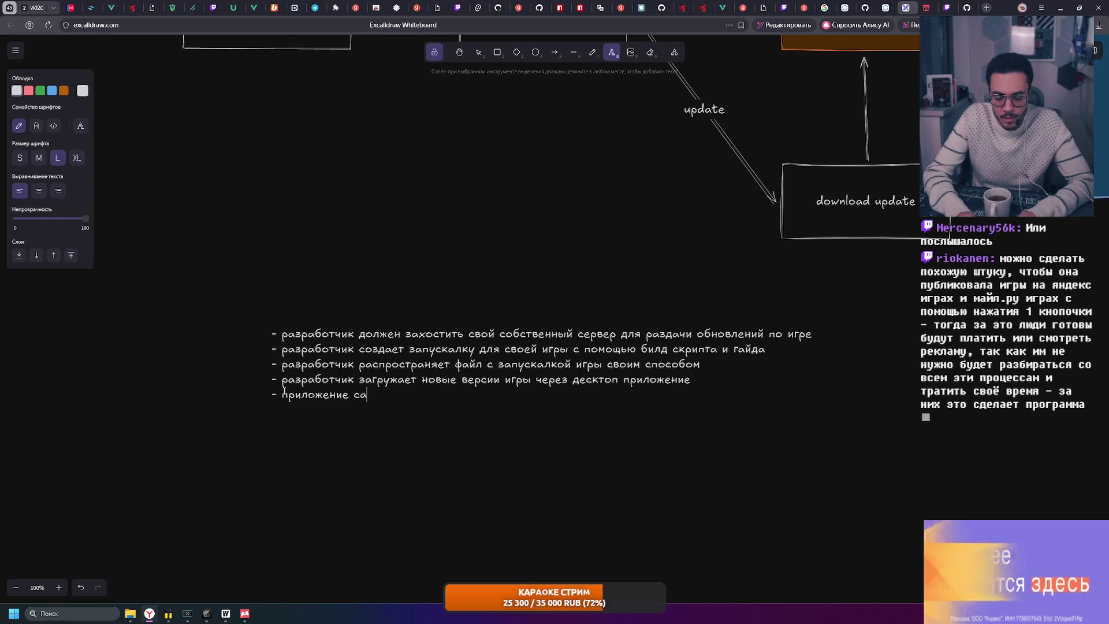
text(мо определяет и фо)
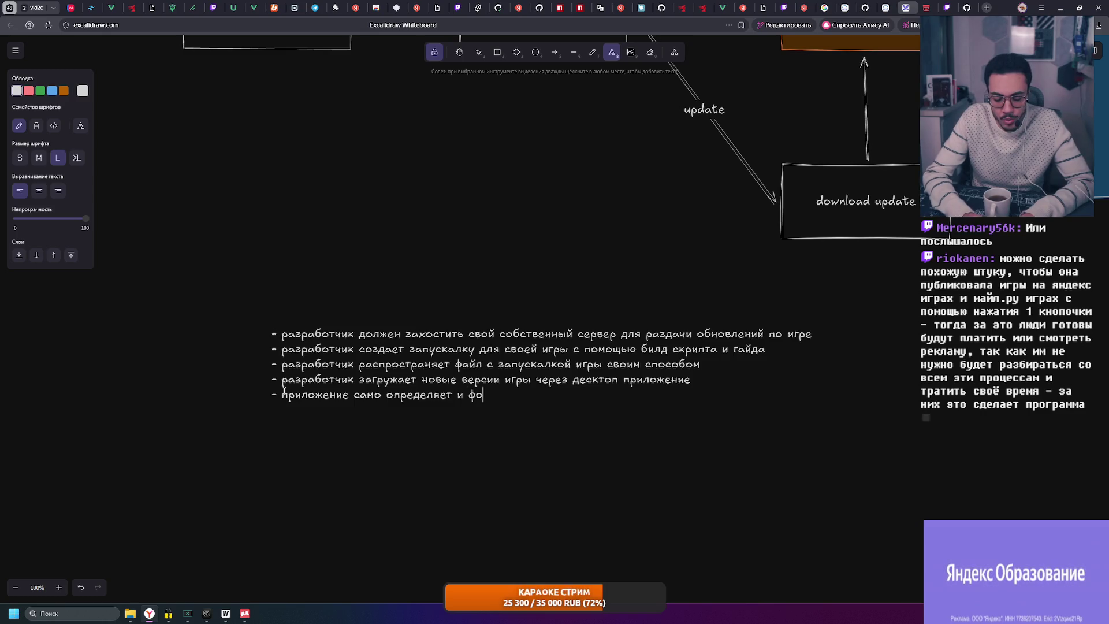
text(рирует де)
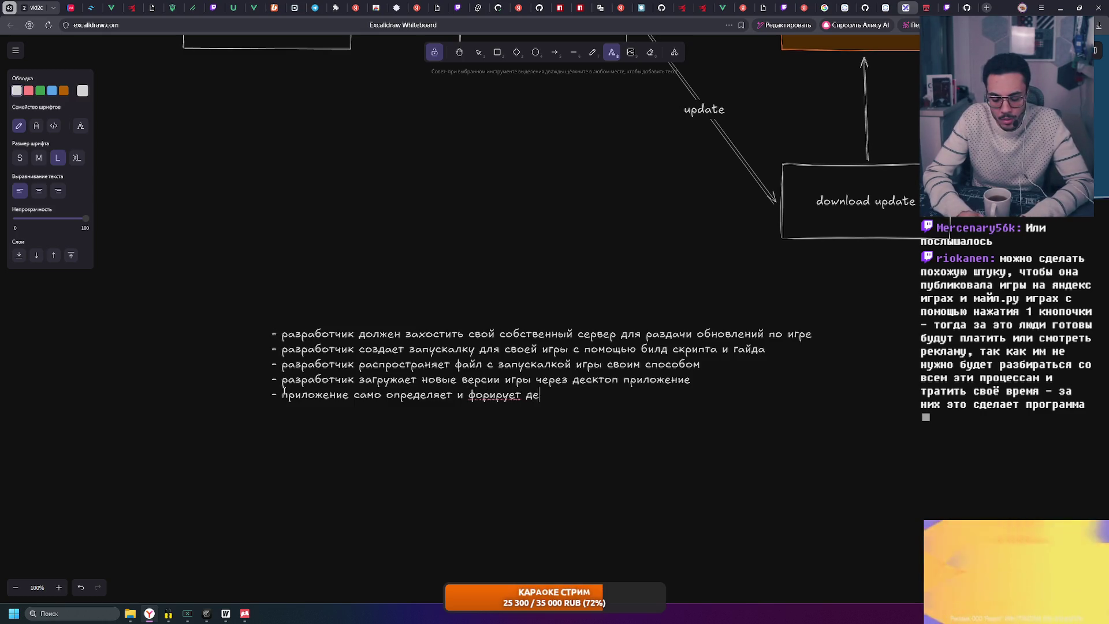
text(льта патчи )
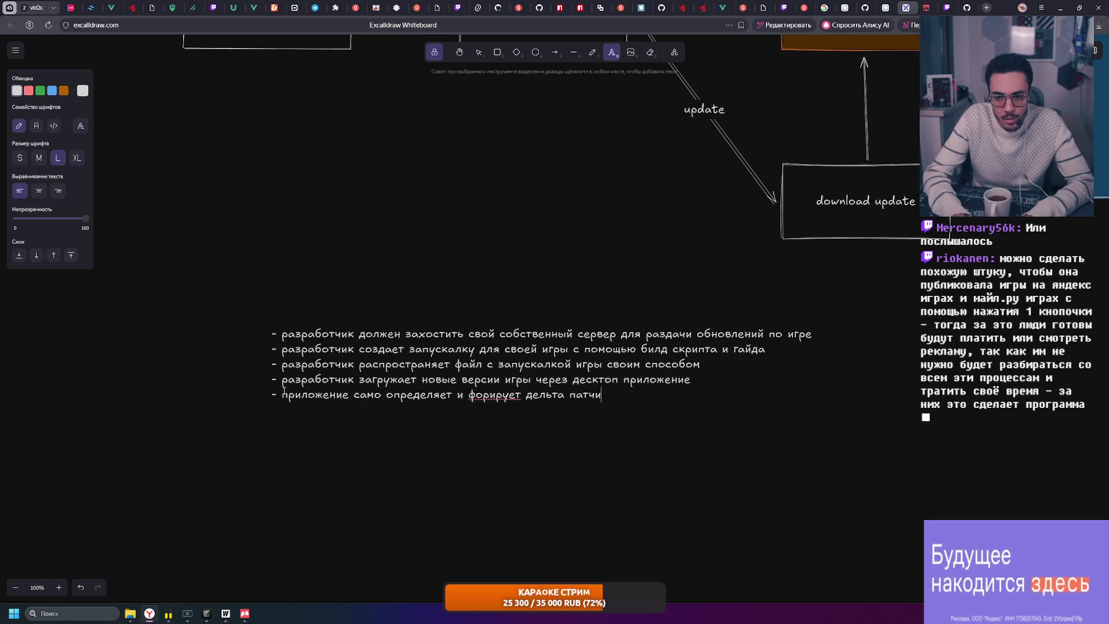
text(, сжимает)
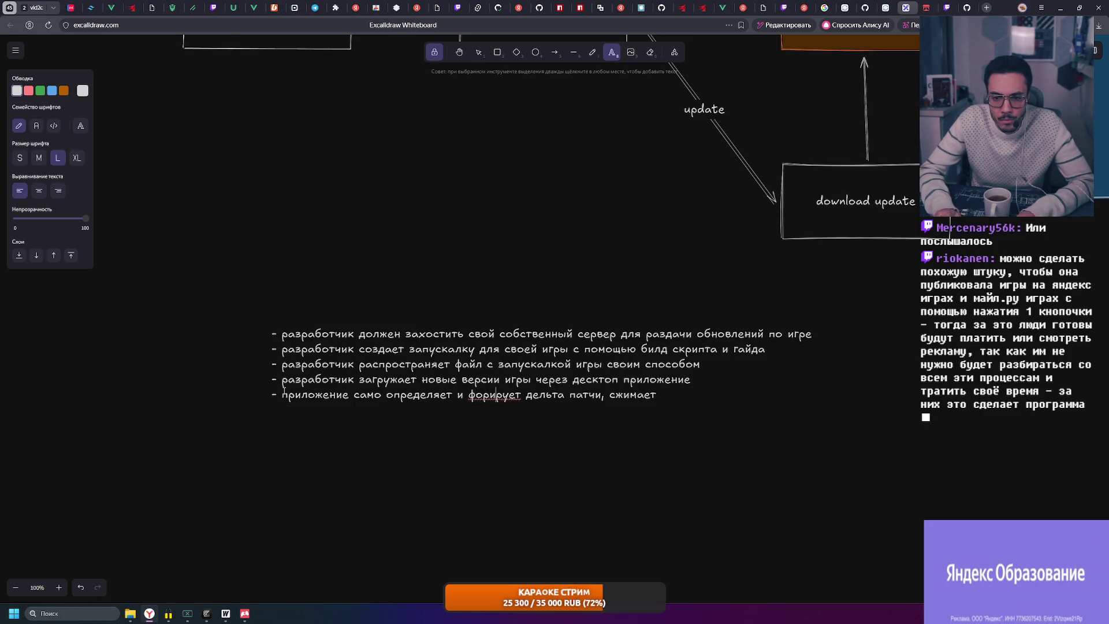
text(мм)
key(End)
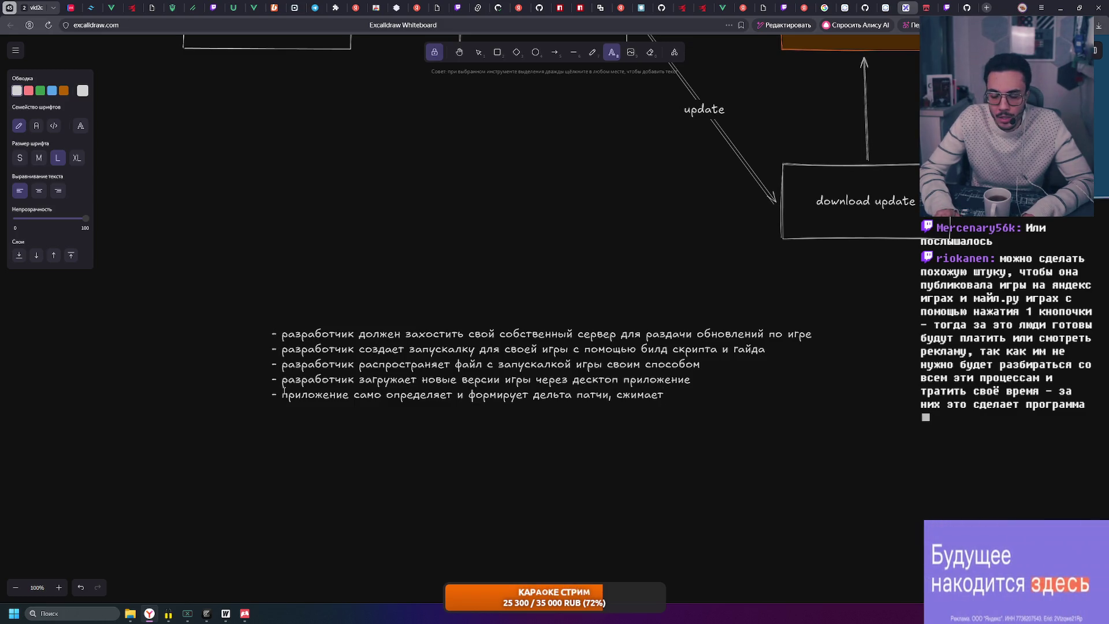
text(рхивы и груз)
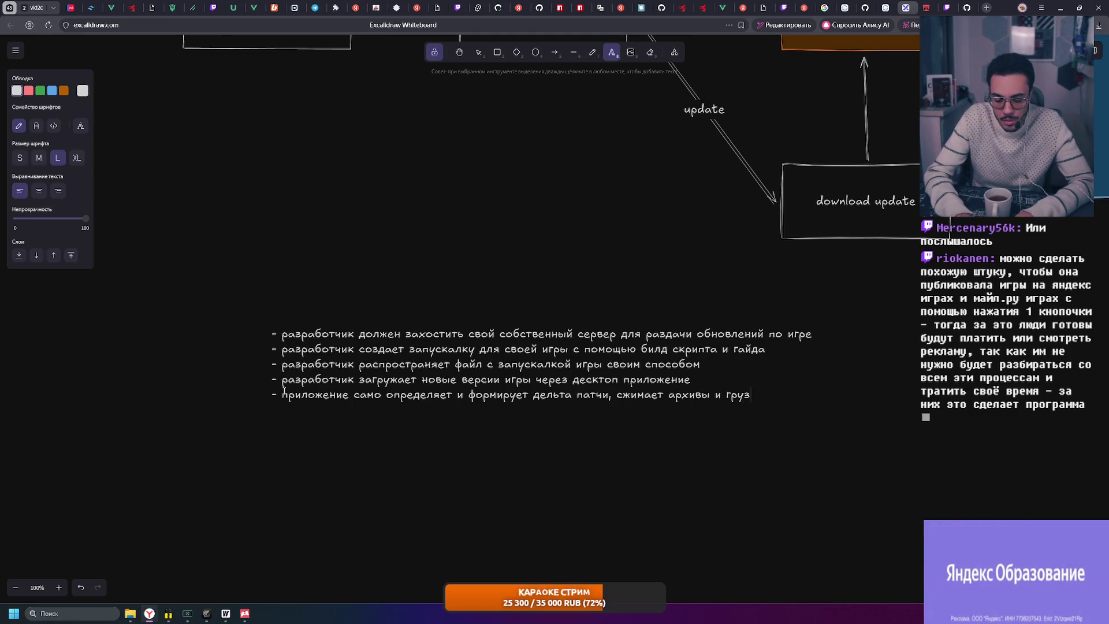
text(ит на свой сервер)
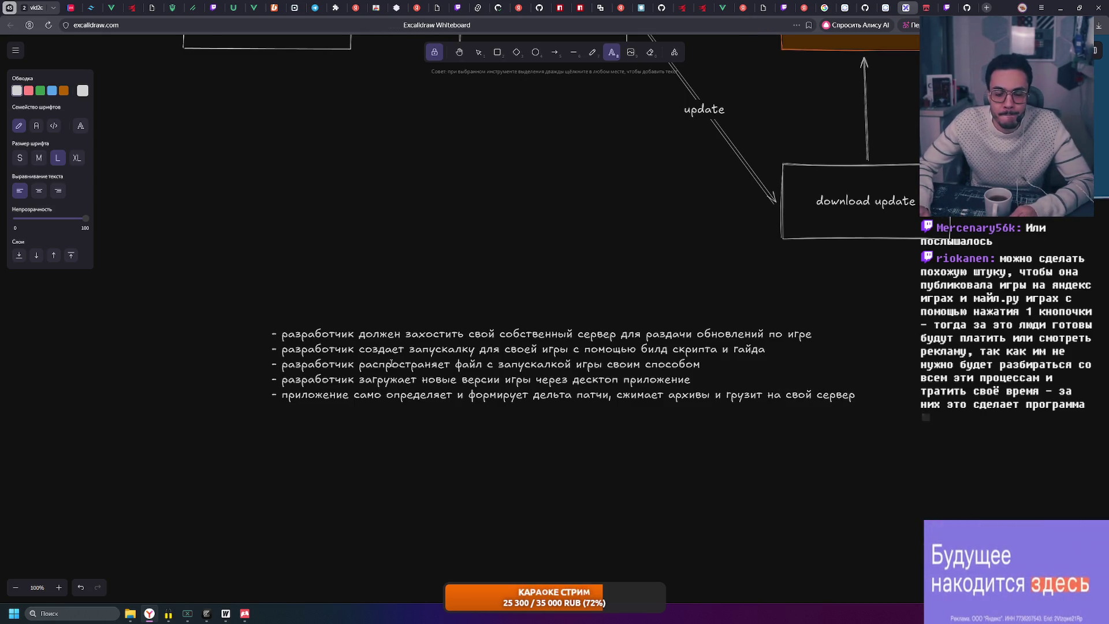
click(719, 471)
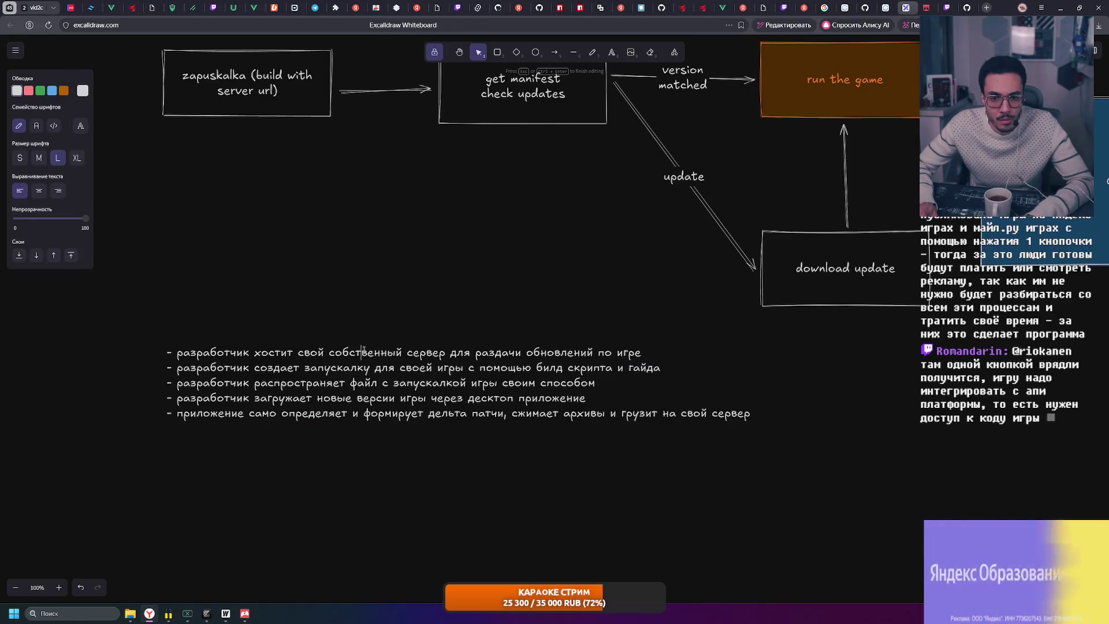
Trim the first note: delete 'собственный' and 'по', and change 'игре' to 'игры'
double_click(363, 351)
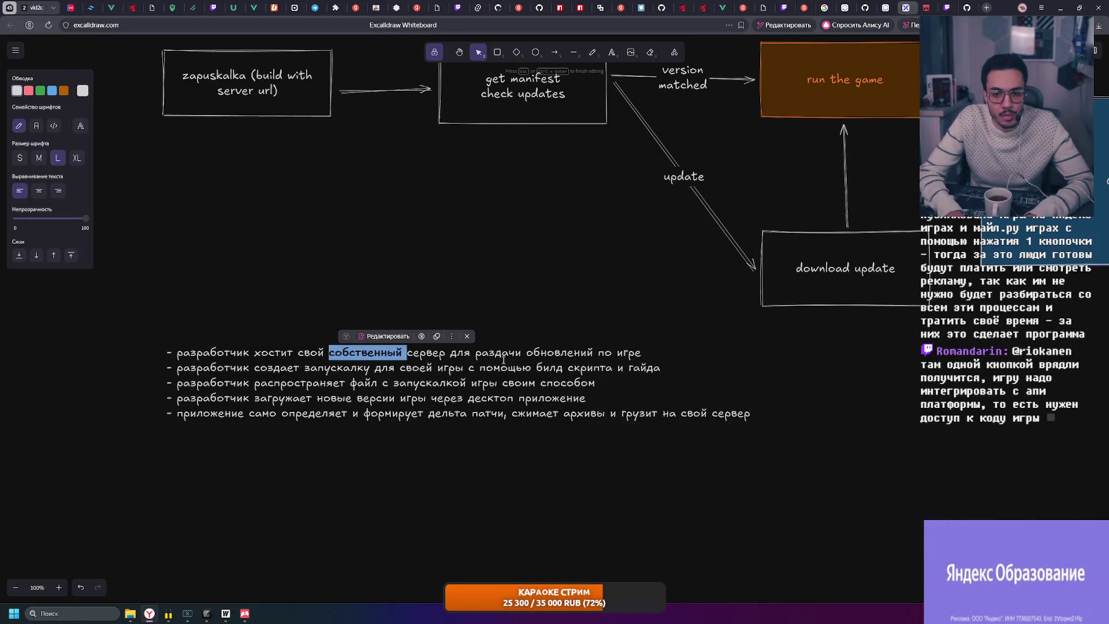
key(BackSpace)
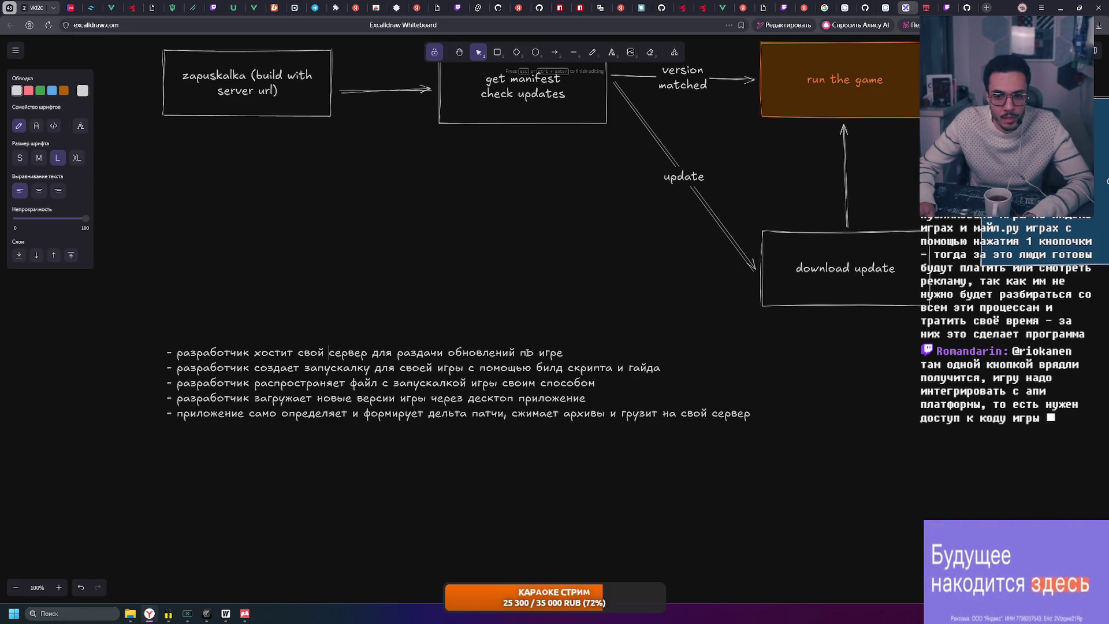
key(BackSpace)
key(Delete)
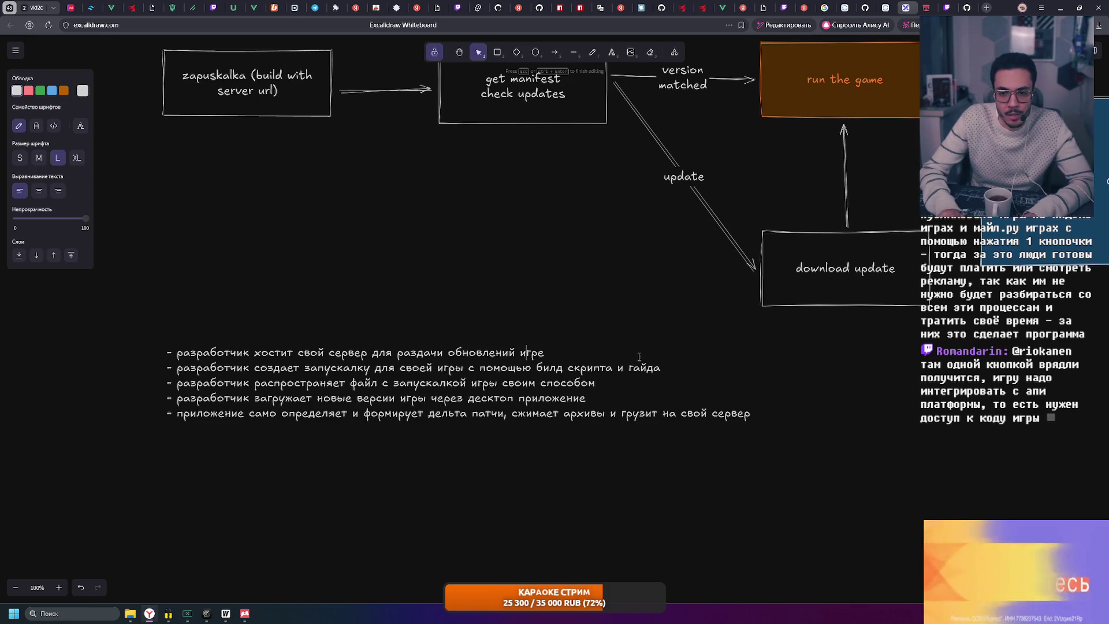
key(End)
key(BackSpace)
text(ы)
click(536, 476)
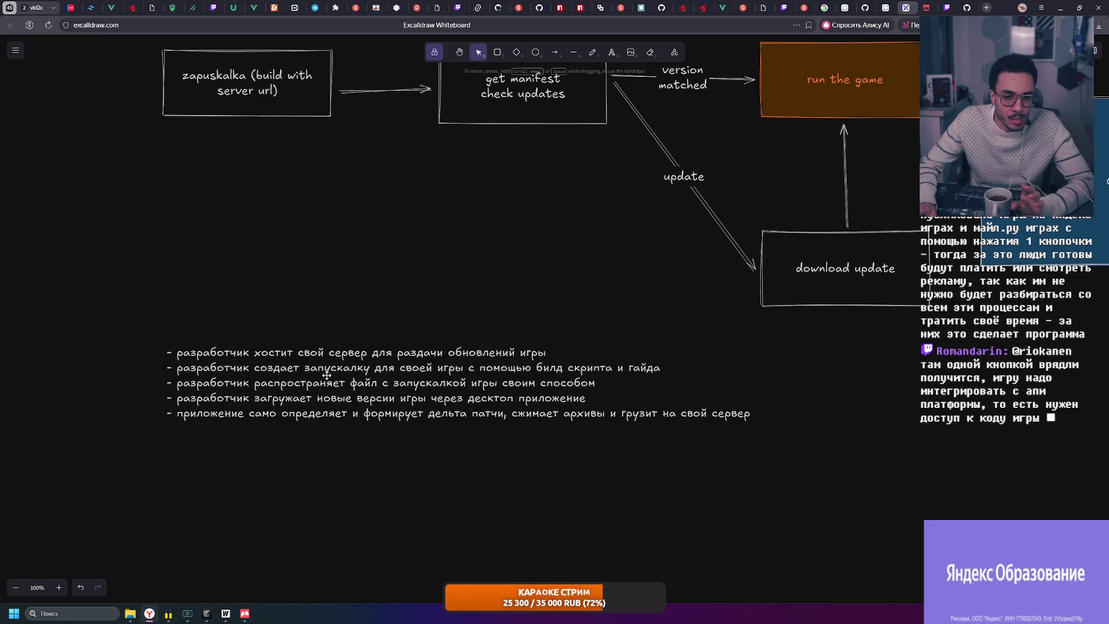
Reopen the notes and fix the misspelled 'создает' in the second bullet
click(271, 368)
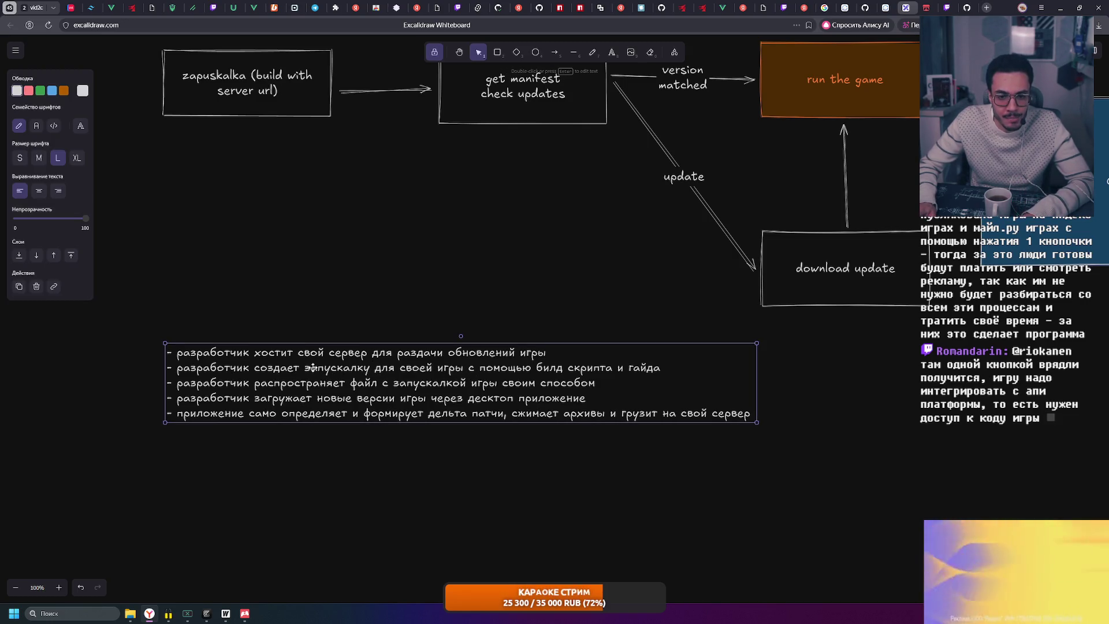
double_click(271, 368)
double_click(271, 368)
text(соб)
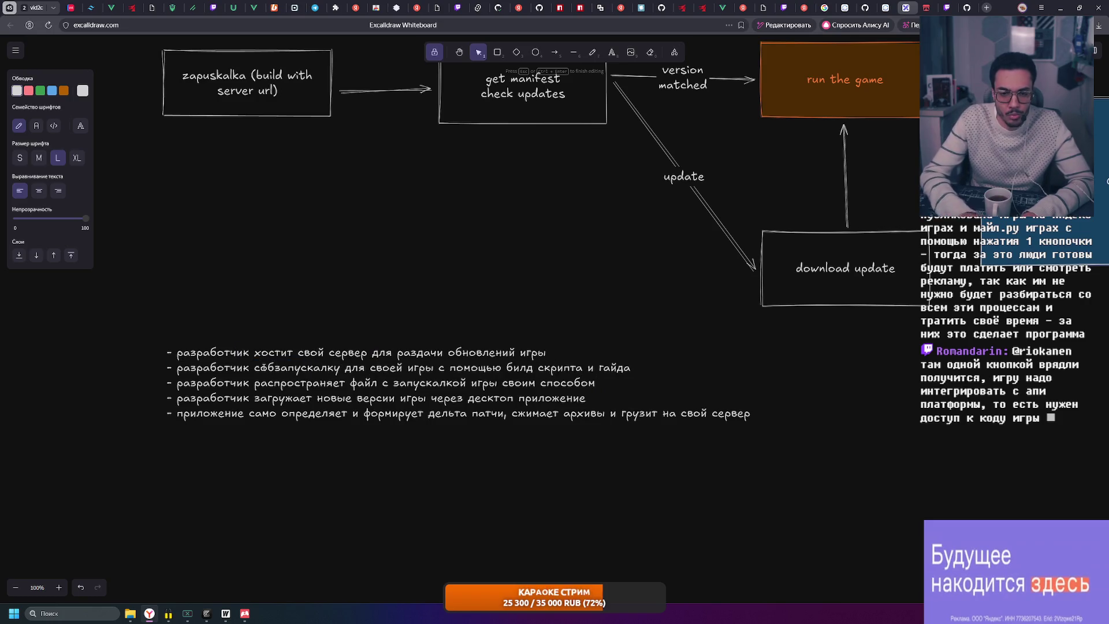
key(BackSpace)
text(здает)
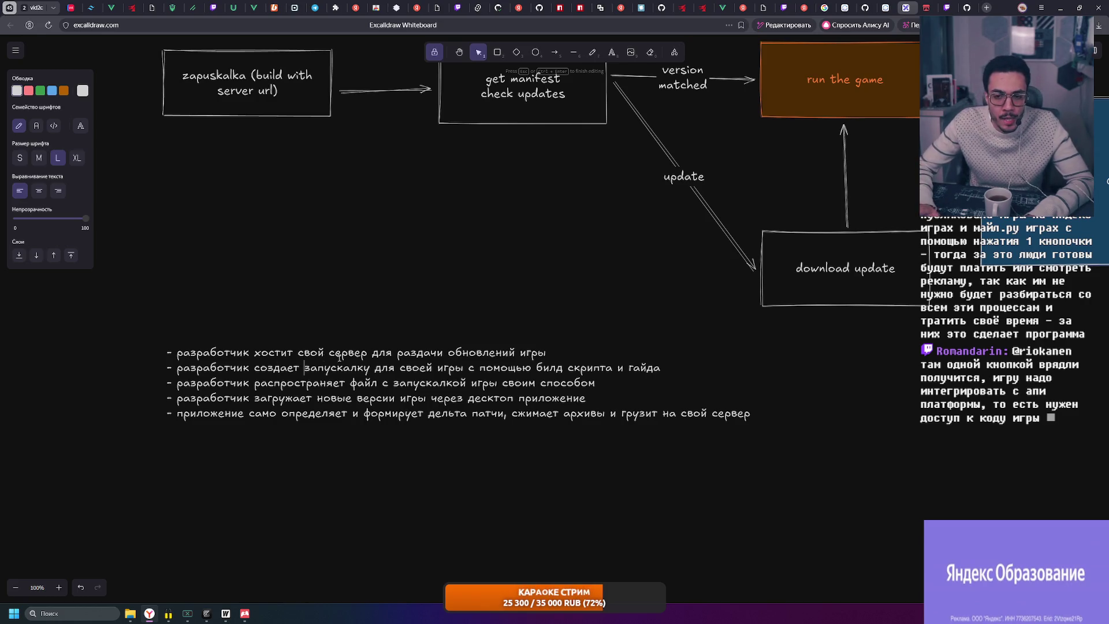
Insert 'гайда под операционную систему' after 'помощью' and delete 'билд скрипта и гайда'
click(529, 367)
text(гайд)
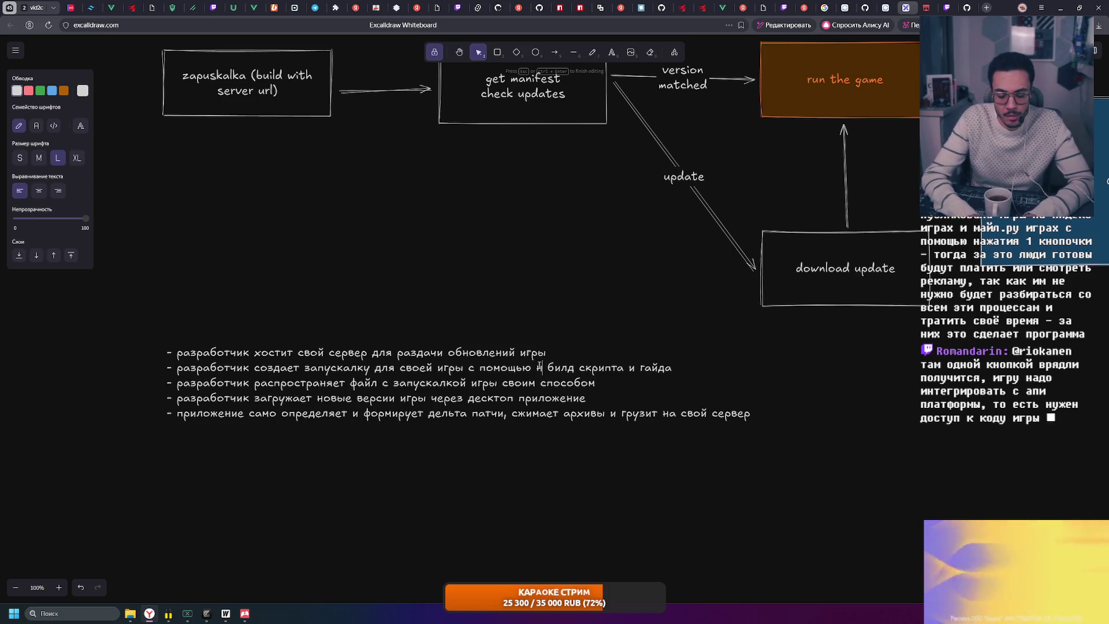
text(а)
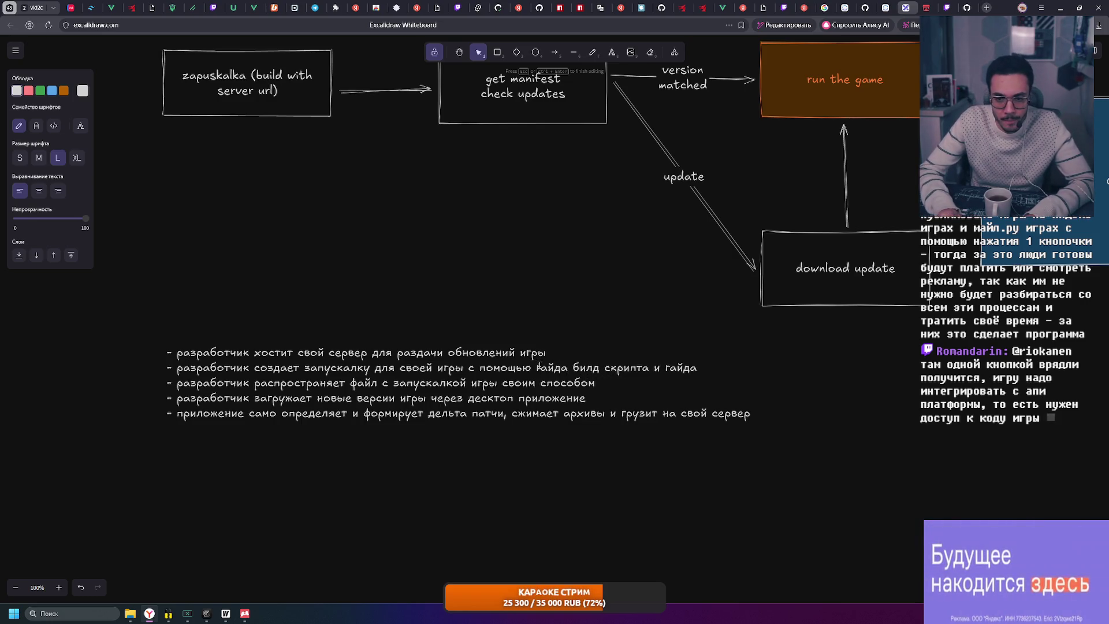
text( под операционну)
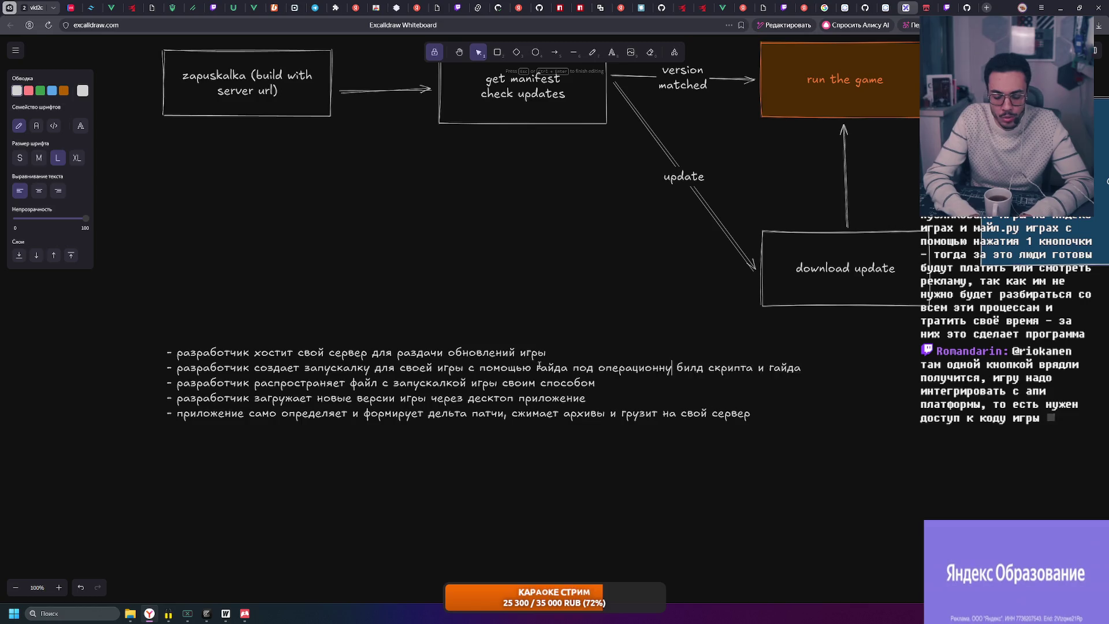
text(ю сис)
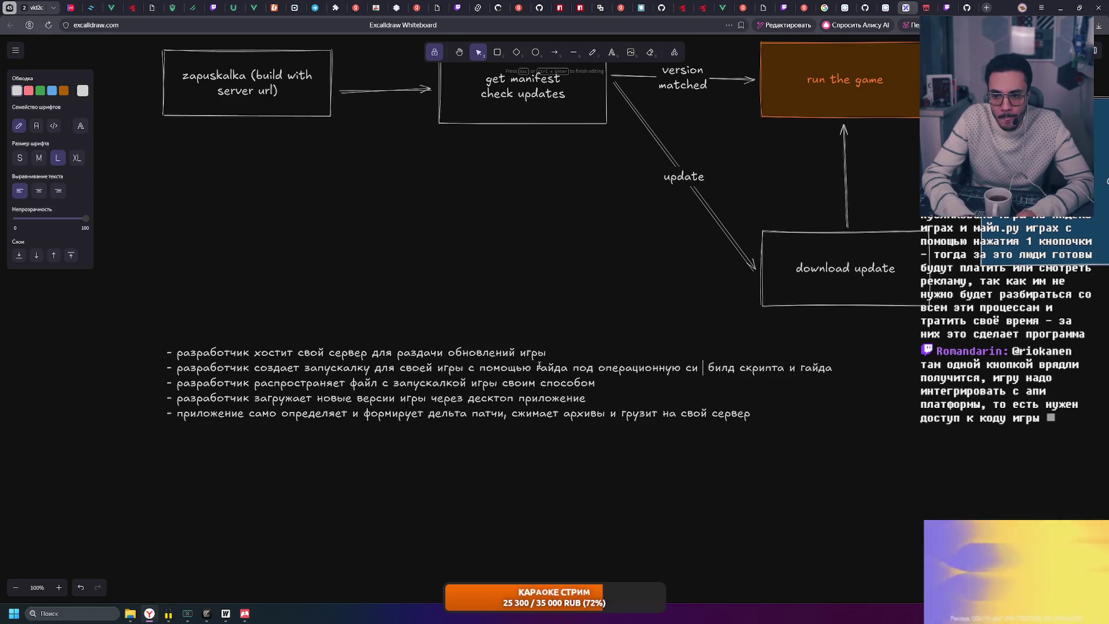
text(тему)
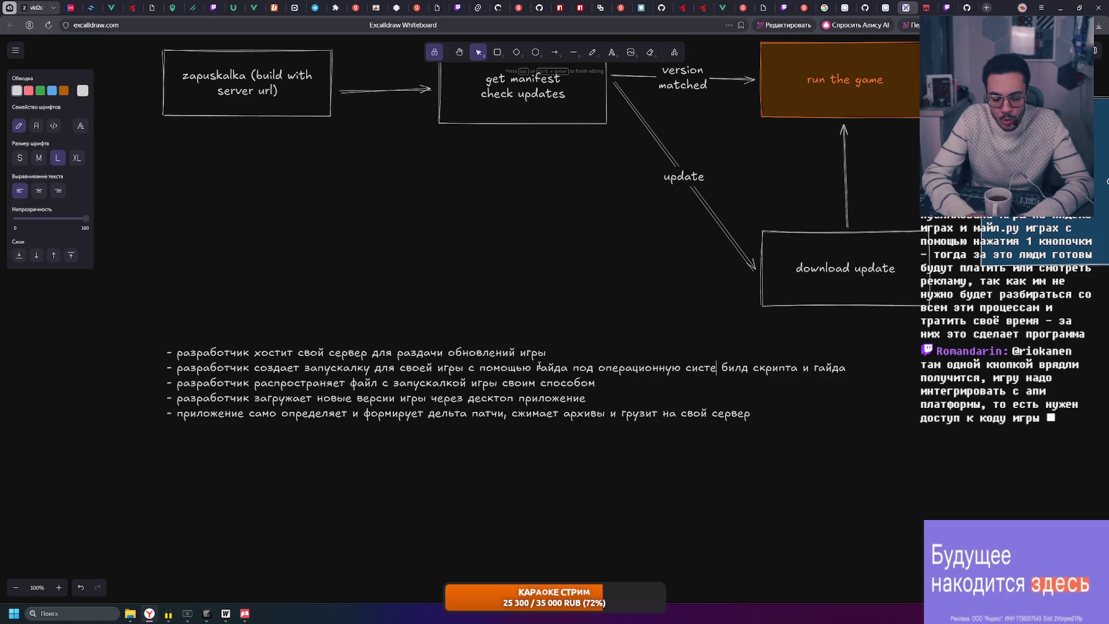
drag(735, 367, 885, 369)
key(BackSpace)
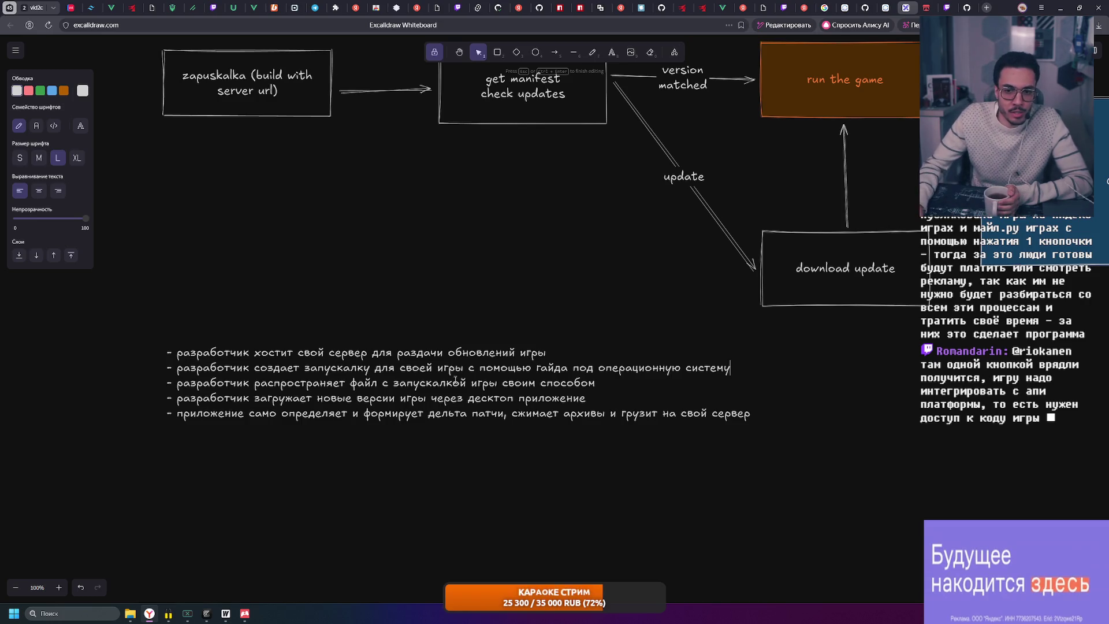
Drag the five-bullet notes block up and left so it sits just beneath the flowchart
drag(175, 369, 797, 363)
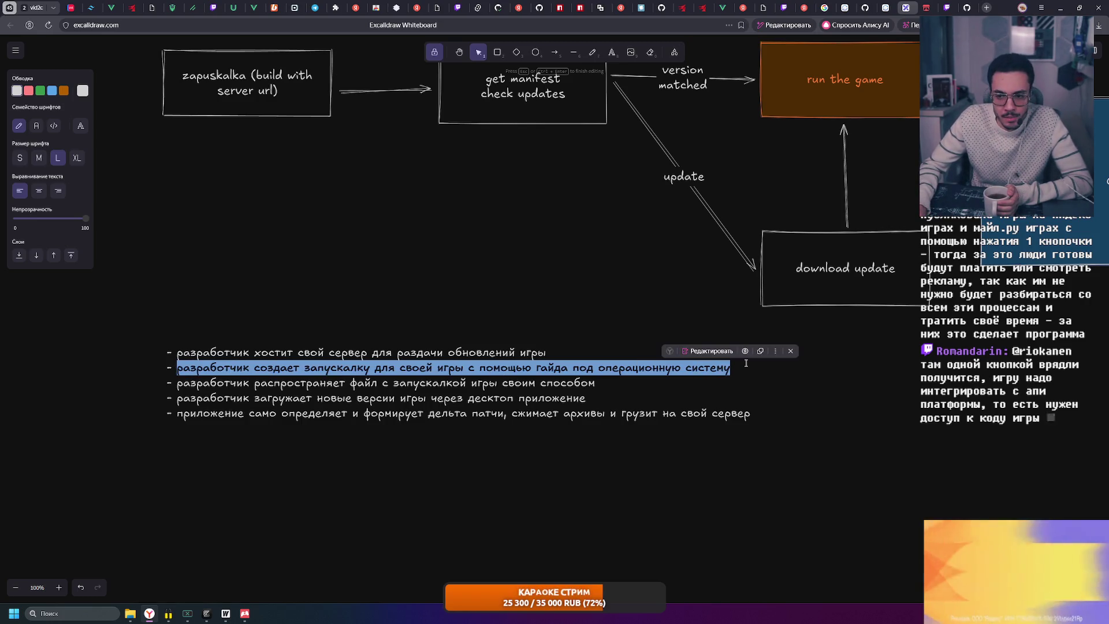
click(250, 373)
mouse_move(173, 370)
mouse_down()
mouse_move(729, 364)
mouse_move(176, 367)
mouse_up()
click(729, 363)
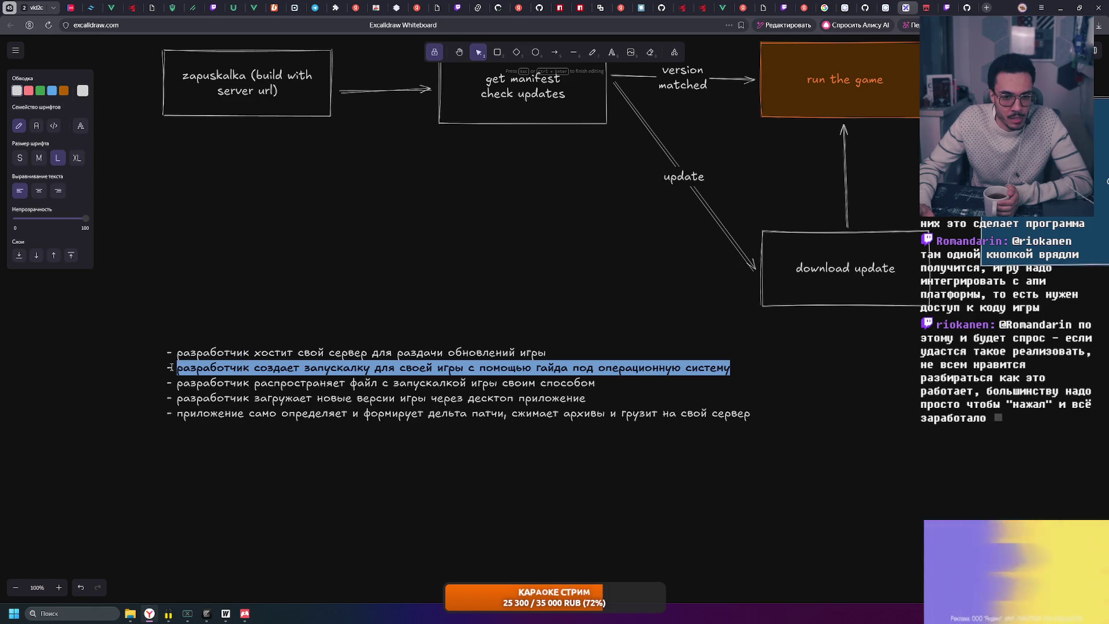
click(164, 368)
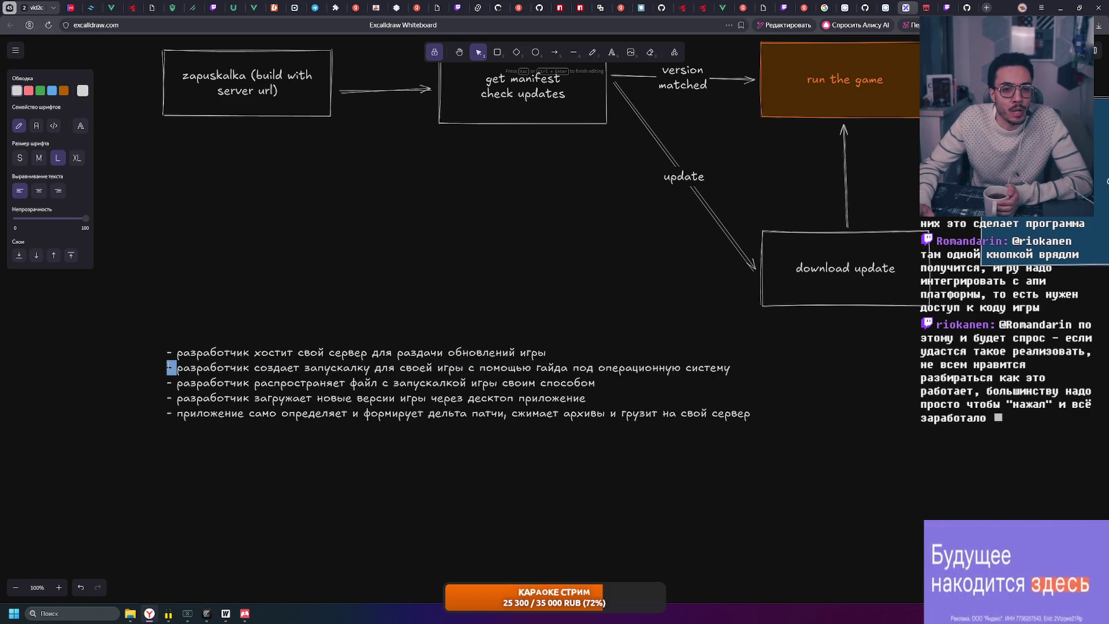
key(ctrl+a)
mouse_move(168, 367)
mouse_down()
mouse_move(740, 368)
mouse_move(168, 365)
mouse_up()
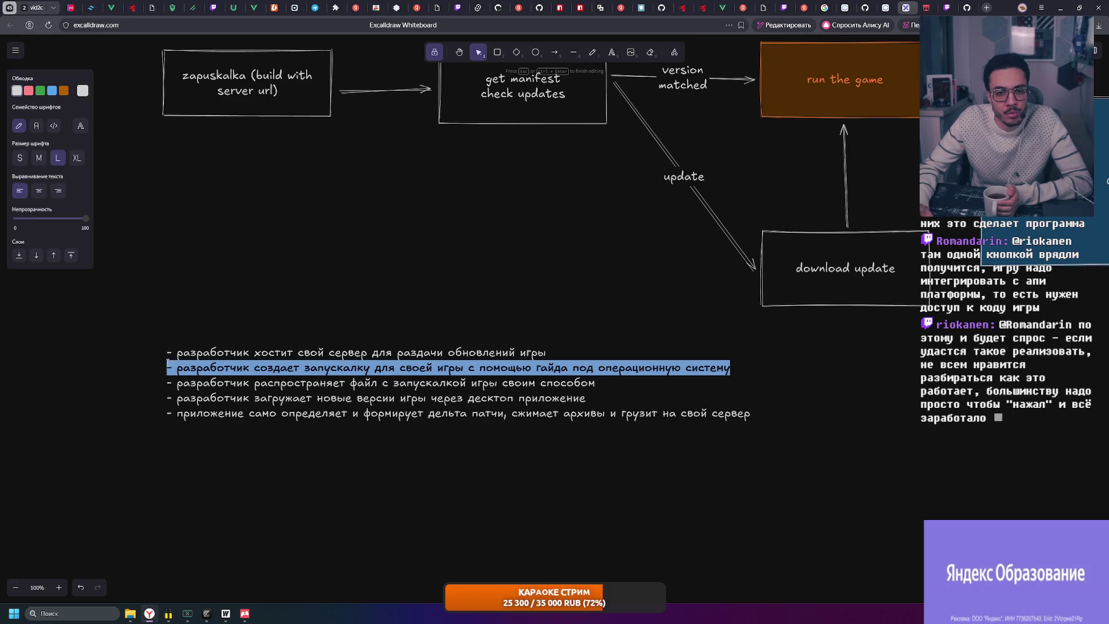
click(169, 367)
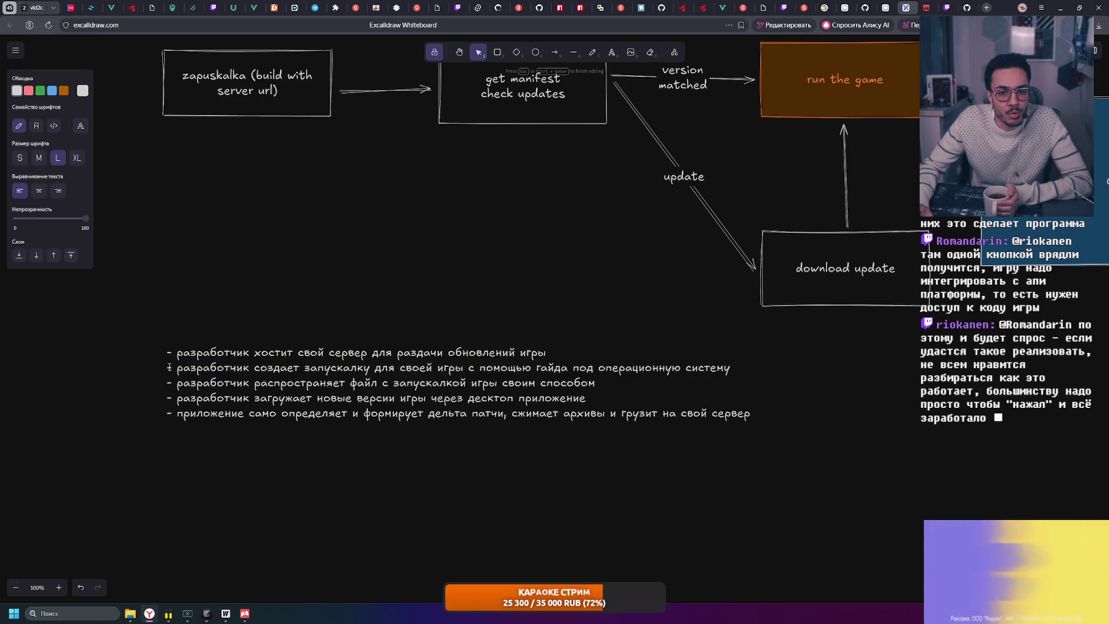
key(Escape)
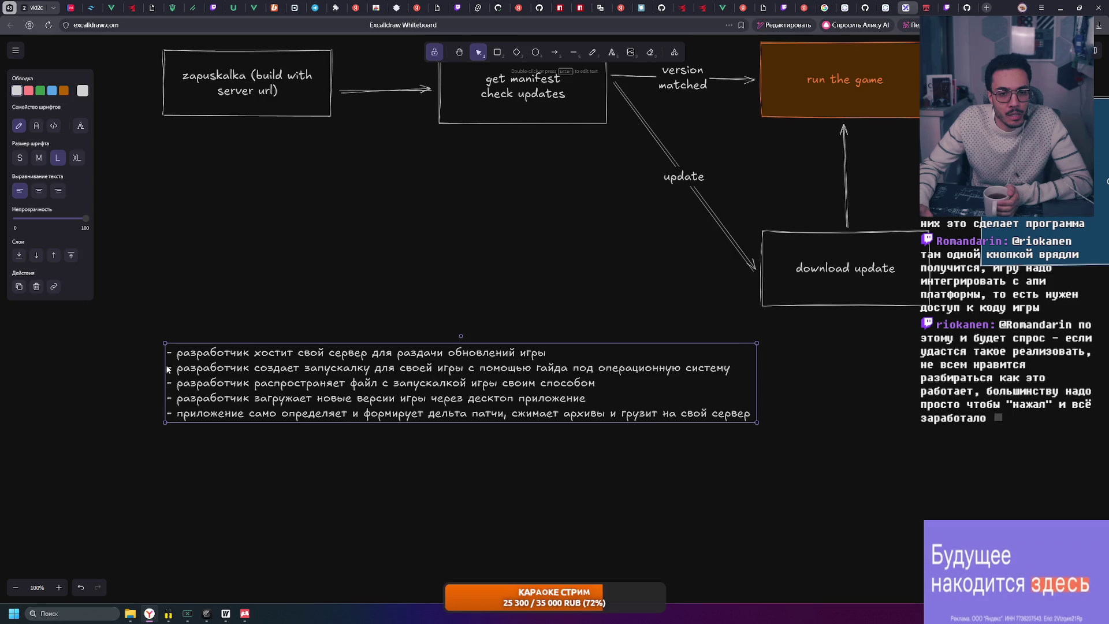
mouse_move(168, 368)
mouse_down()
mouse_move(137, 252)
mouse_move(139, 339)
mouse_up()
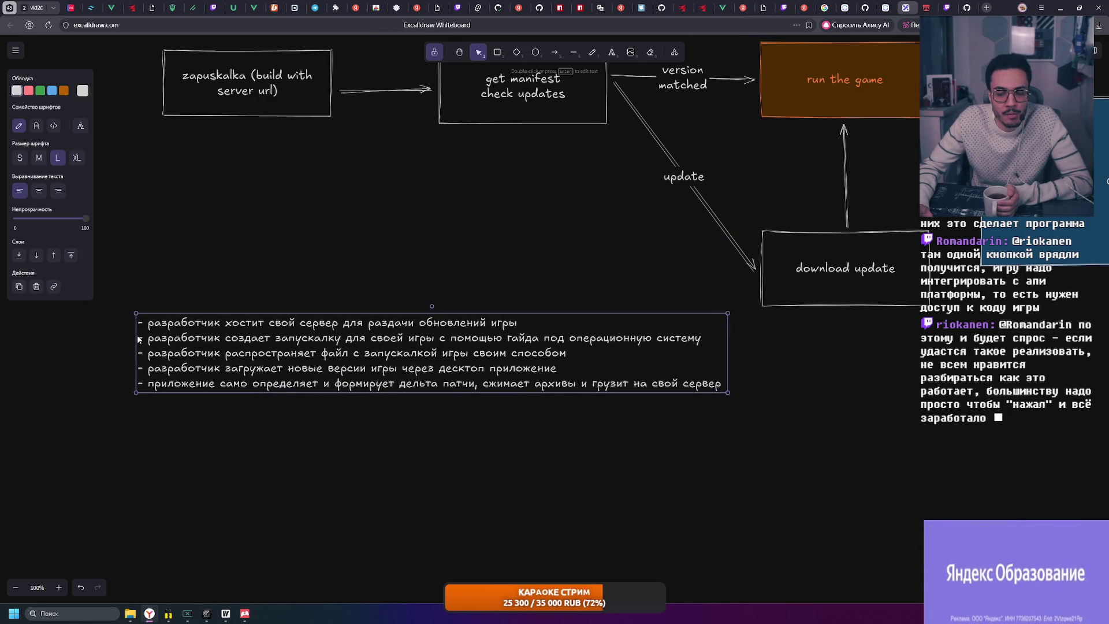
click(760, 416)
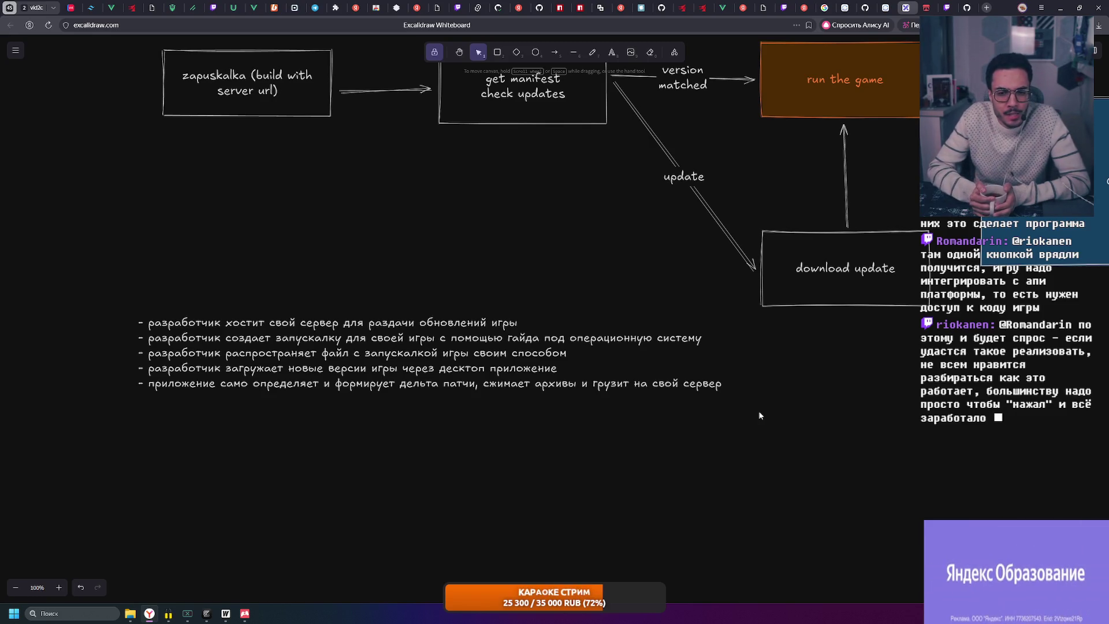
click(466, 358)
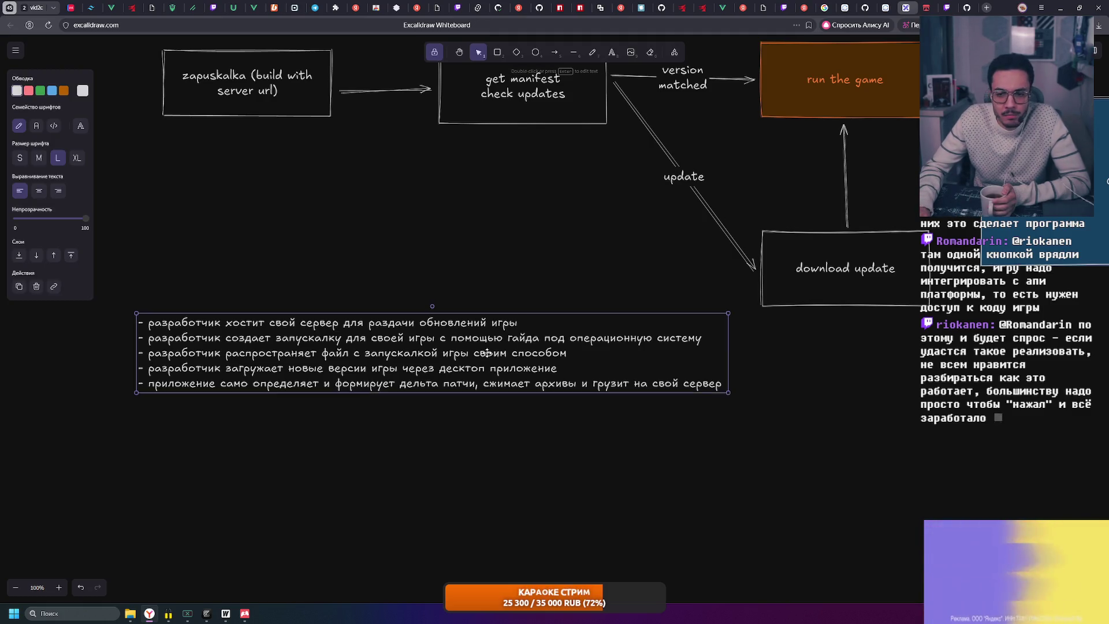
Shorten the third note to 'разработчик самостоятельно распространяет запускалку', fixing the spelling of самостоятельно
double_click(466, 358)
click(225, 354)
text(самочто)
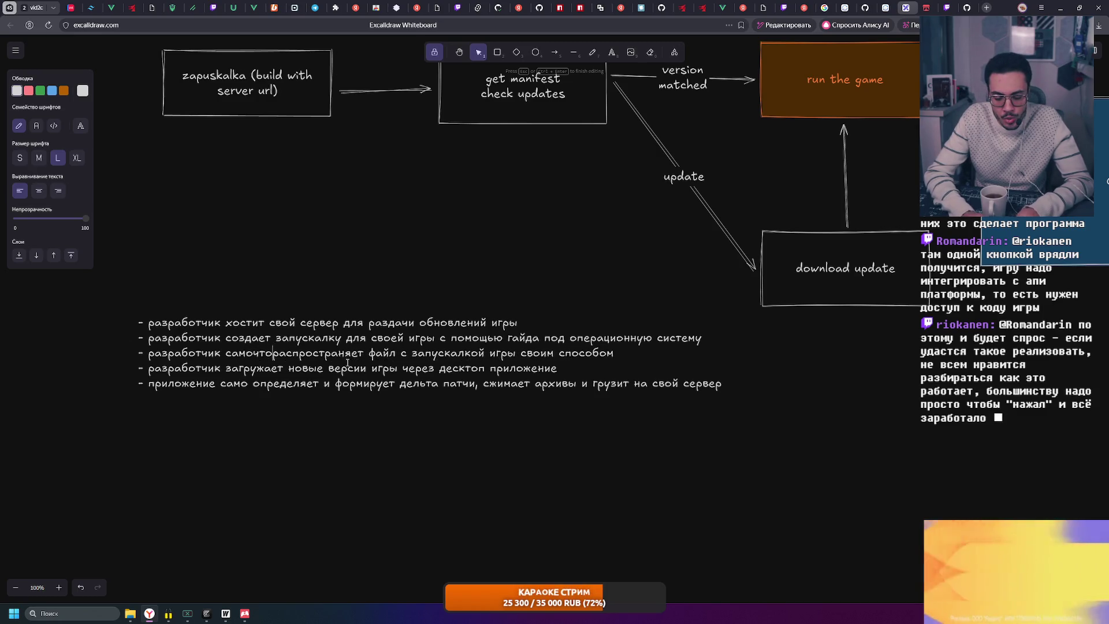
text(яятельно)
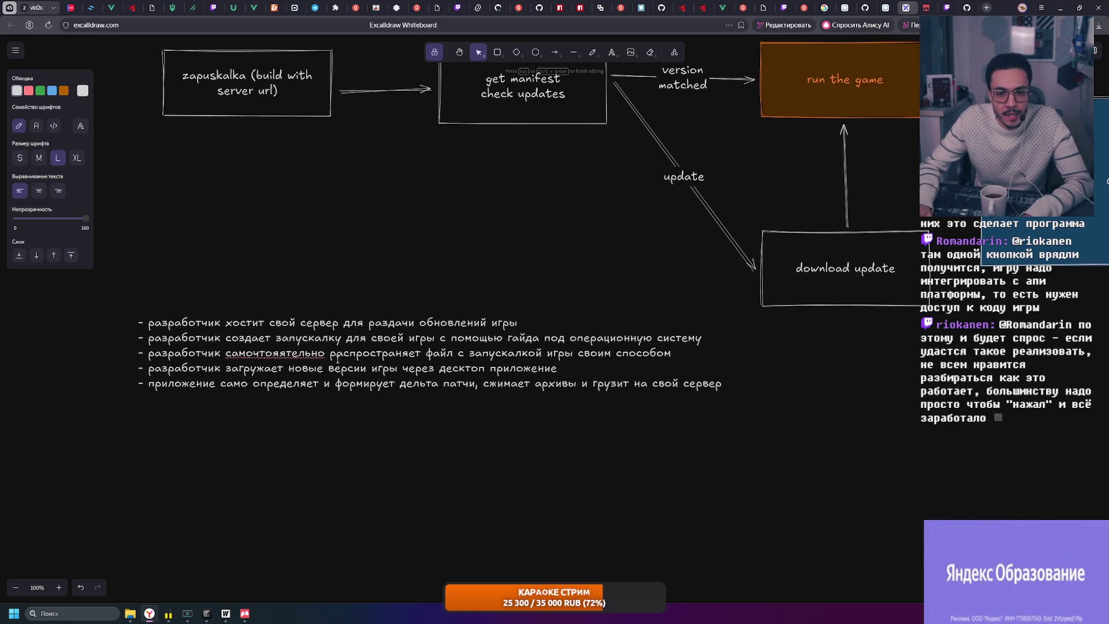
key(BackSpace)
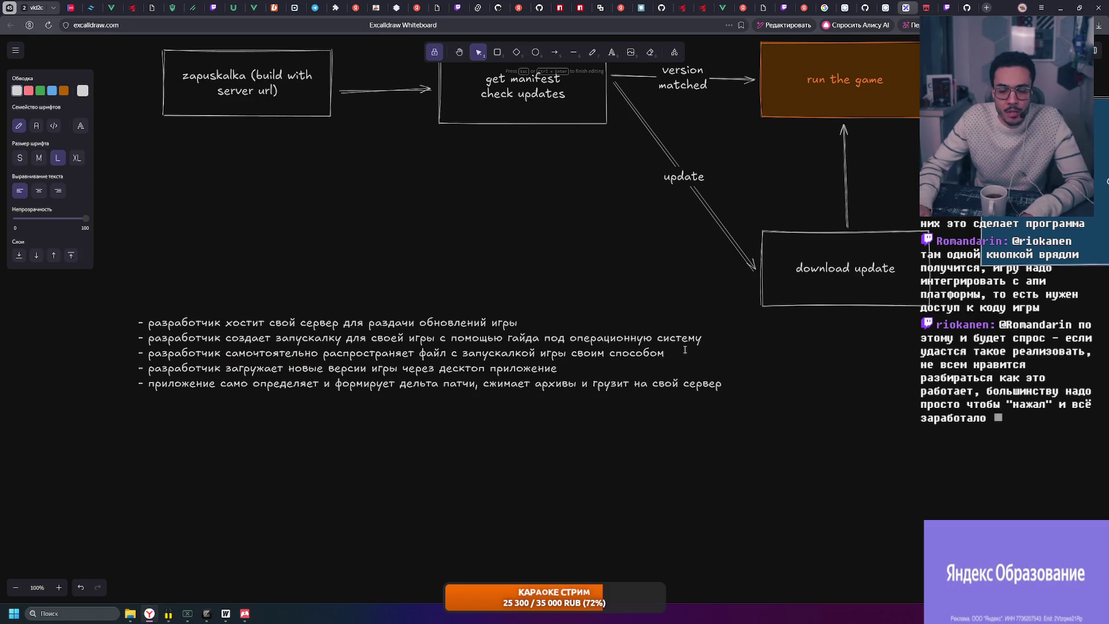
drag(560, 352, 667, 353)
key(BackSpace)
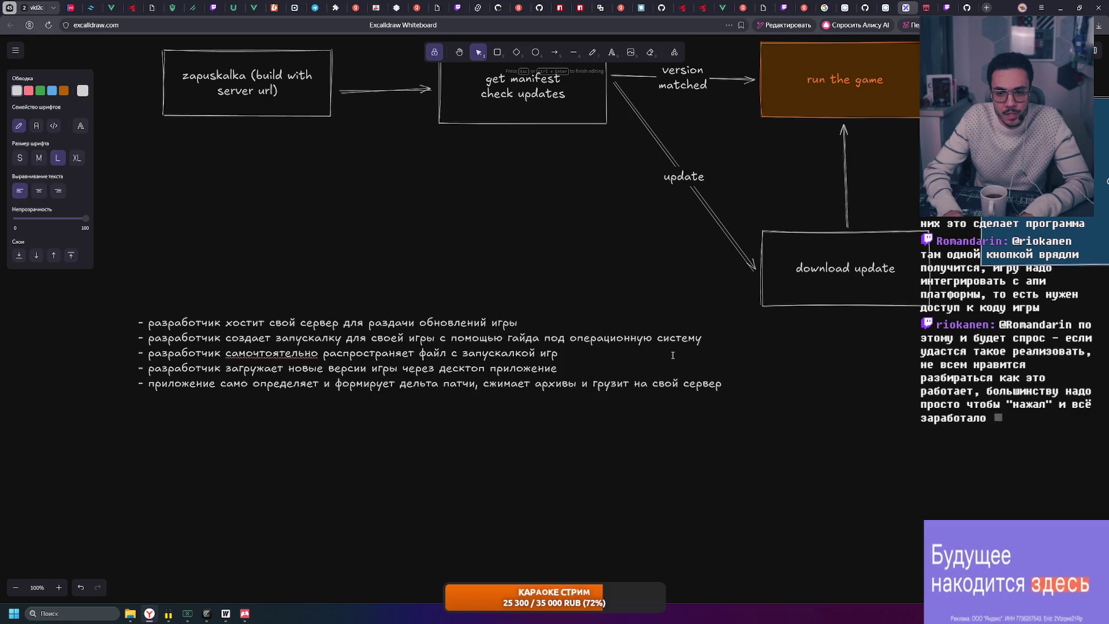
key(ctrl+BackSpace)
key(ctrl+Delete)
text(у)
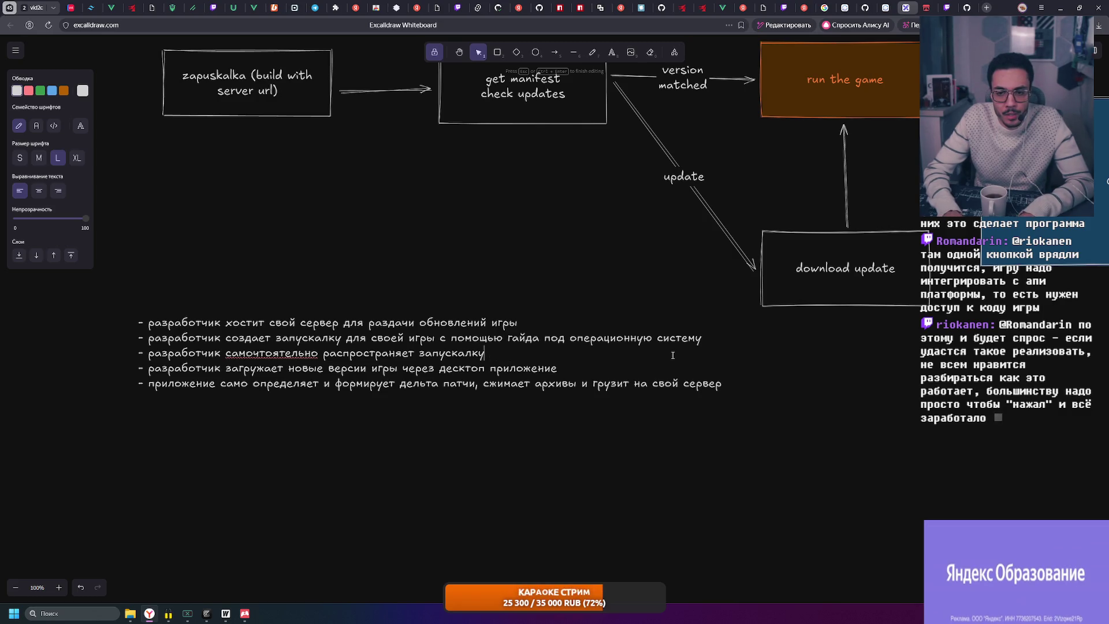
click(259, 353)
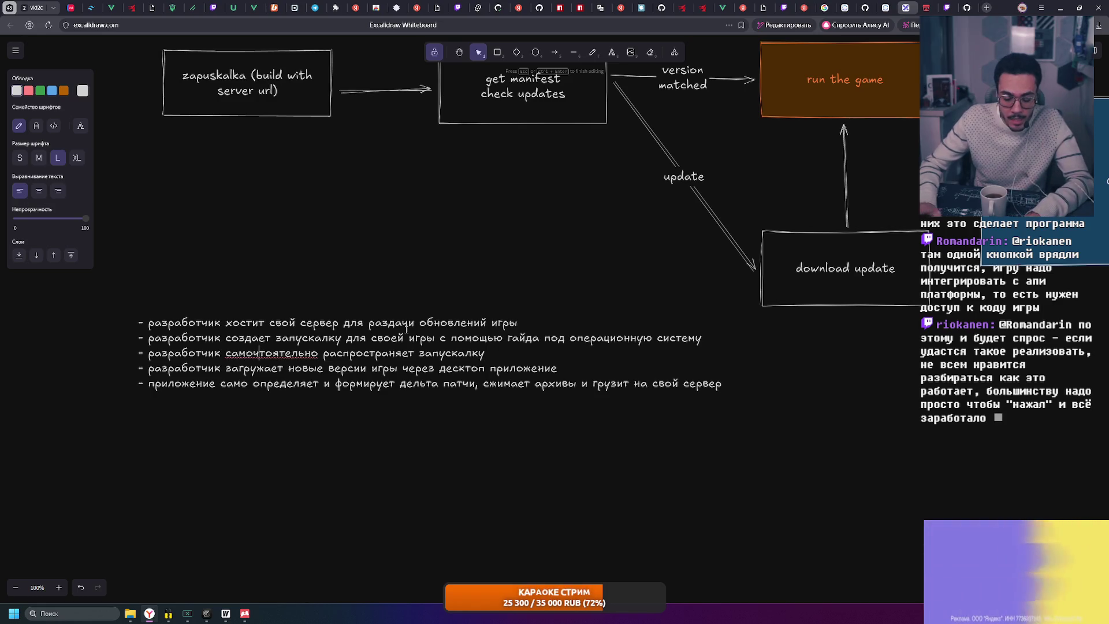
key(BackSpace)
text(с)
click(386, 360)
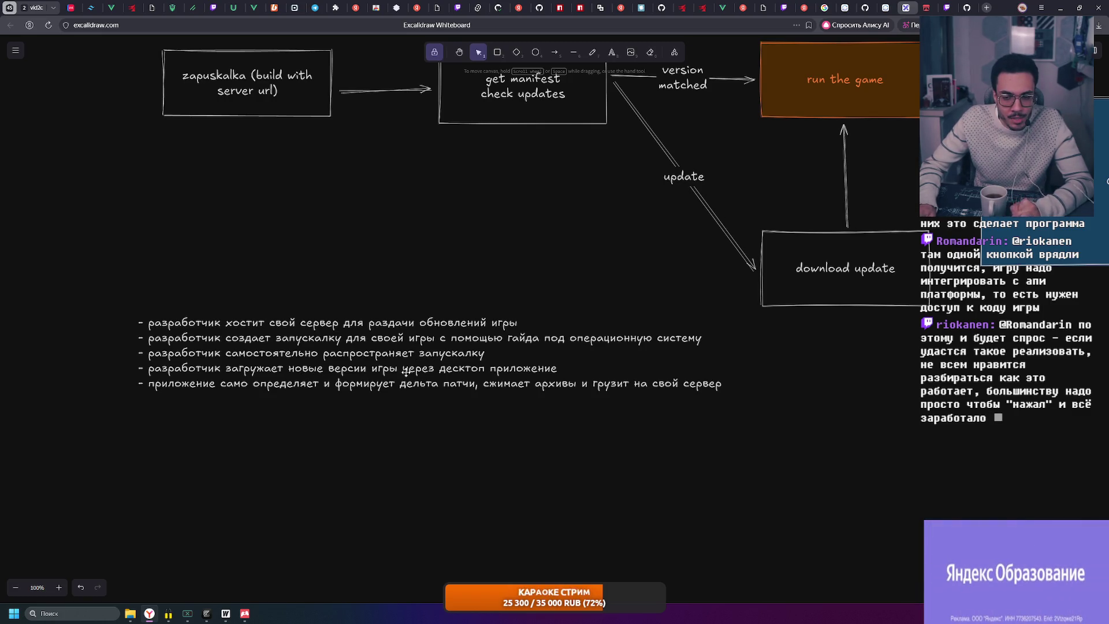
Indent the last delta-patch line with Tab as a sub-point under the fourth bullet
double_click(147, 383)
click(143, 383)
key(Tab)
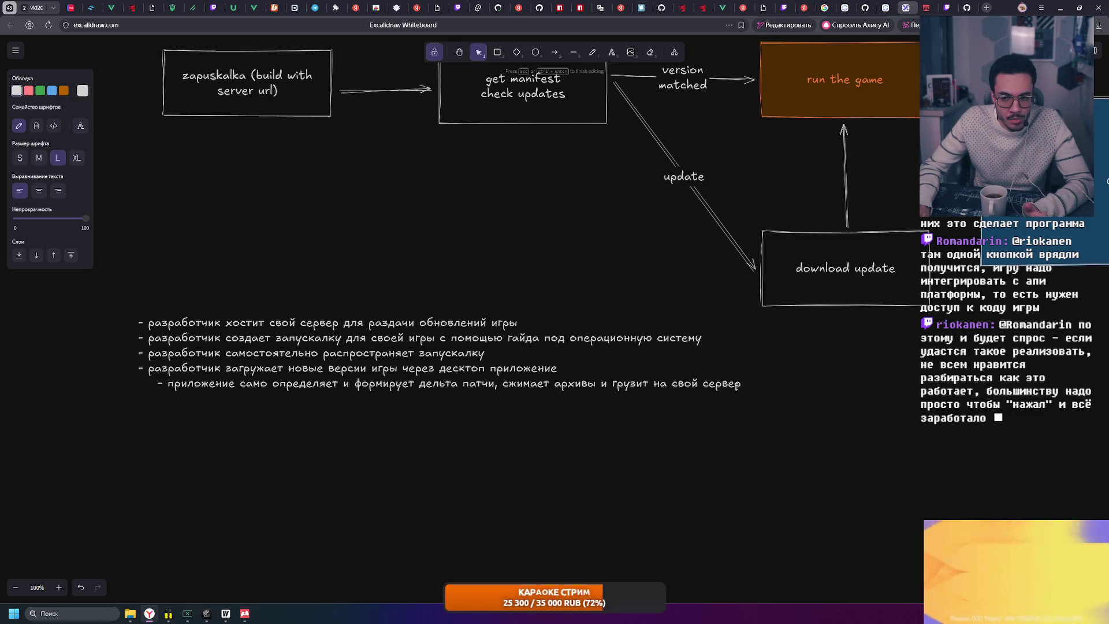
click(741, 384)
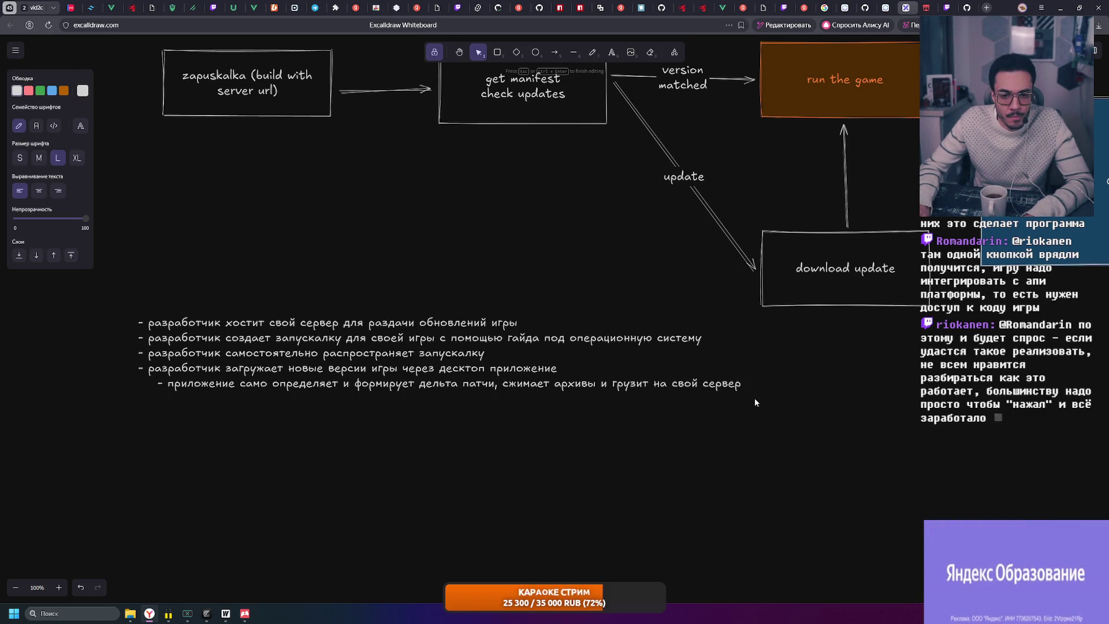
click(755, 403)
double_click(468, 368)
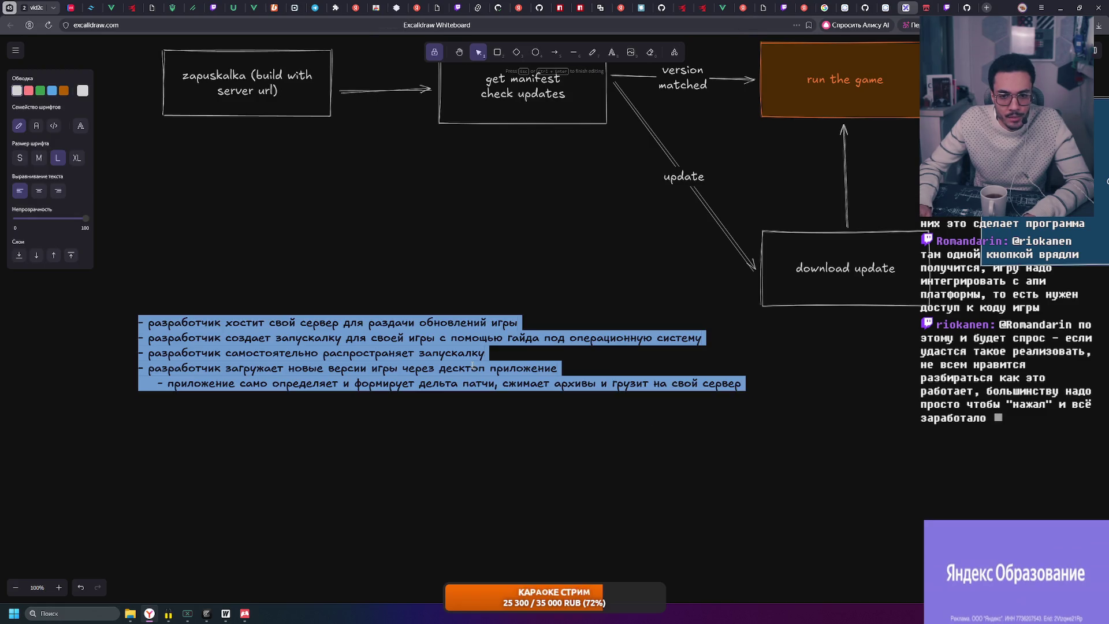
key(End)
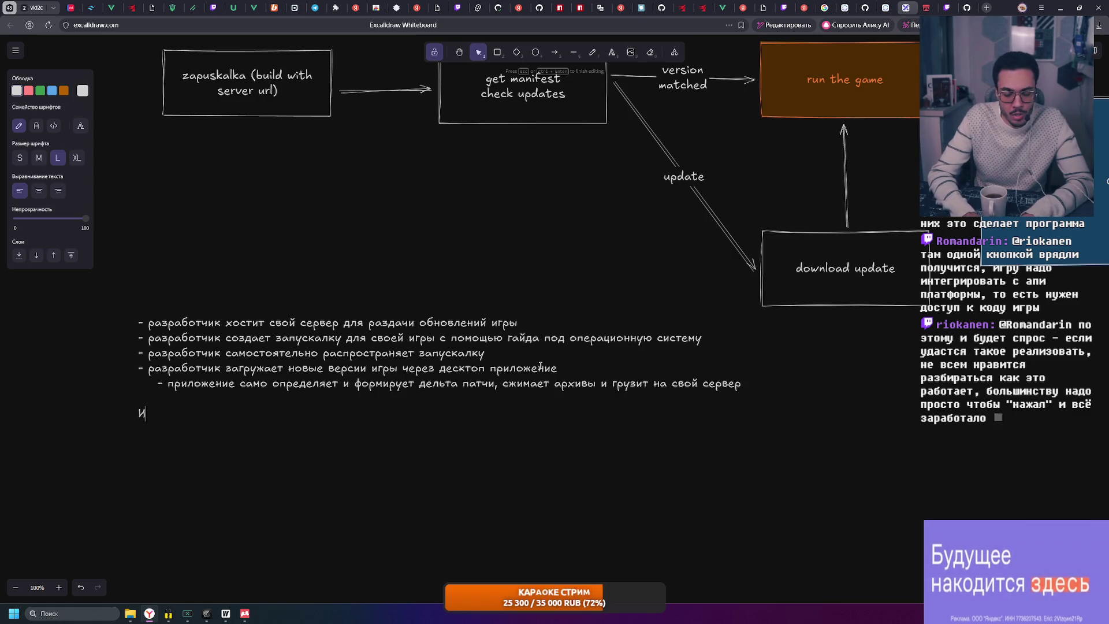
Append bullets '- игрок скачивает запускалку' and '- игрок устанавливает запускалку конкретной игры', then begin another dash
key(Return)
key(Return)
text(игрок)
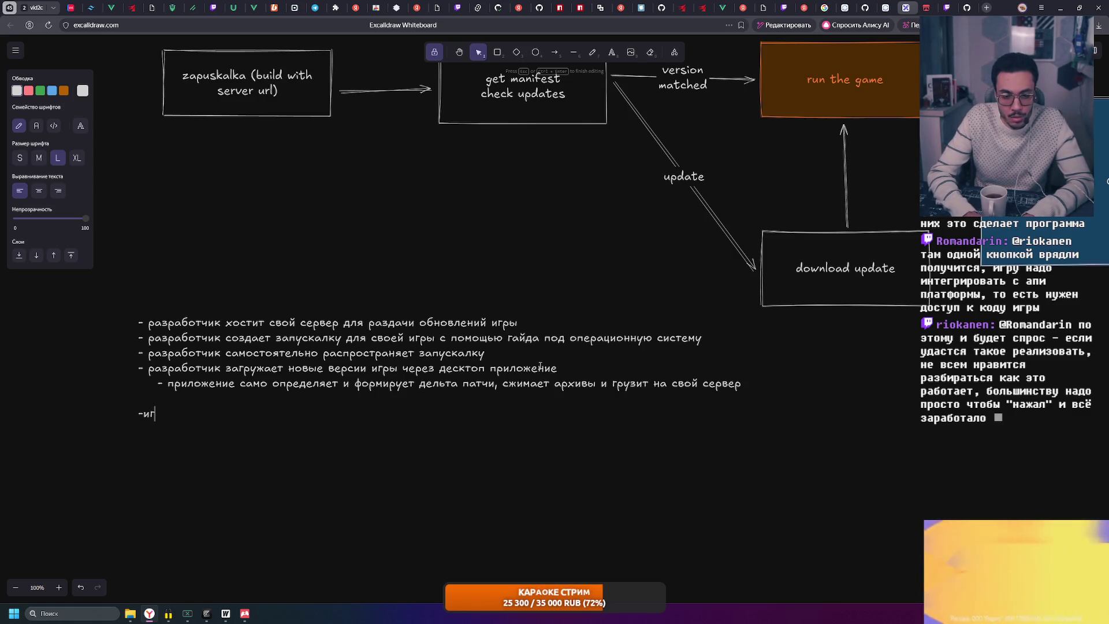
key(Home)
text(-)
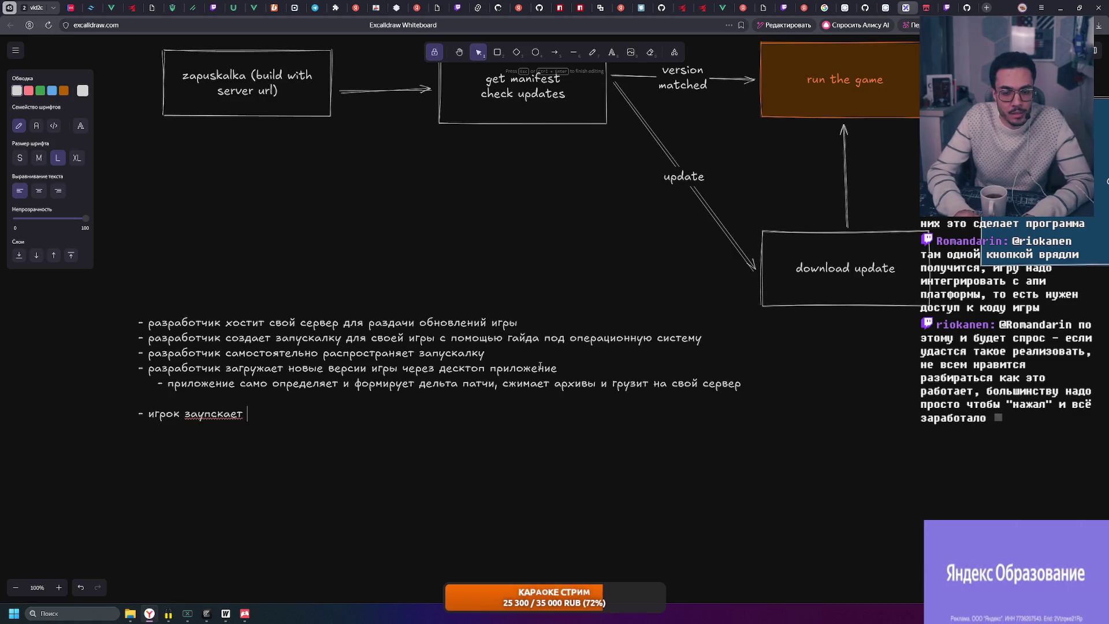
text(скачиавает запускалку)
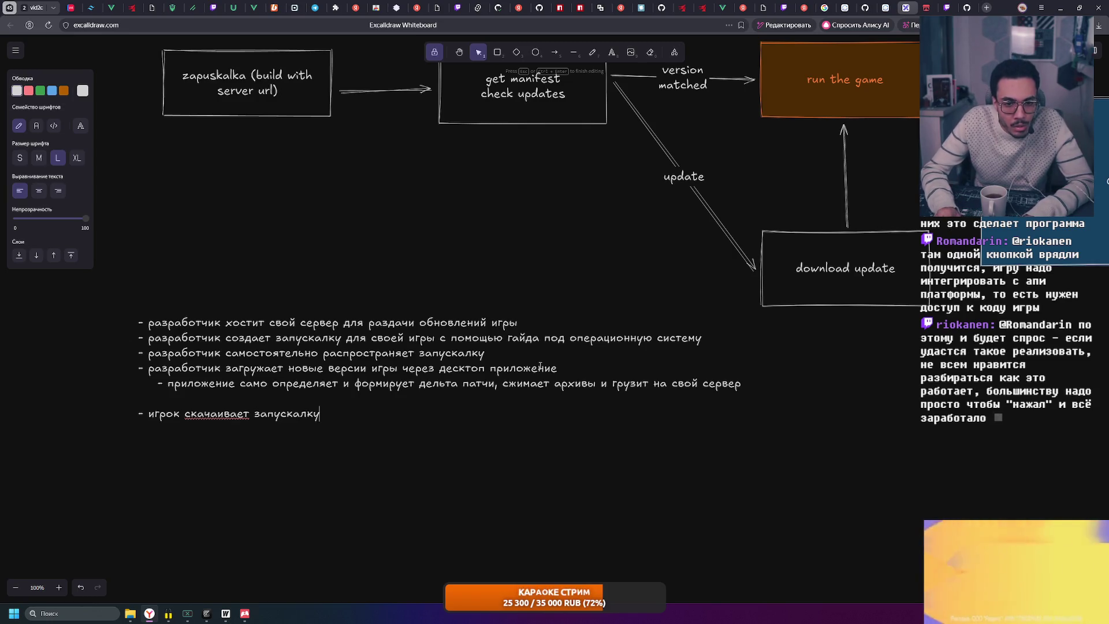
key(ctrl+Left)
key(ctrl+Left)
key(ctrl+Left)
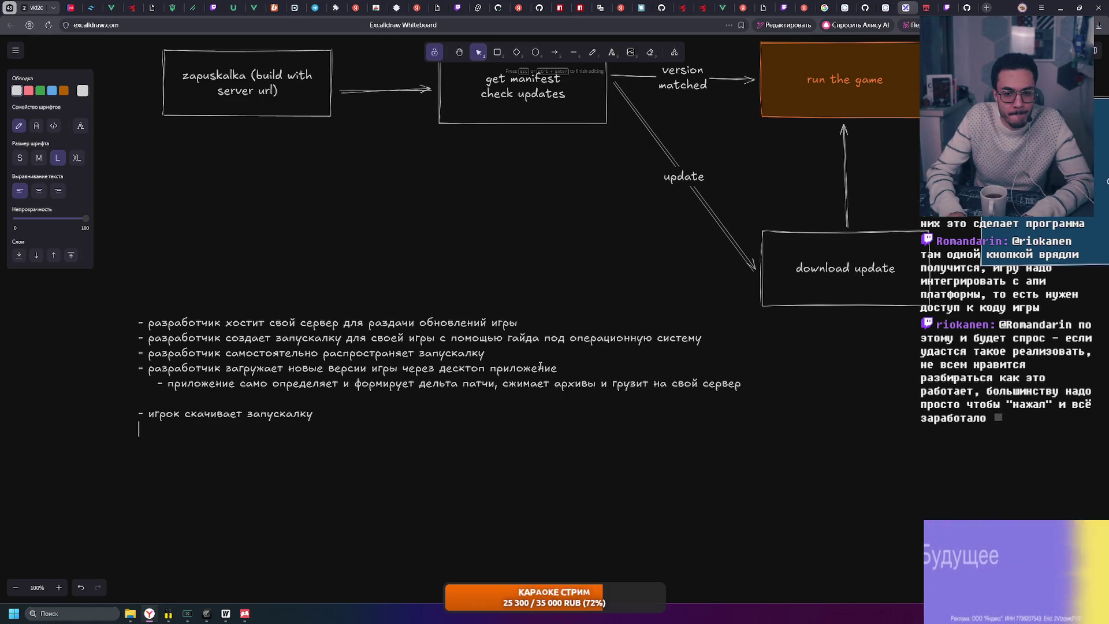
key(Return)
text(- игрок )
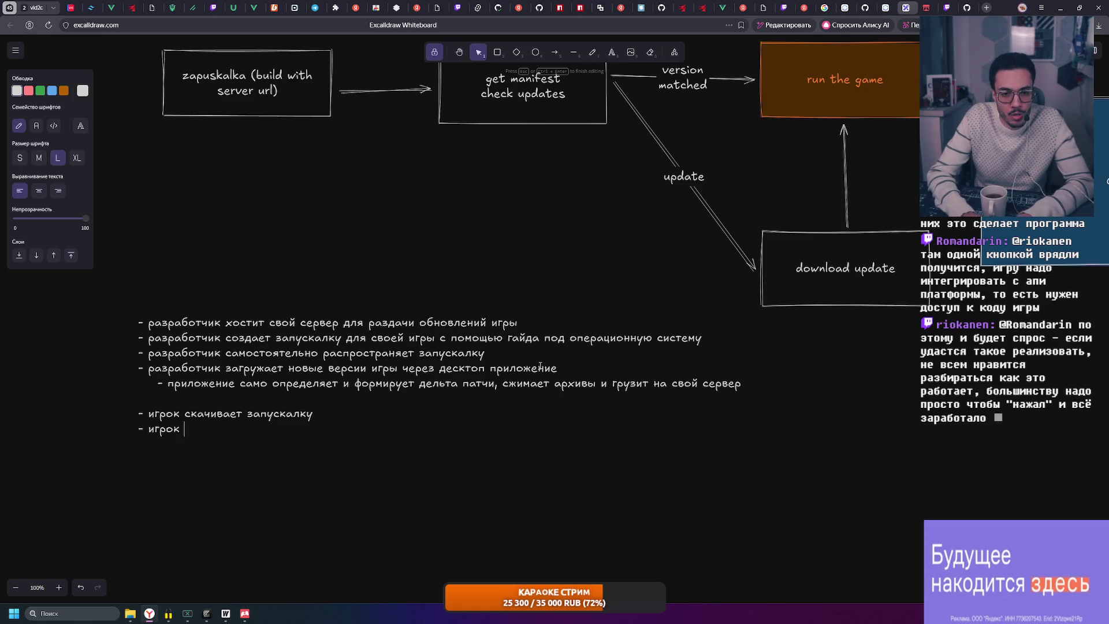
text(устанавливает запус)
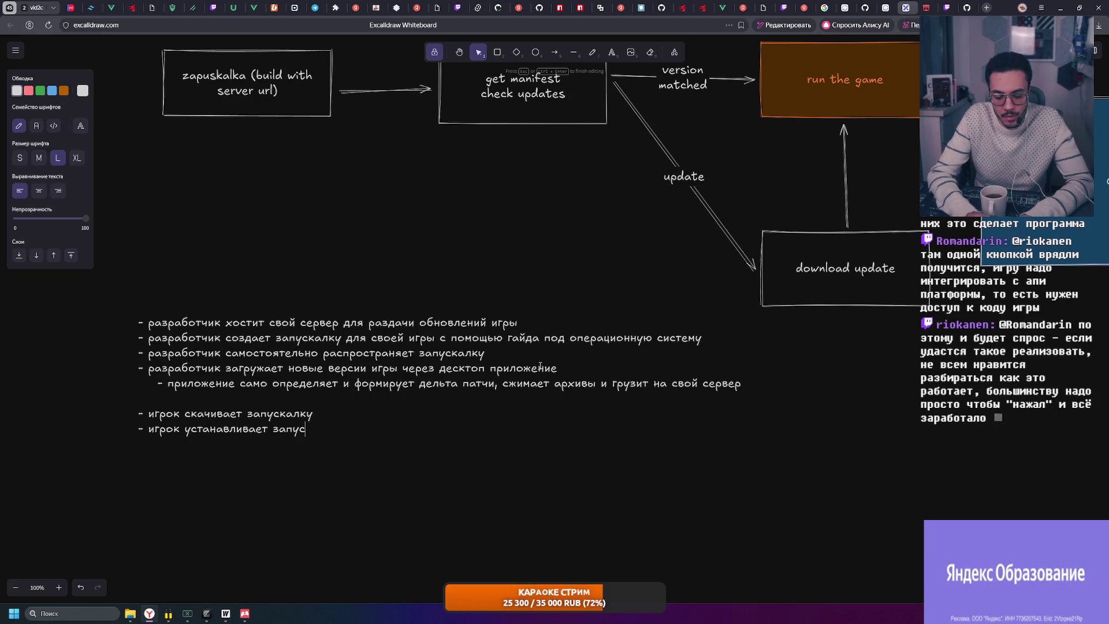
text(калку конк)
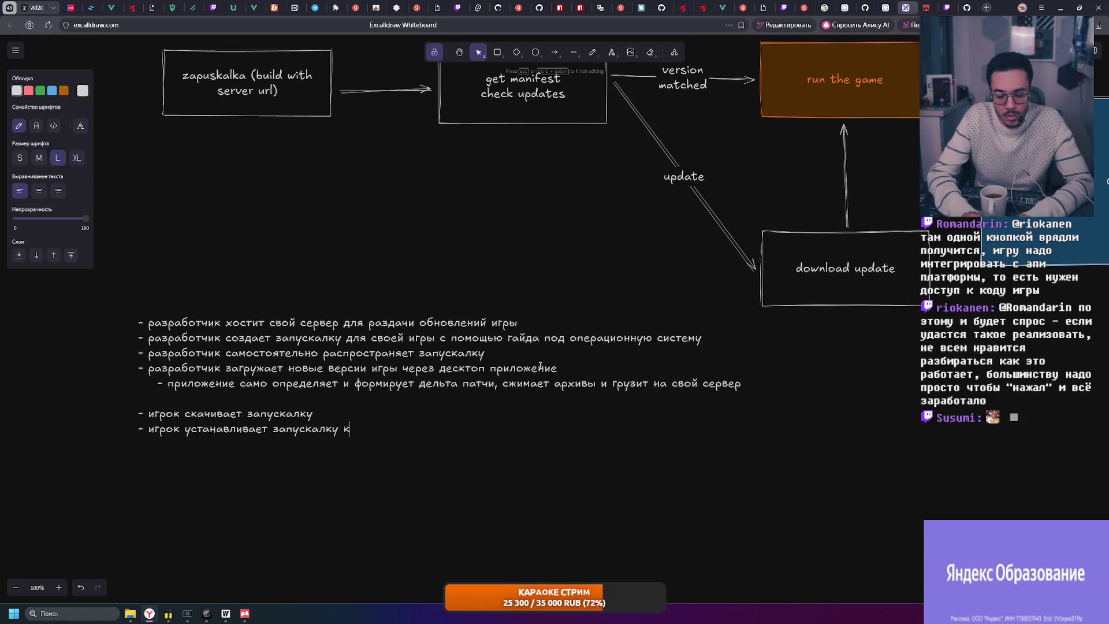
text(ретной игры)
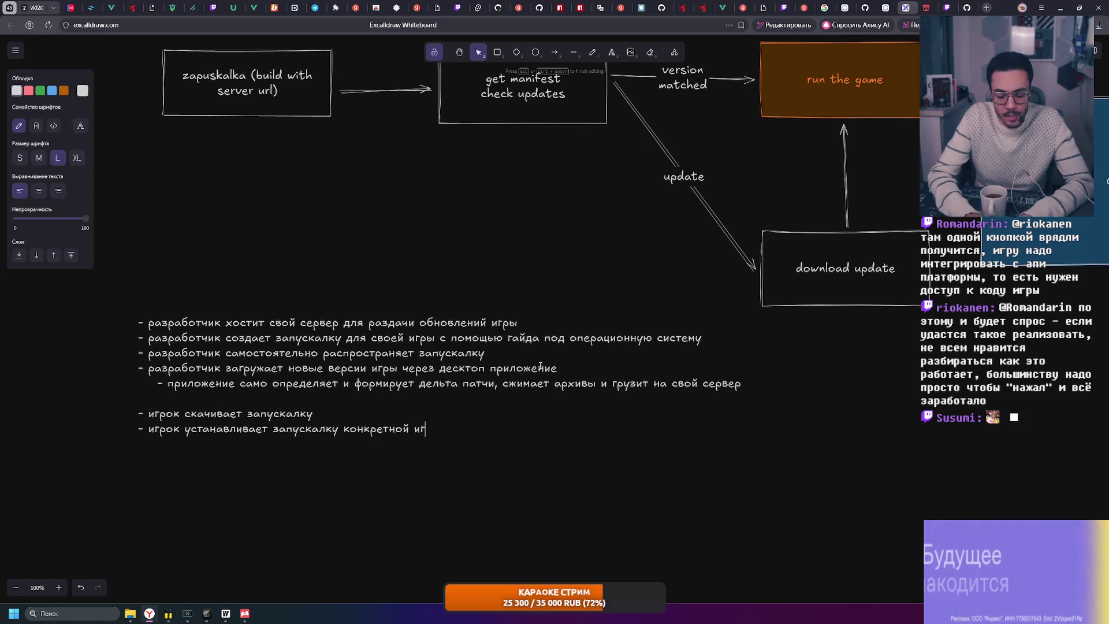
key(Return)
text(-)
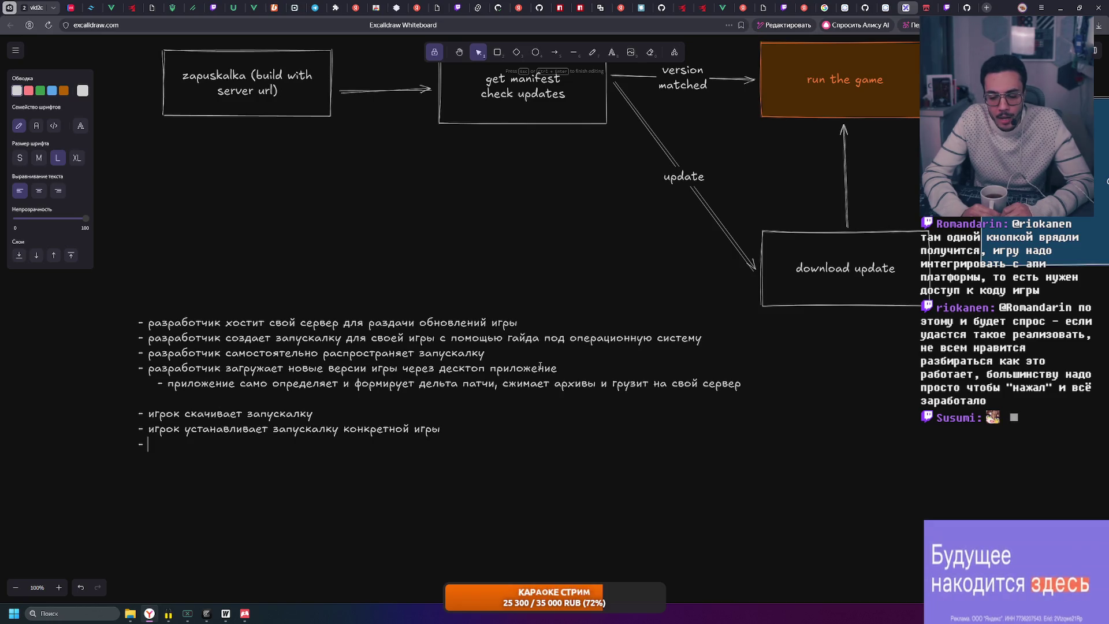
mouse_move(167, 613)
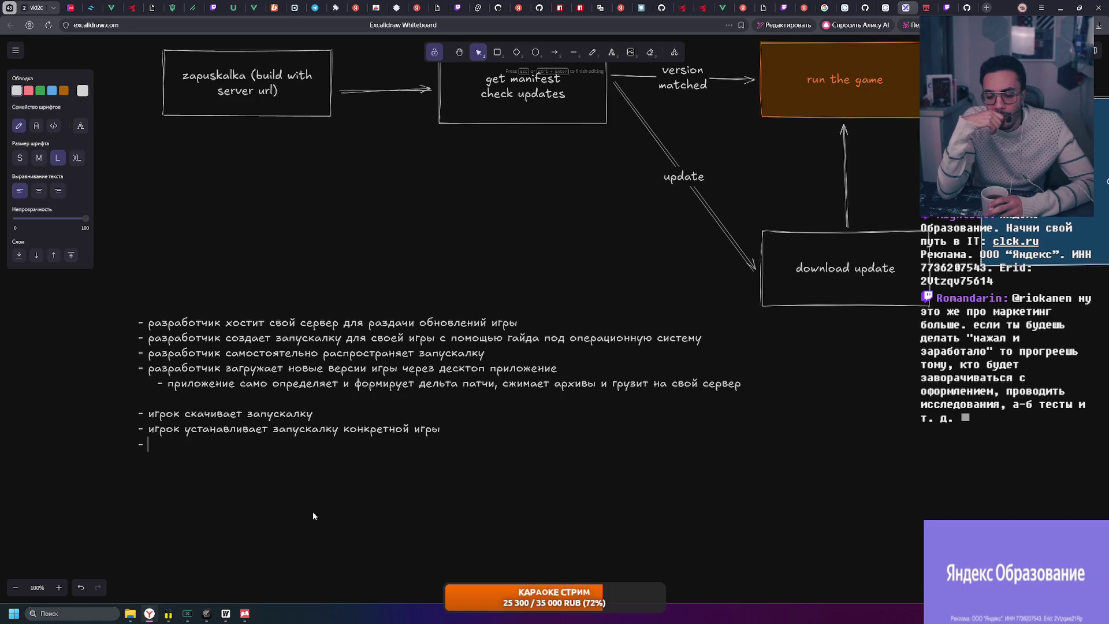
Switch from the Excalidraw browser window to Zed showing the zapuskalka tsconfig.json
key(alt+Tab)
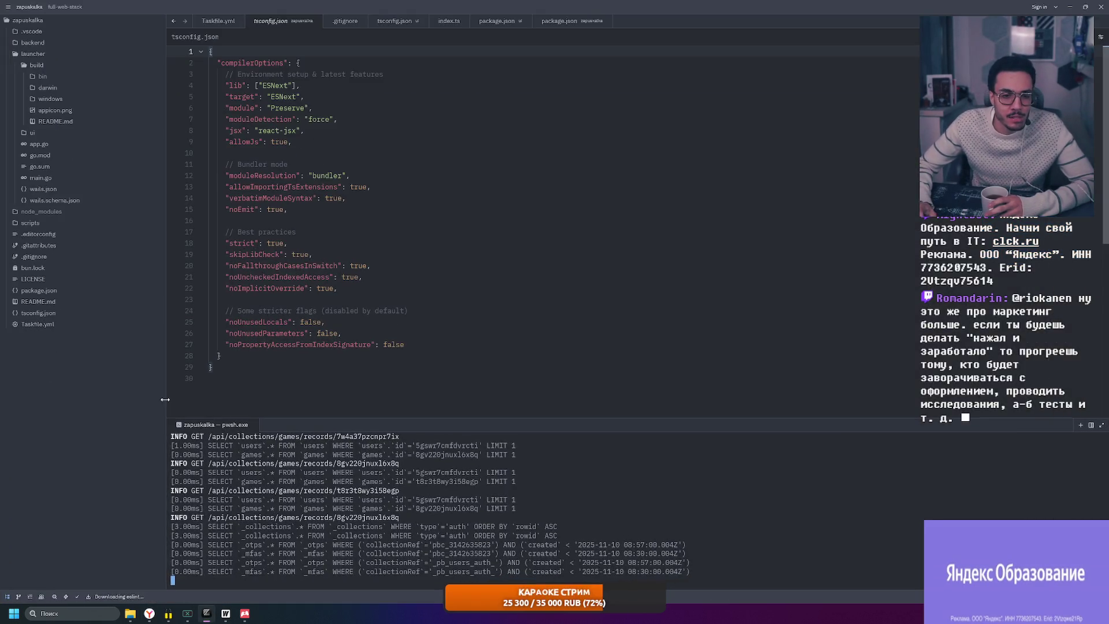
Expand the launcher's build/windows/installer folders and open project.nsi
click(58, 53)
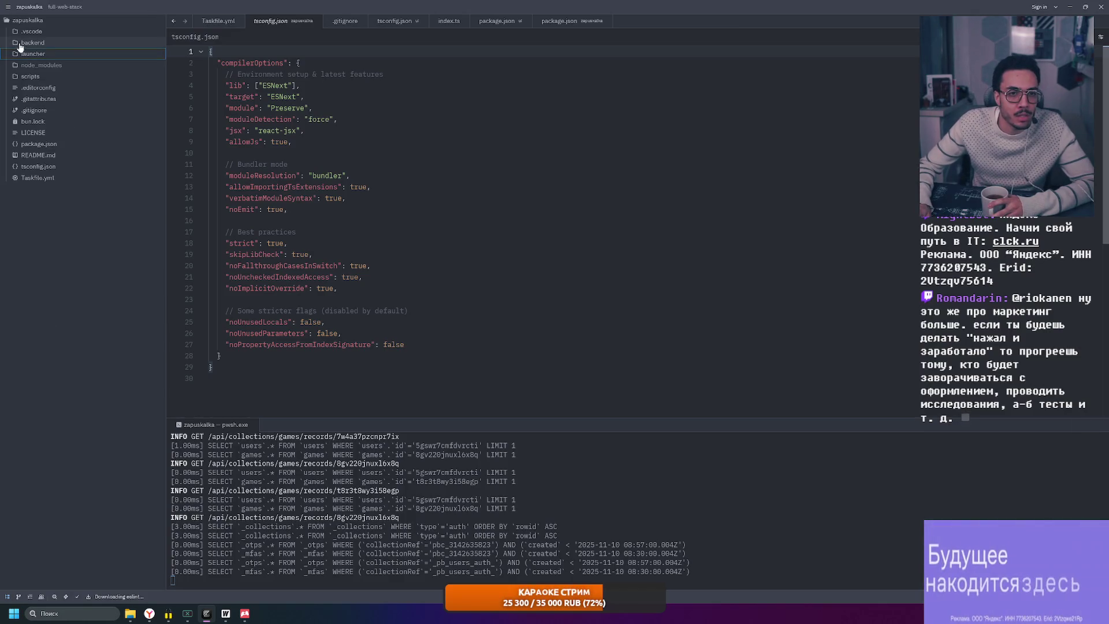
click(61, 53)
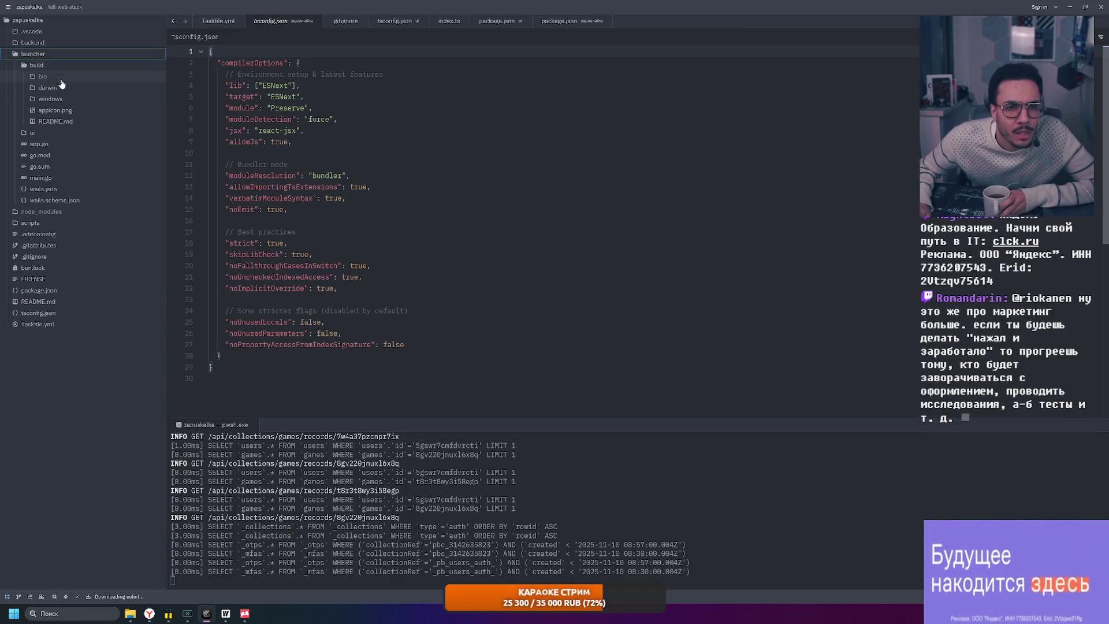
click(56, 99)
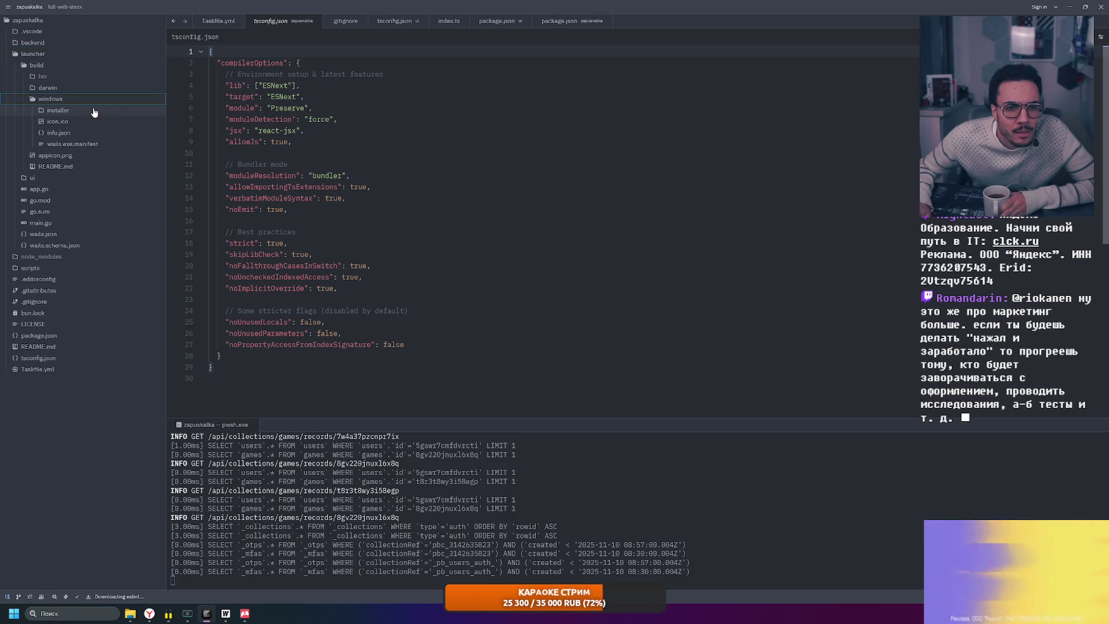
click(92, 111)
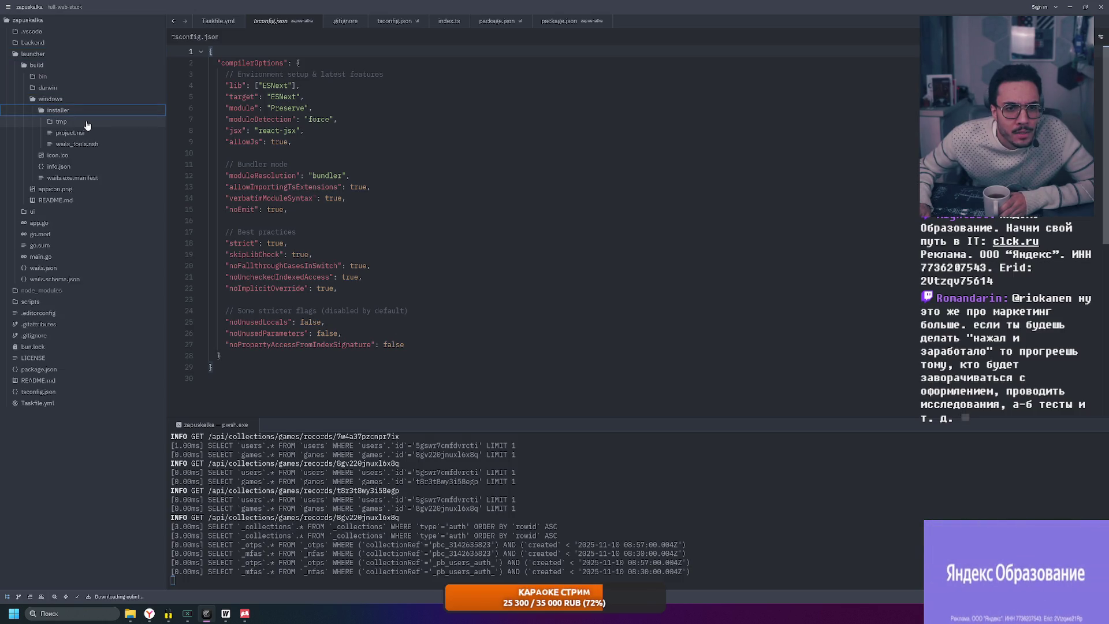
click(117, 135)
Scroll through project.nsi, then open build/windows/wails.exe.manifest
scroll(376, 252, down, 5)
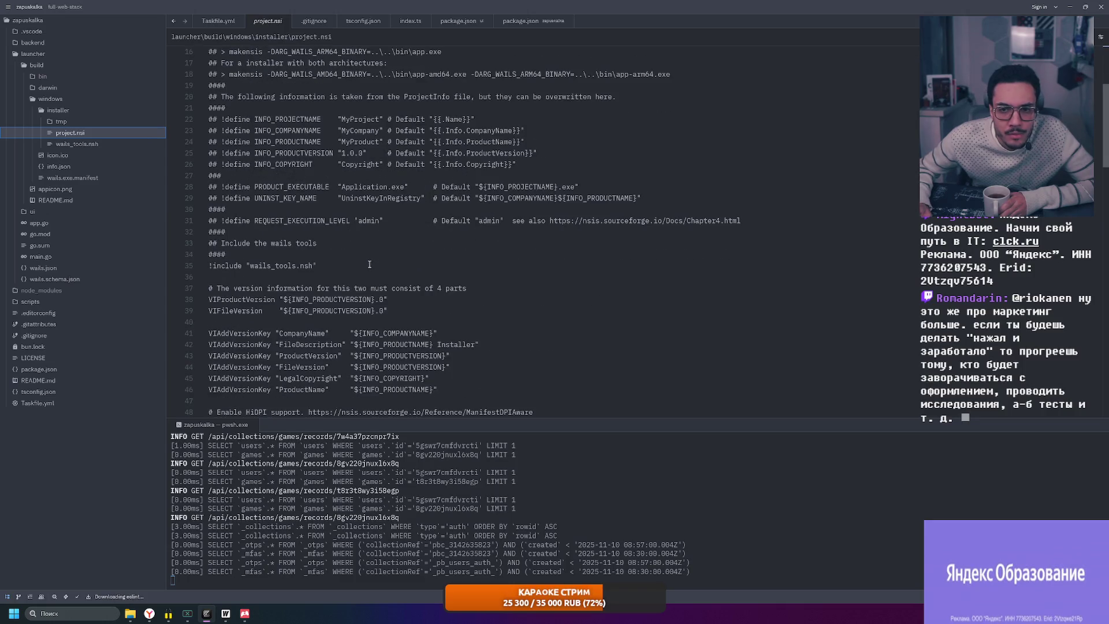
scroll(369, 264, down, 1)
scroll(369, 259, down, 6)
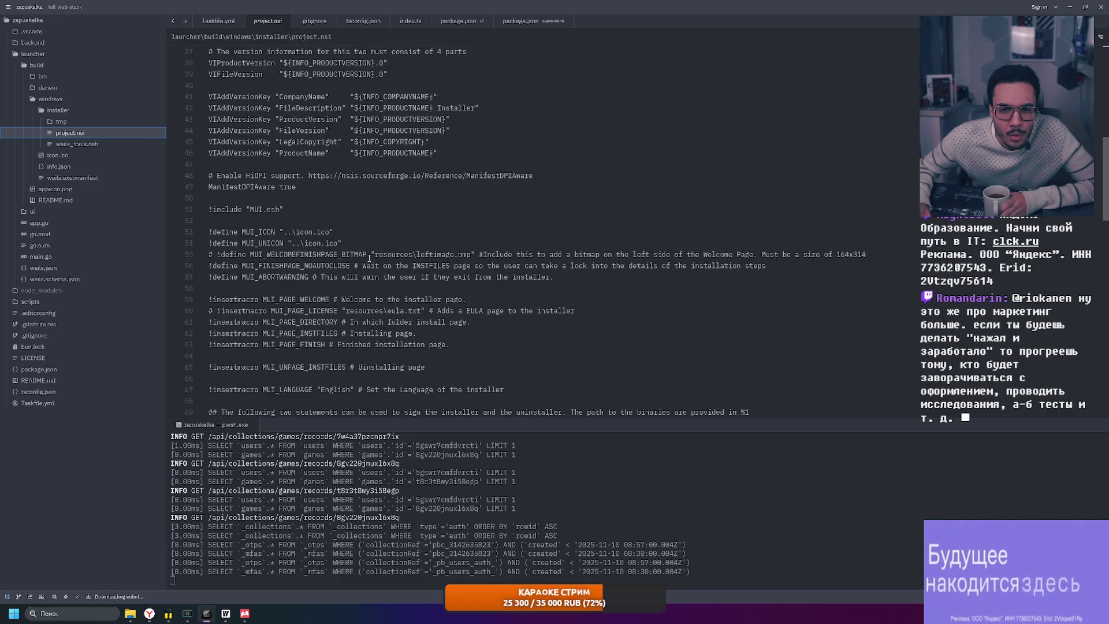
scroll(364, 254, up, 6)
scroll(357, 250, up, 1)
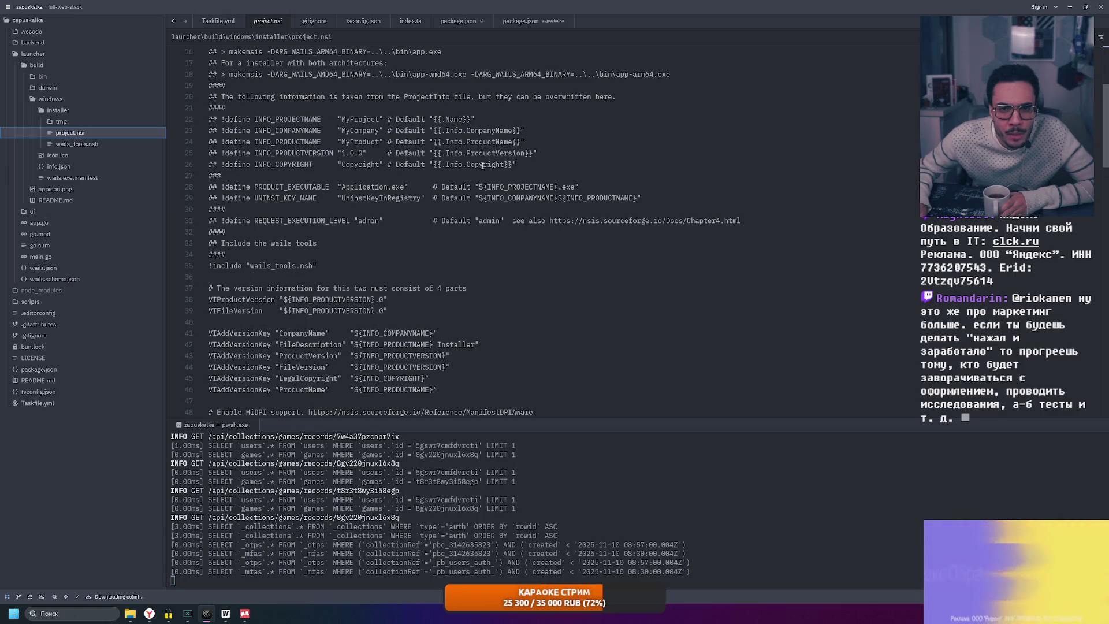
scroll(370, 144, up, 5)
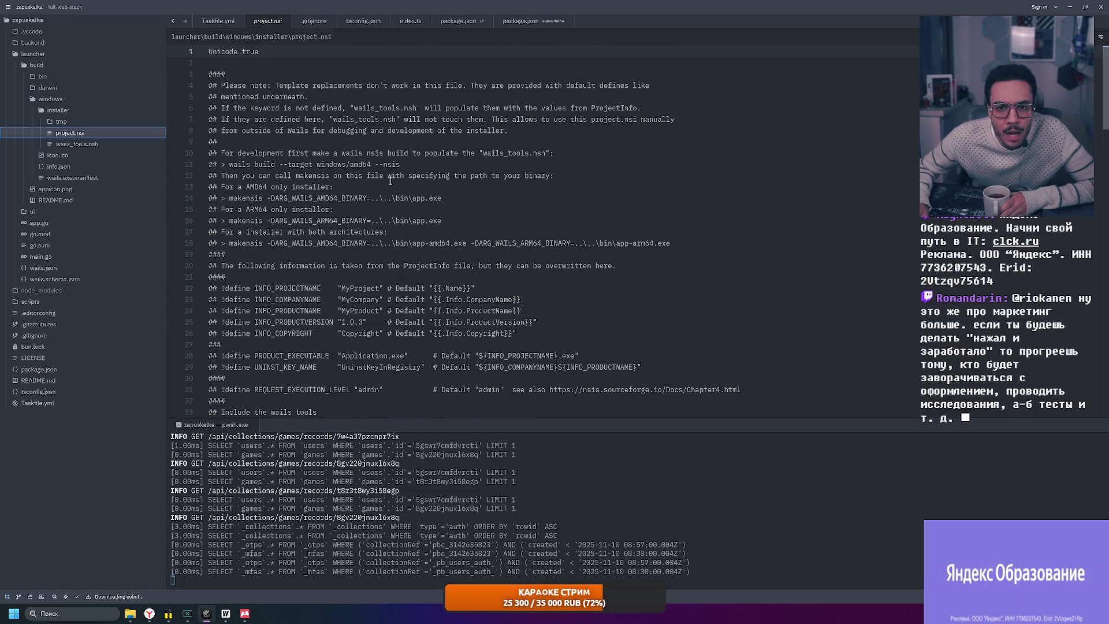
click(82, 179)
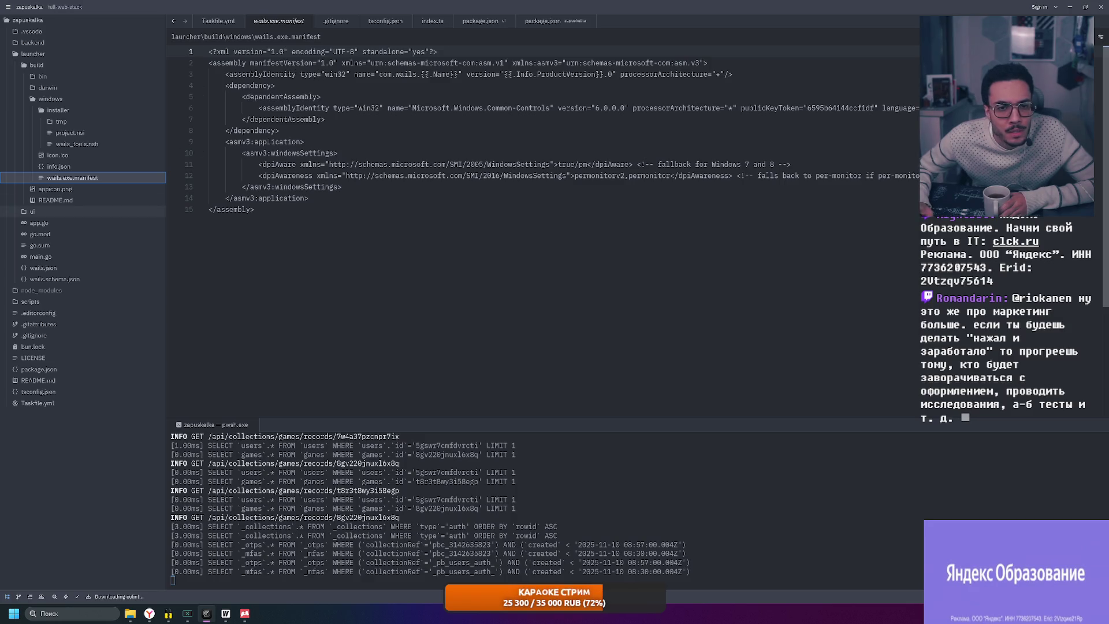
Review the Windows info.json and wails.json, and briefly peek into the bin folder
click(90, 167)
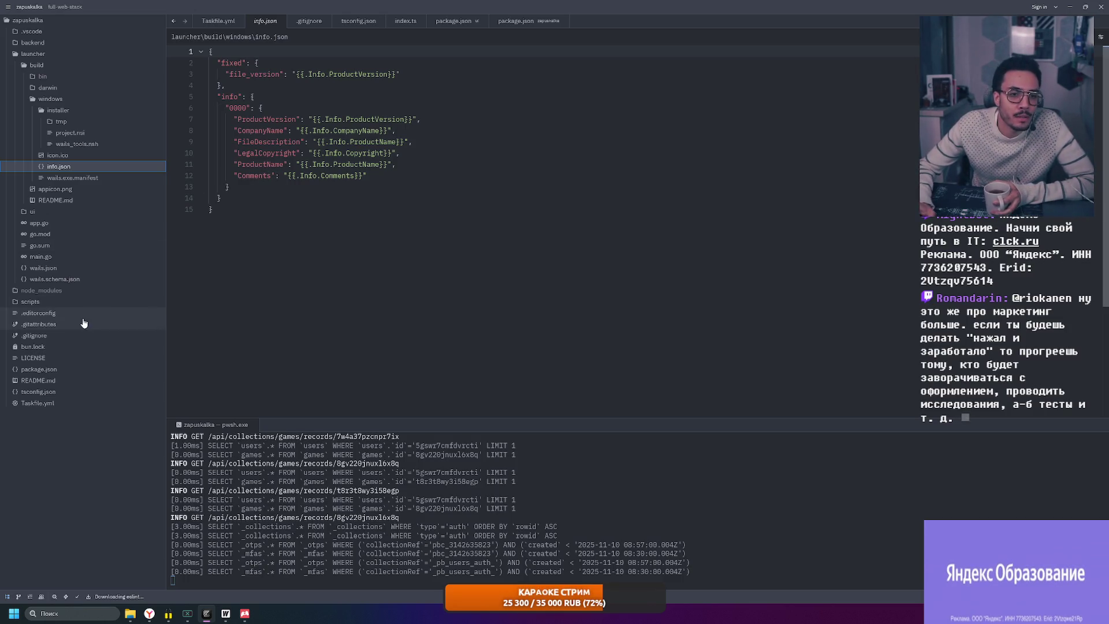
click(43, 268)
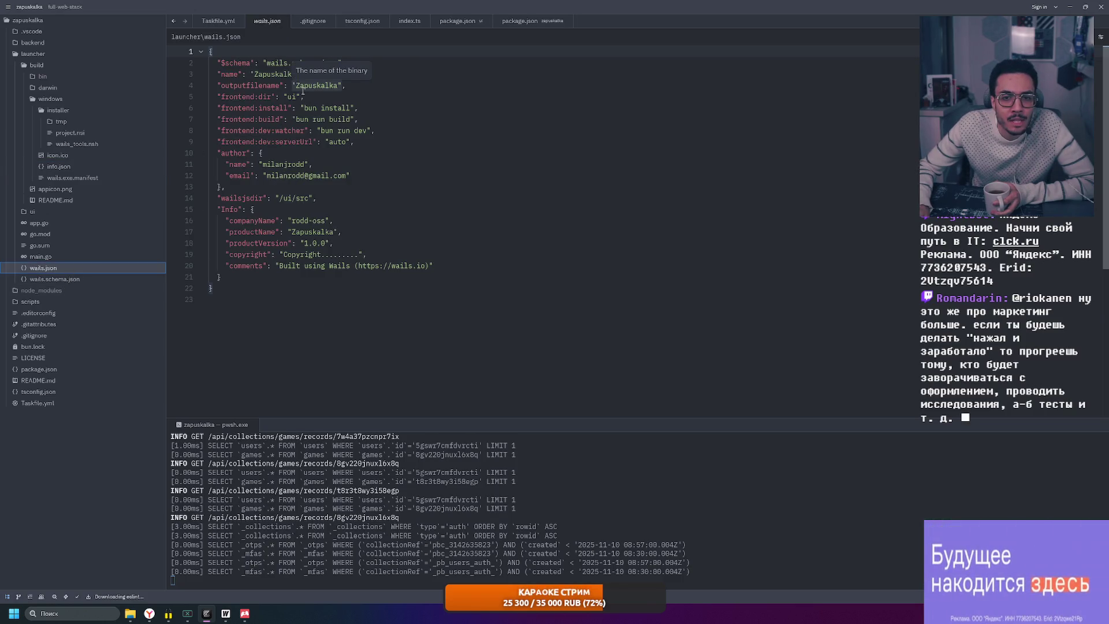
click(78, 79)
click(118, 79)
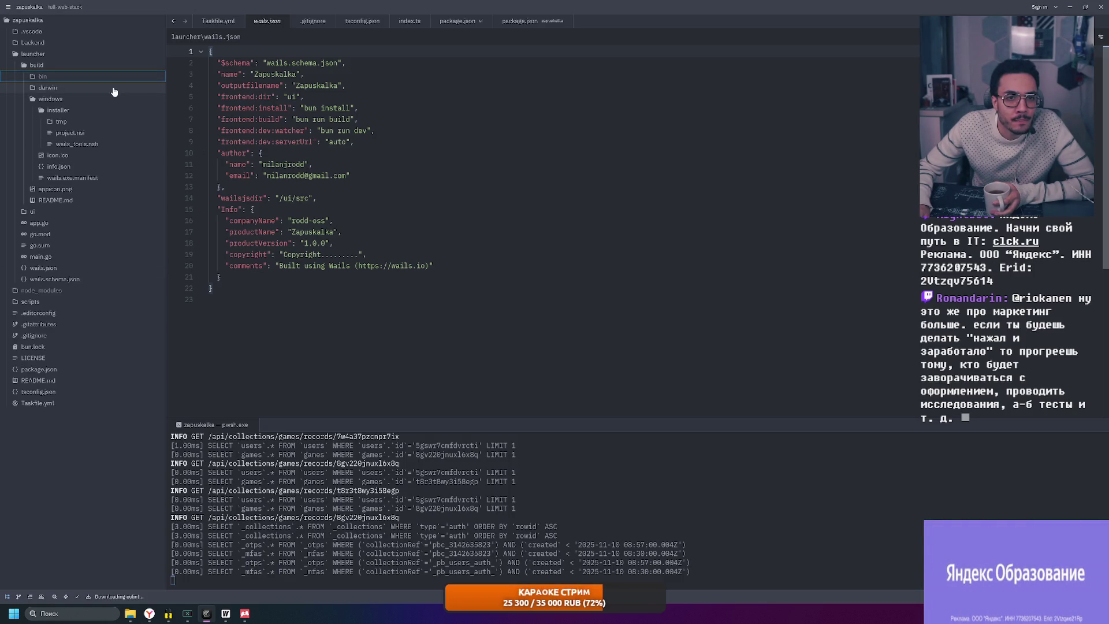
Collapse the windows folder, preview appicon.png, and read the build README.md
click(108, 101)
click(98, 110)
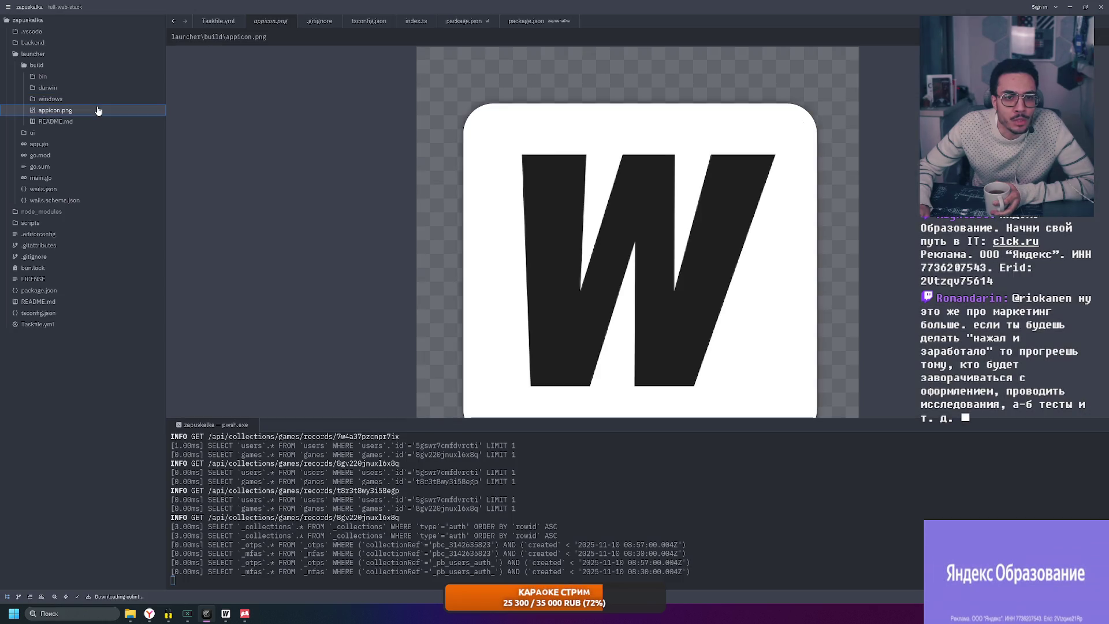
click(80, 122)
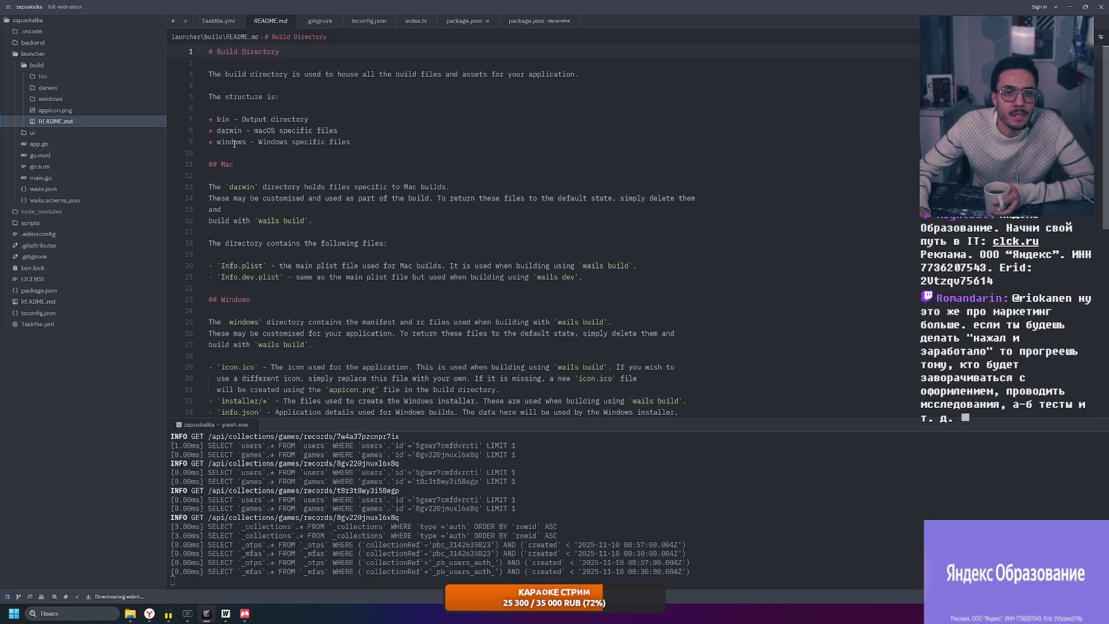
scroll(255, 201, down, 2)
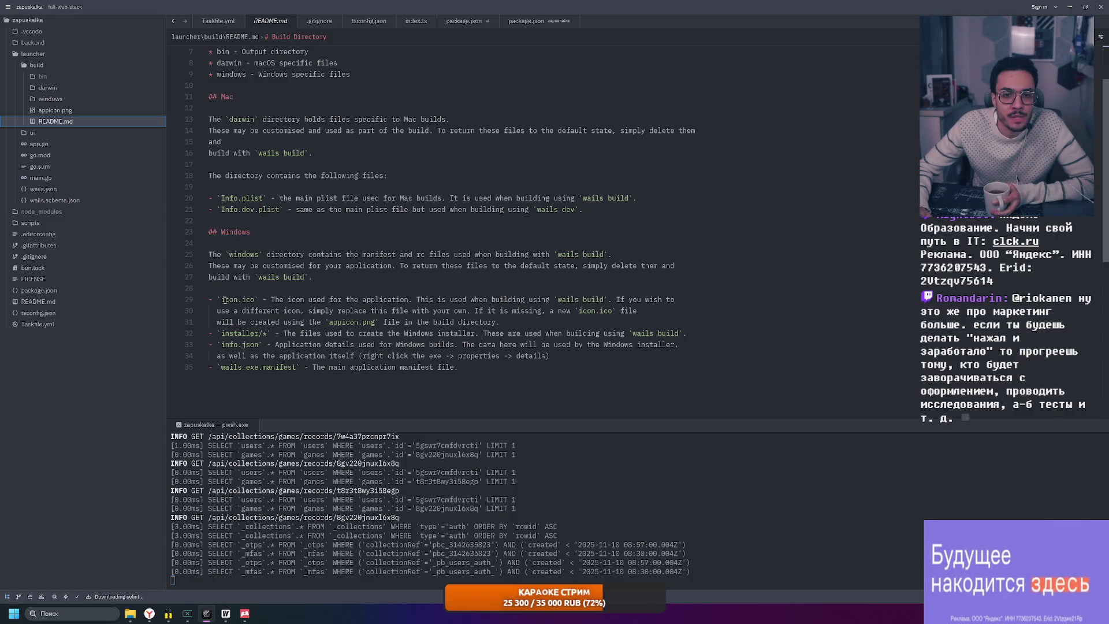
click(93, 99)
Collapse the installer folder and view the Windows icon.ico and info.json
click(85, 112)
click(92, 122)
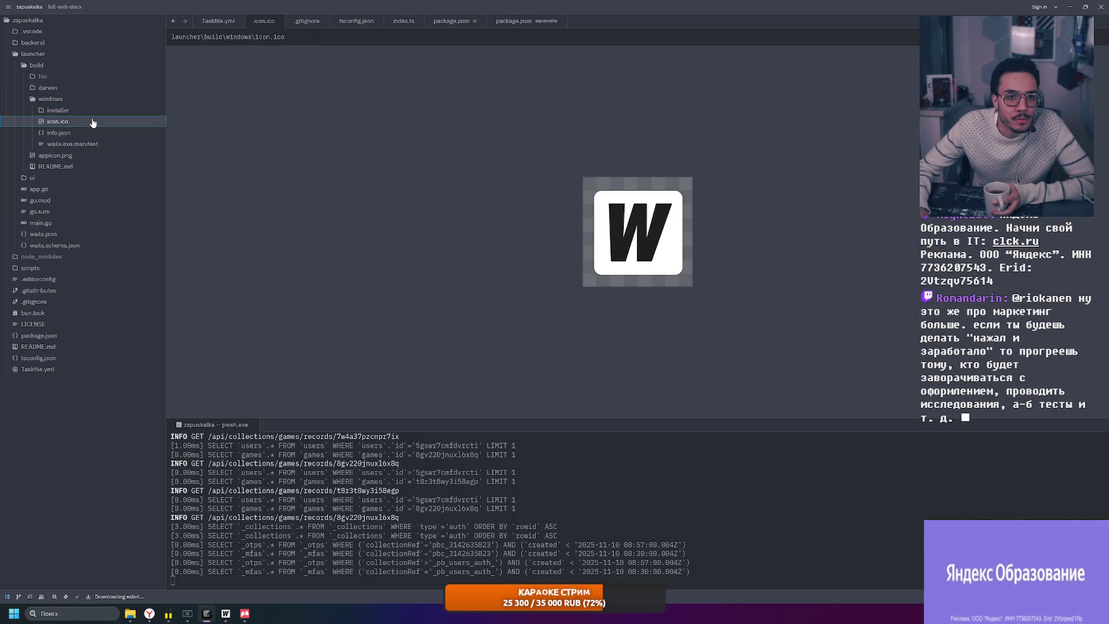
click(84, 134)
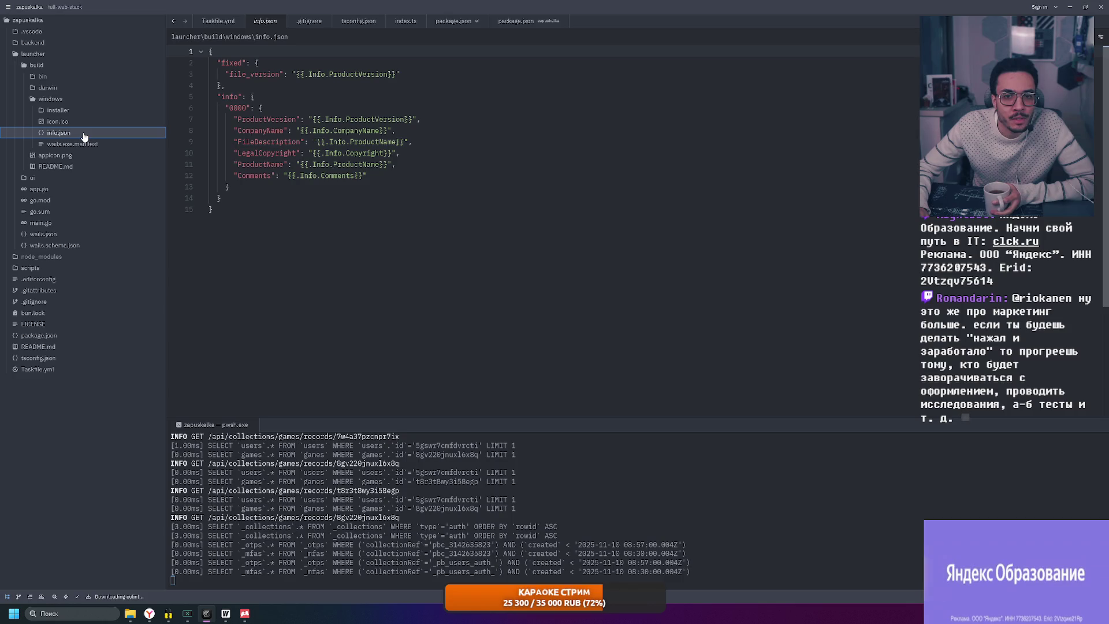
Refold the build tree, compare appicon.png with README.md, and end on appicon.png
click(81, 100)
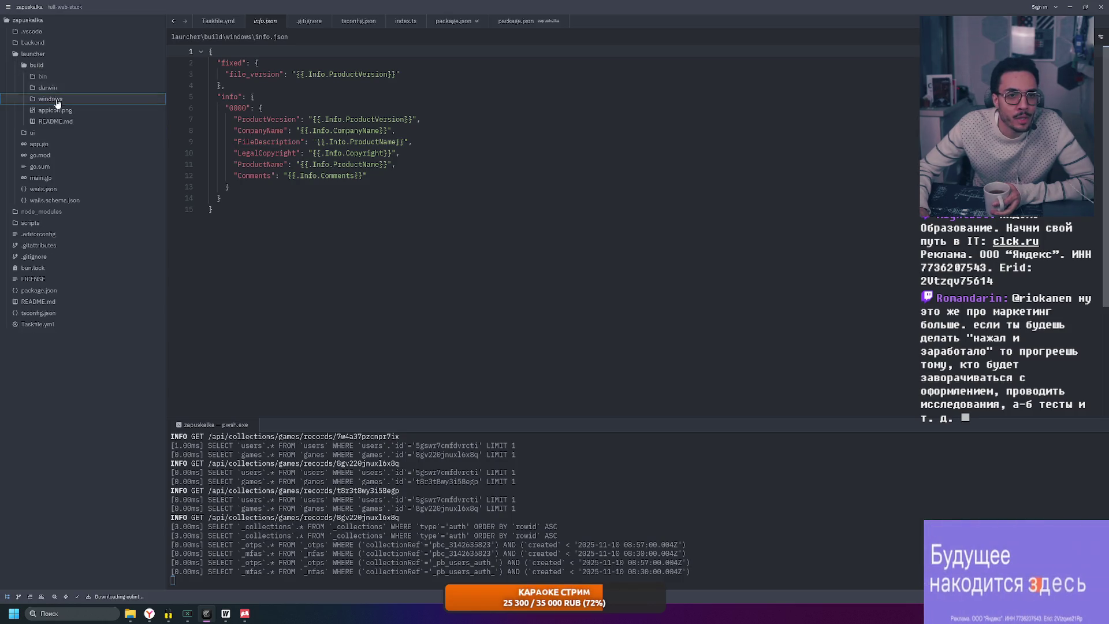
click(57, 67)
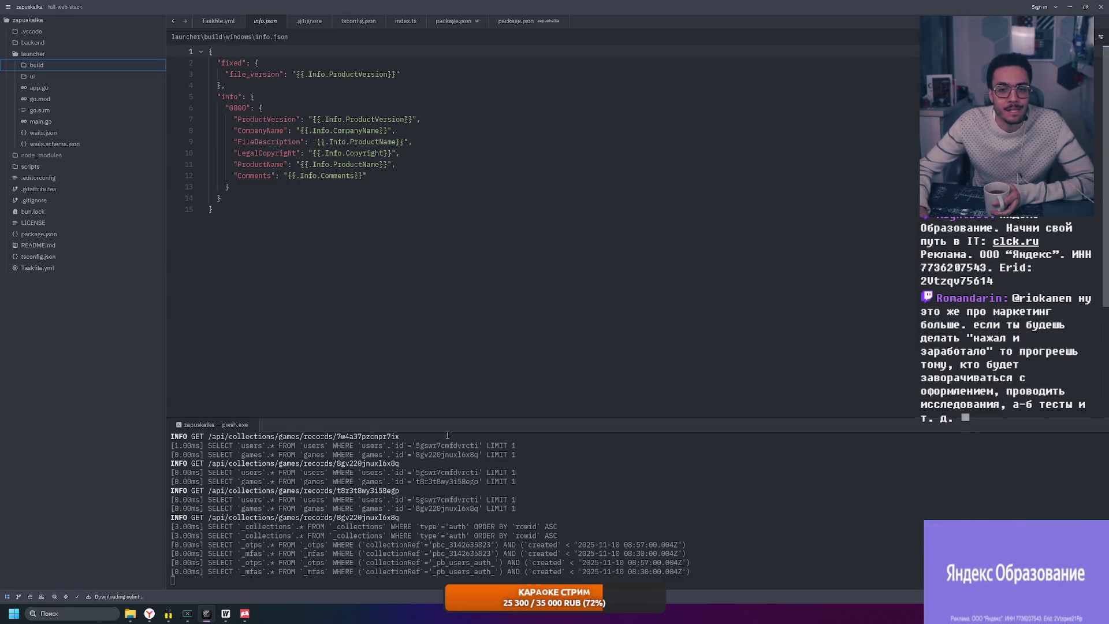
click(35, 65)
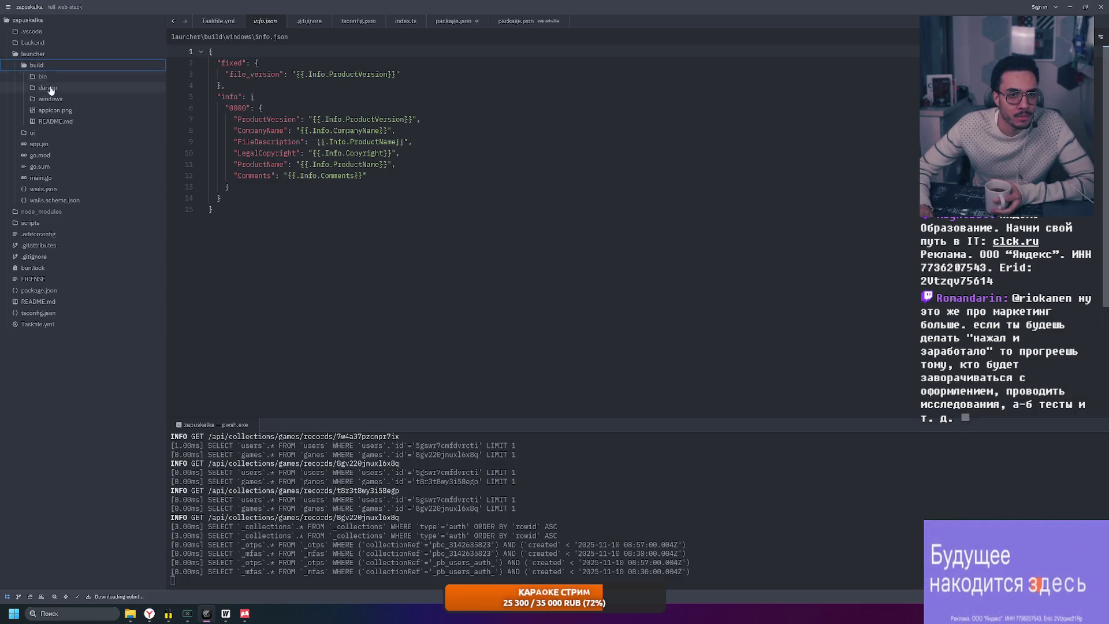
click(67, 99)
click(67, 100)
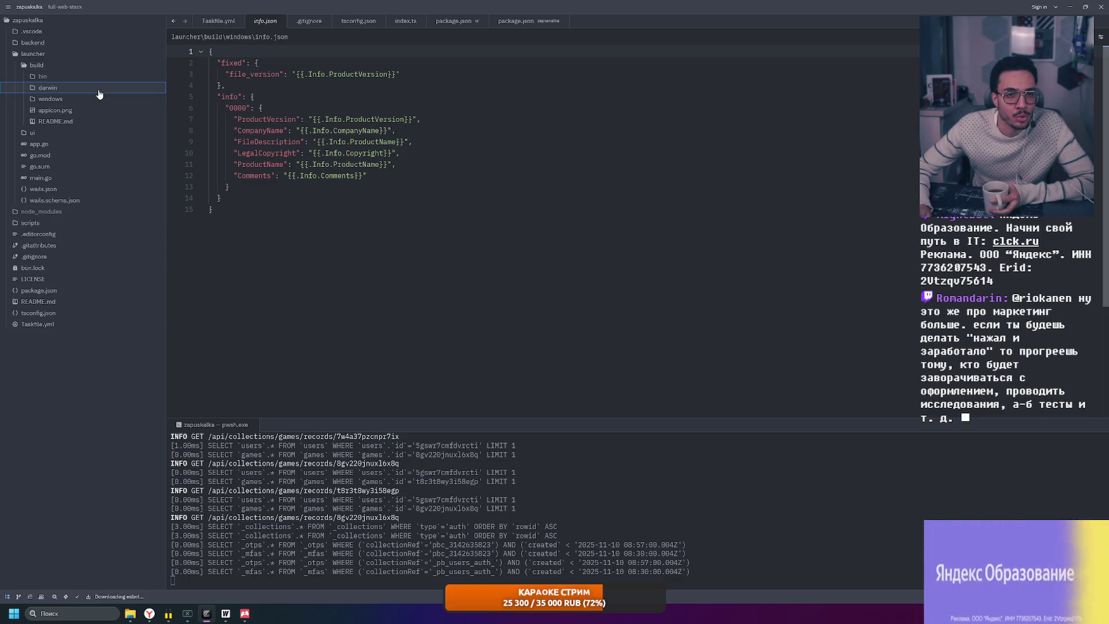
click(75, 113)
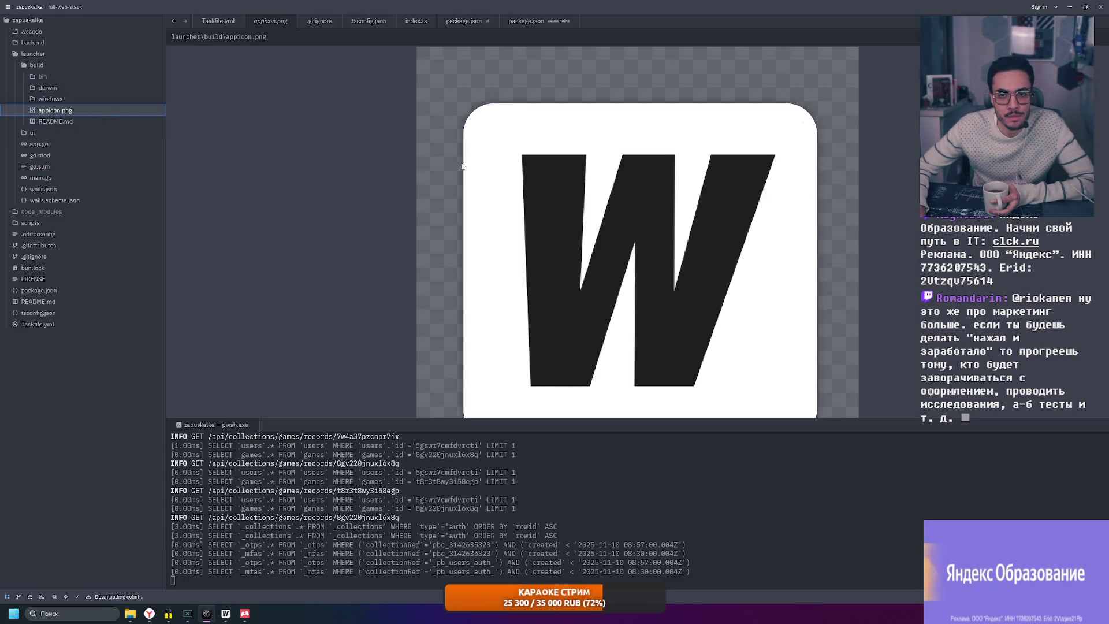
click(63, 121)
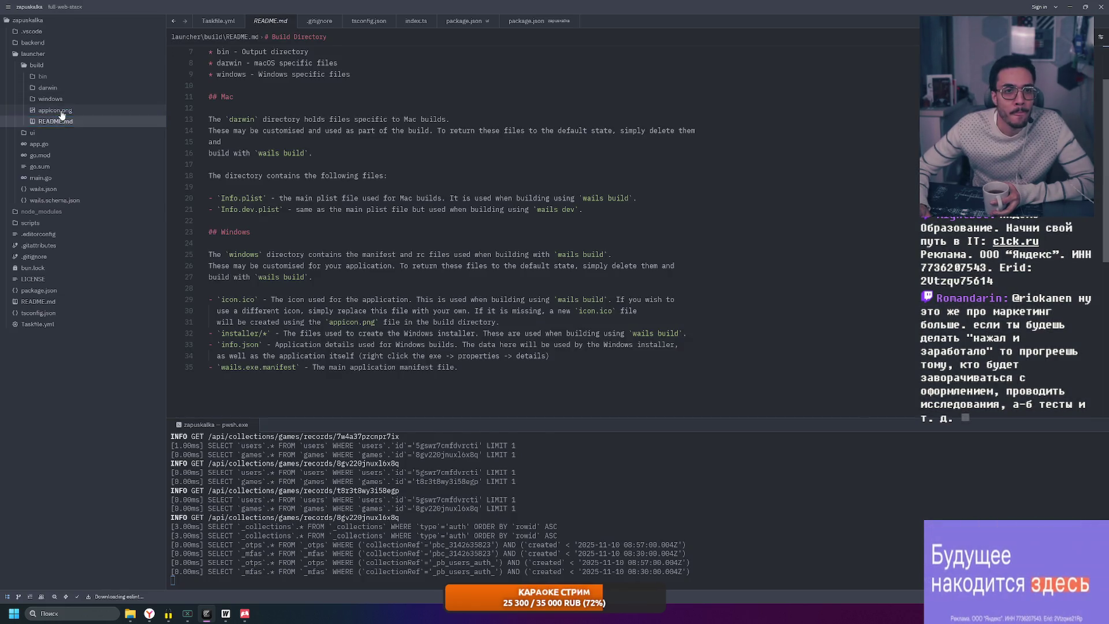
click(61, 113)
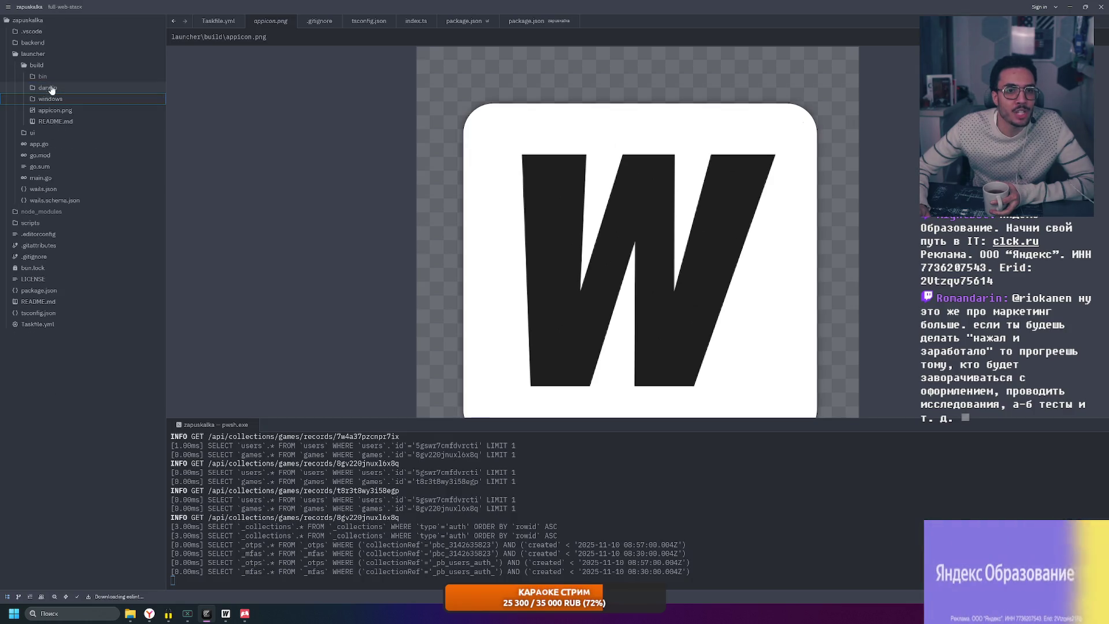
click(53, 67)
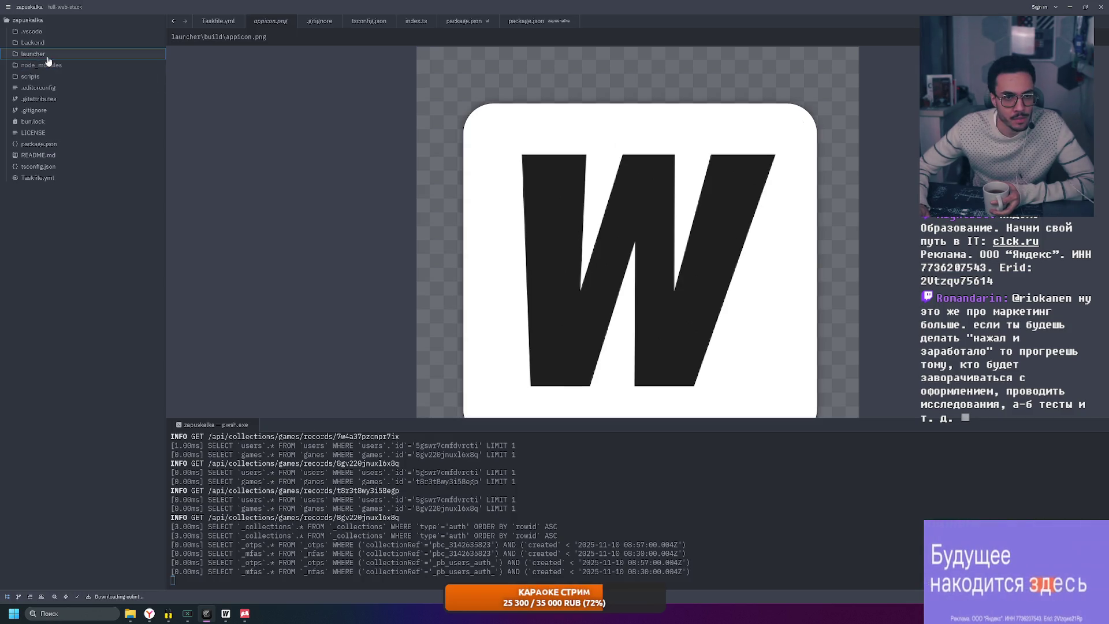
Collapse the launcher folder, and briefly expand and refold the backend folder
key(Left)
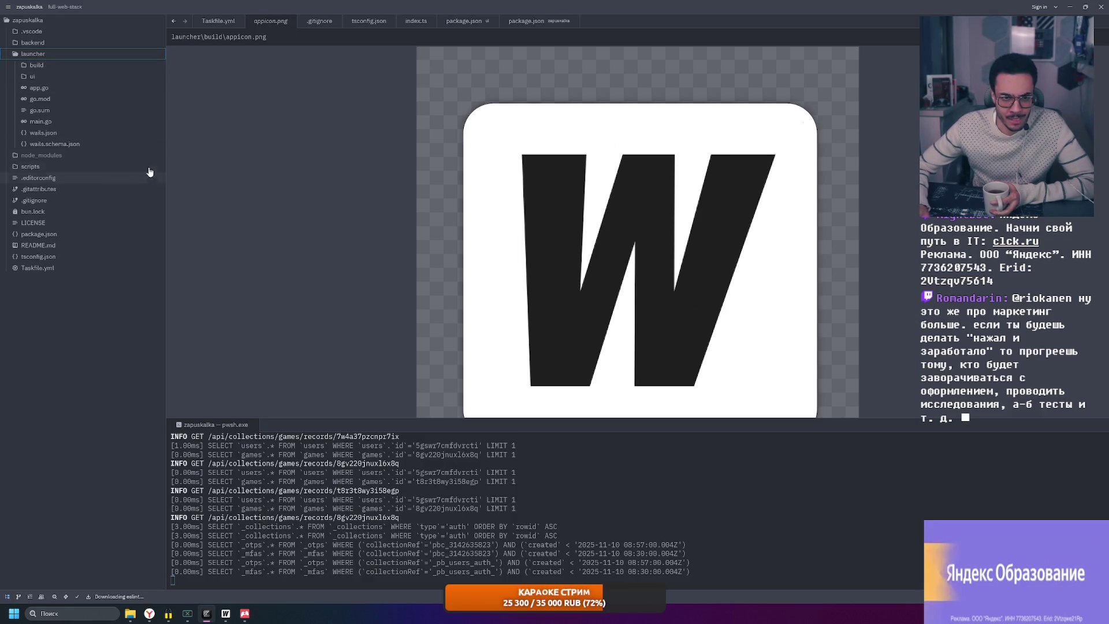
click(78, 55)
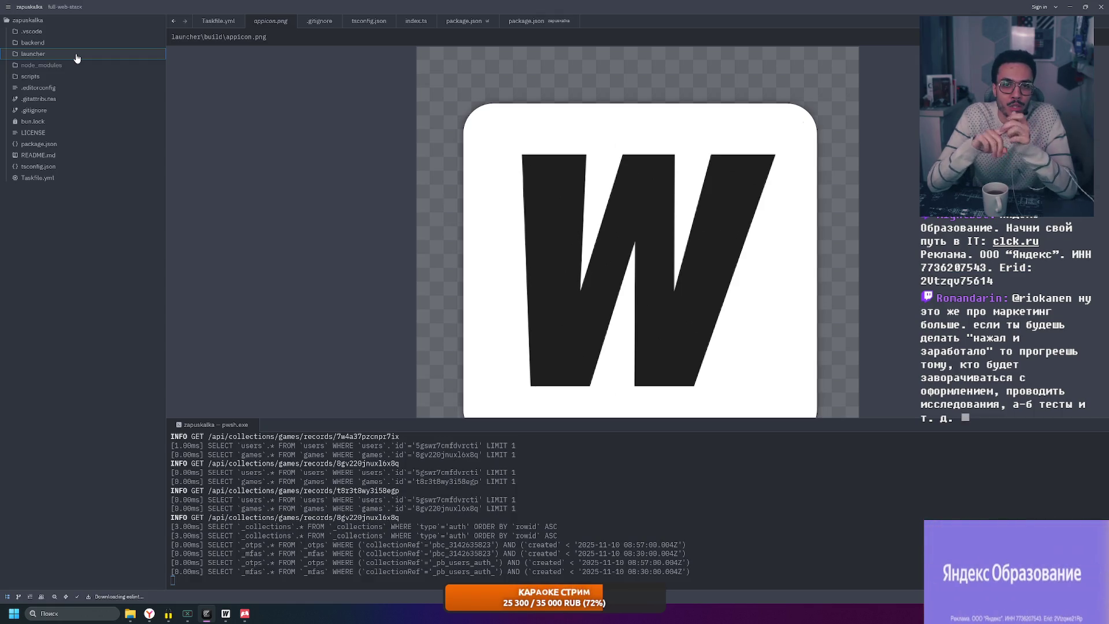
click(58, 54)
click(58, 54)
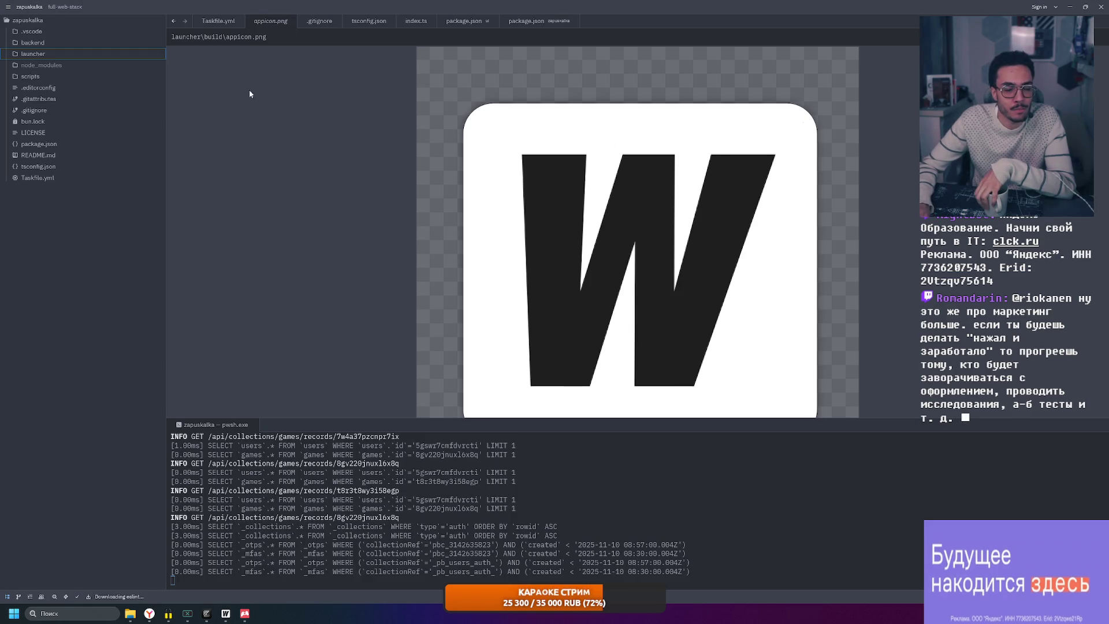
click(66, 44)
click(66, 50)
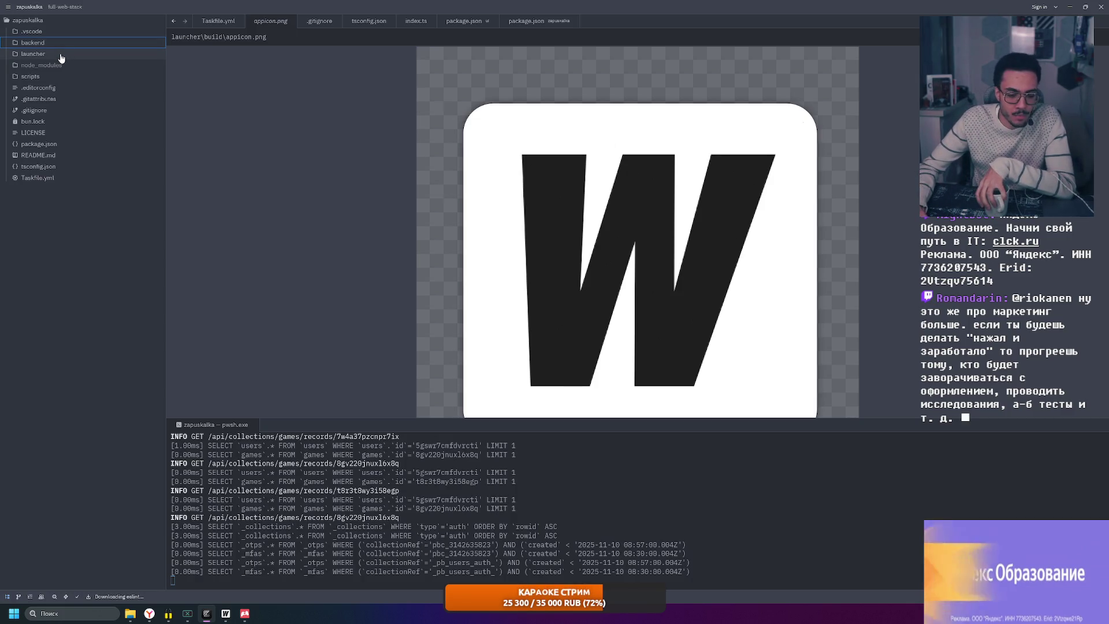
click(58, 47)
click(59, 48)
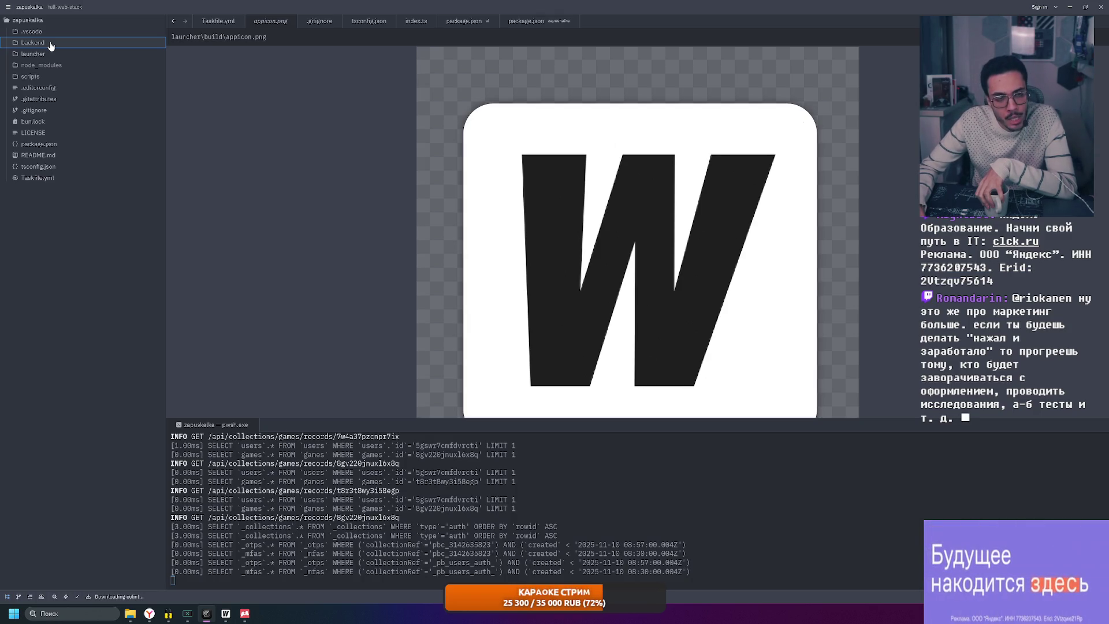
key(Down)
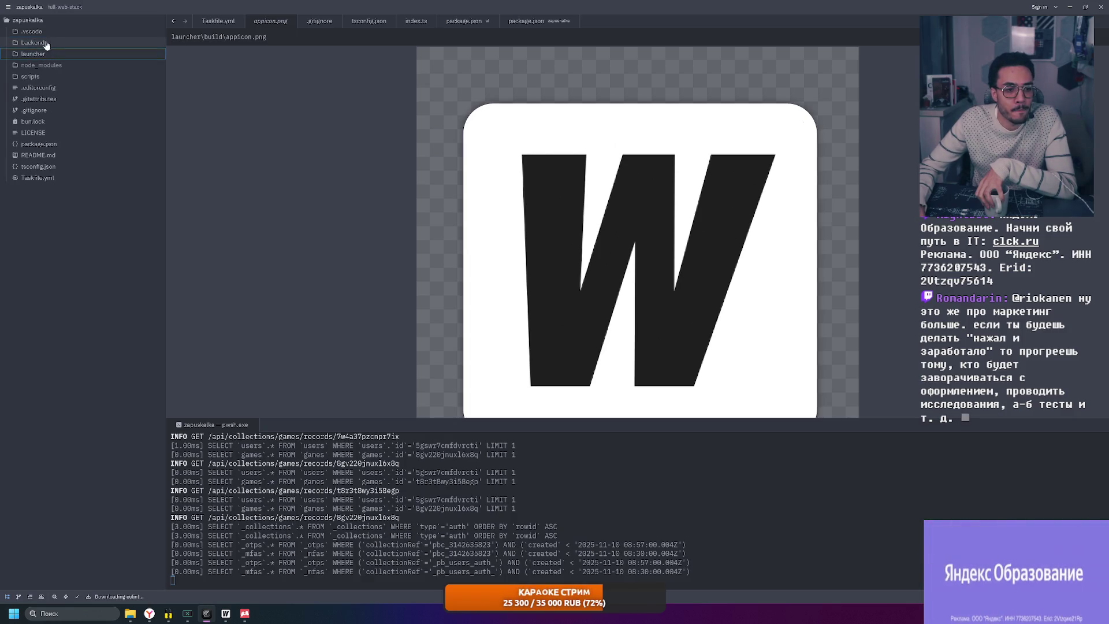
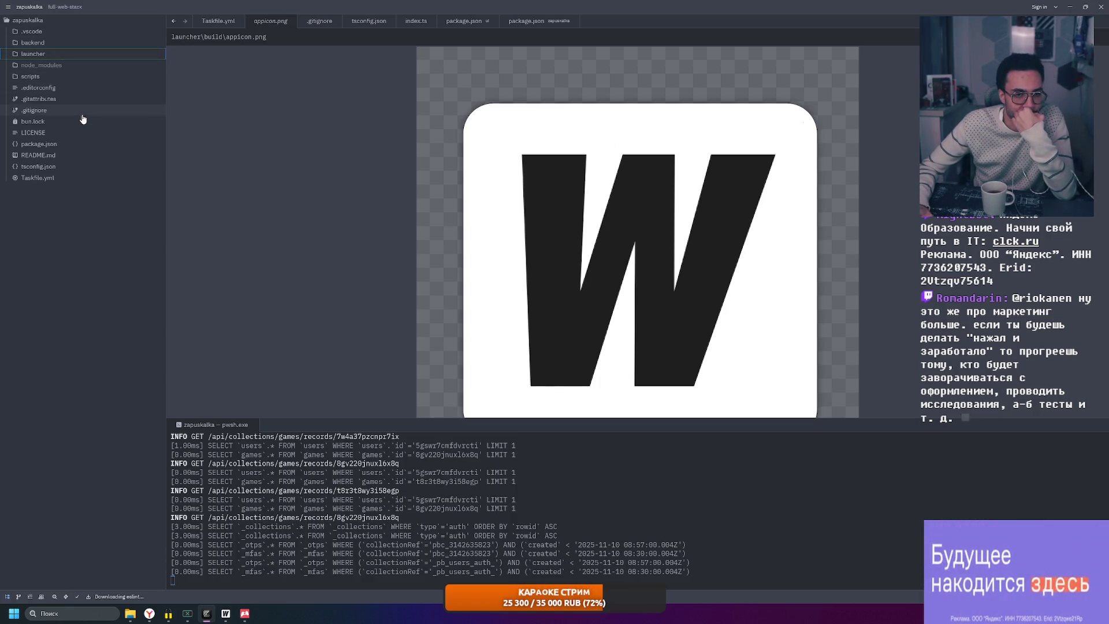
Switch from Zed to the browser showing the Excalidraw launcher flowchart board
click(157, 617)
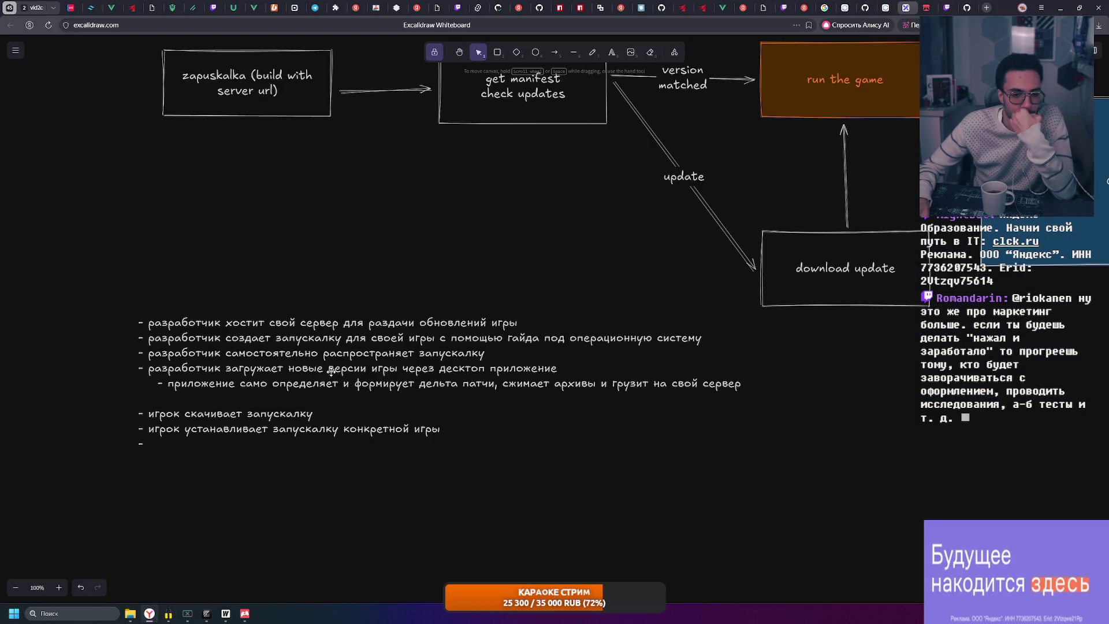
Complete the player bullet and add launcher lines for checking the version and downloading required files
double_click(259, 442)
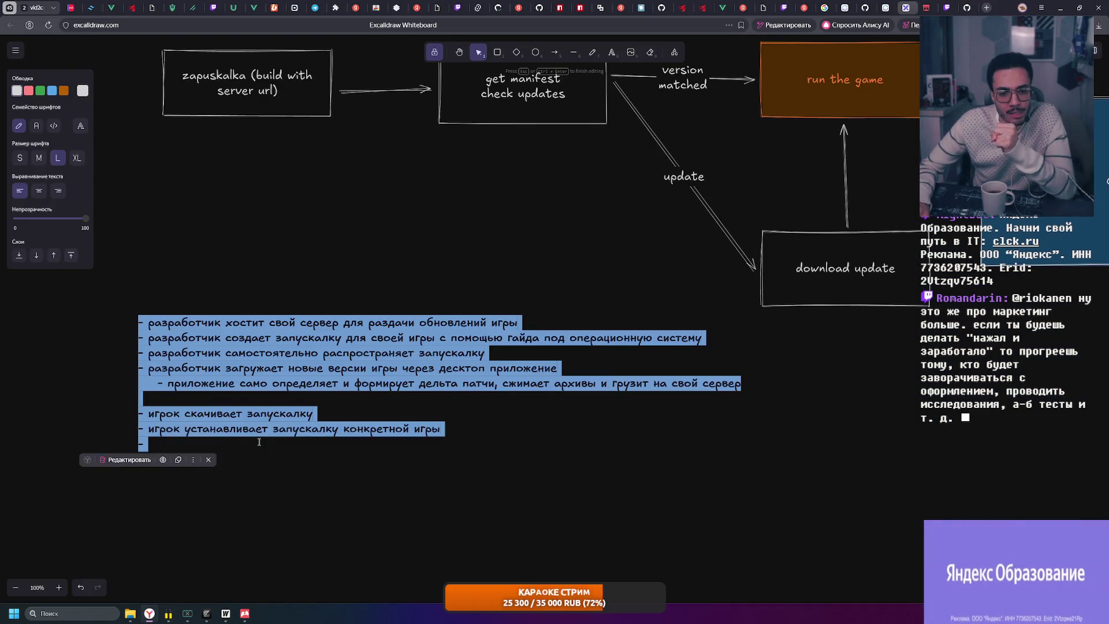
click(259, 442)
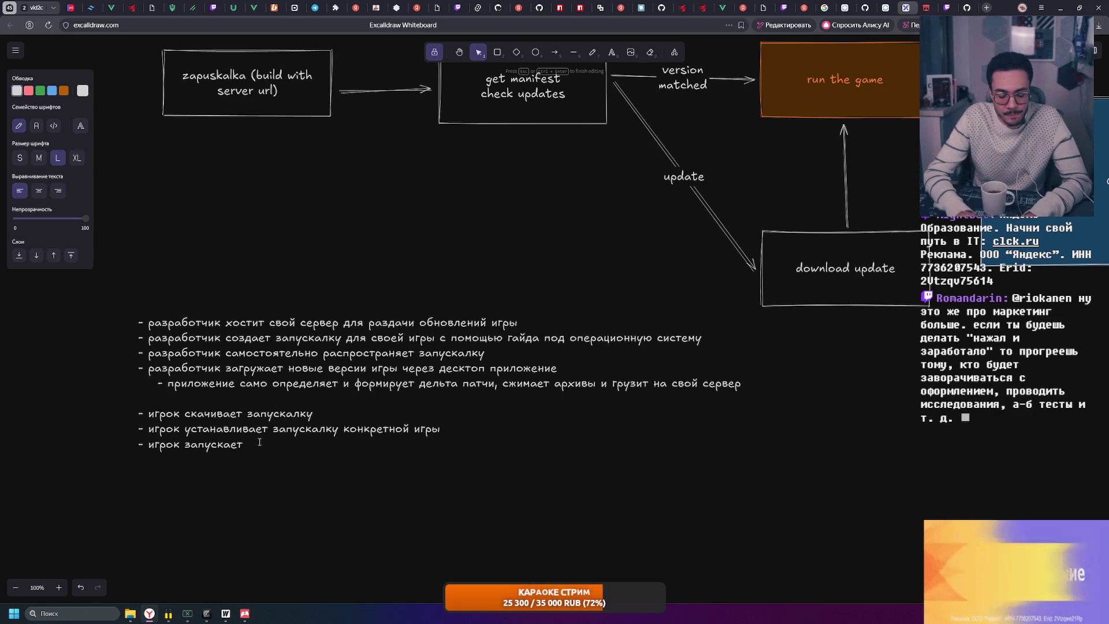
text(игру через запускалку)
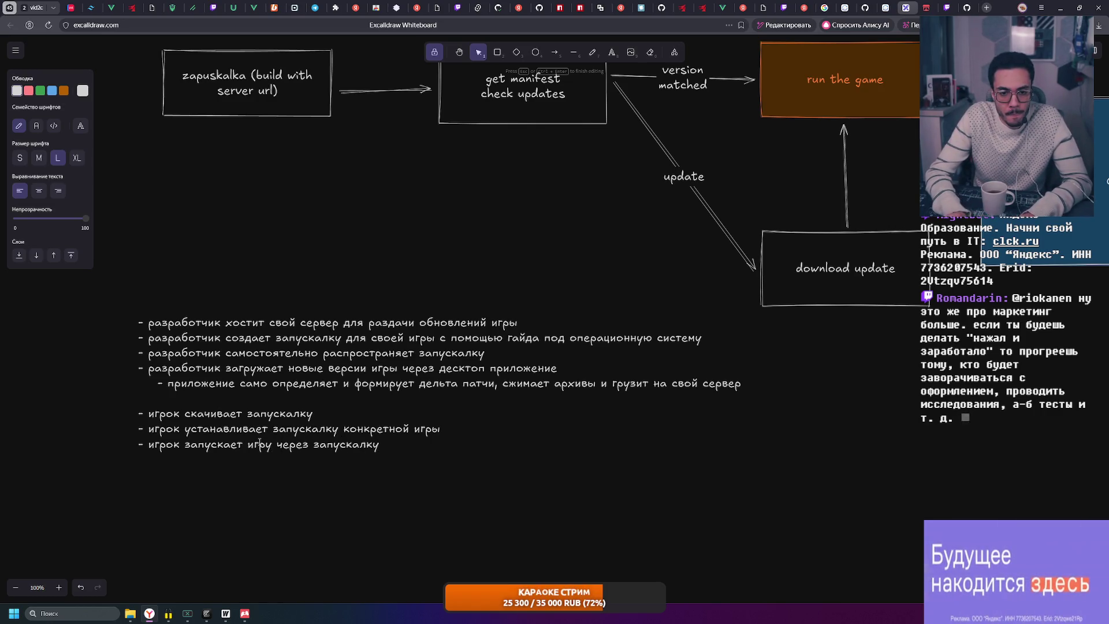
key(Return)
key(Return)
text(- запуска)
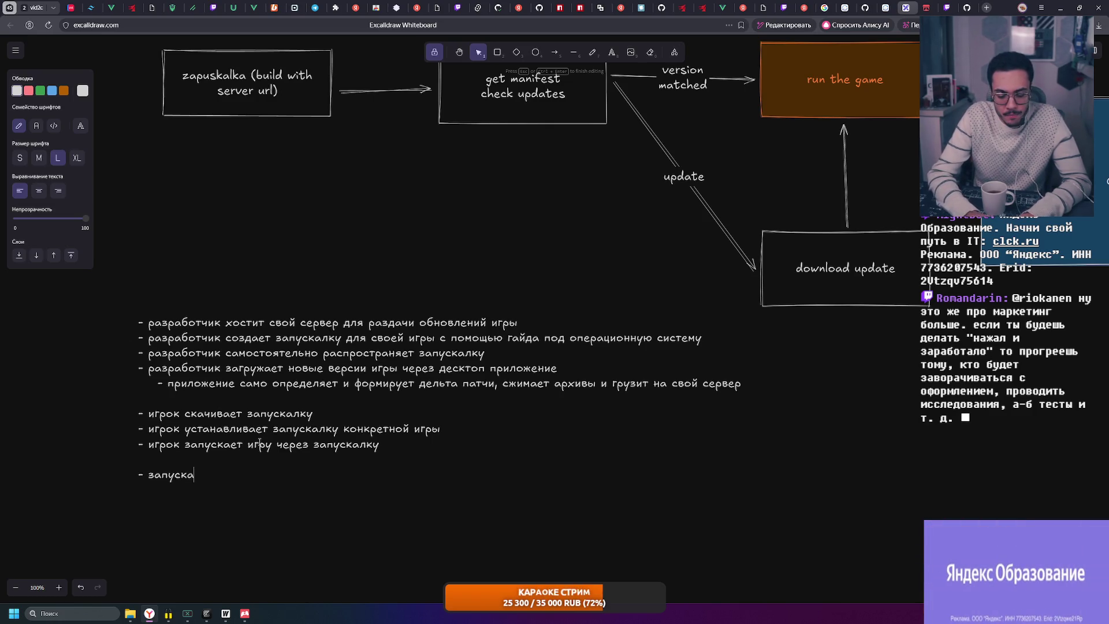
text(лка проверяет )
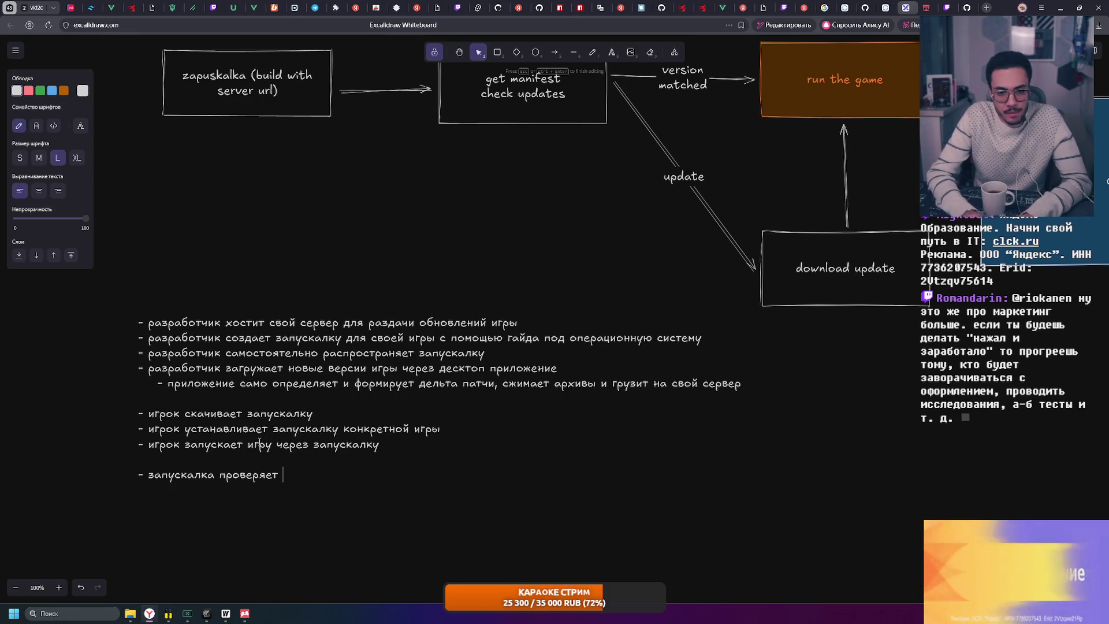
text(локальную)
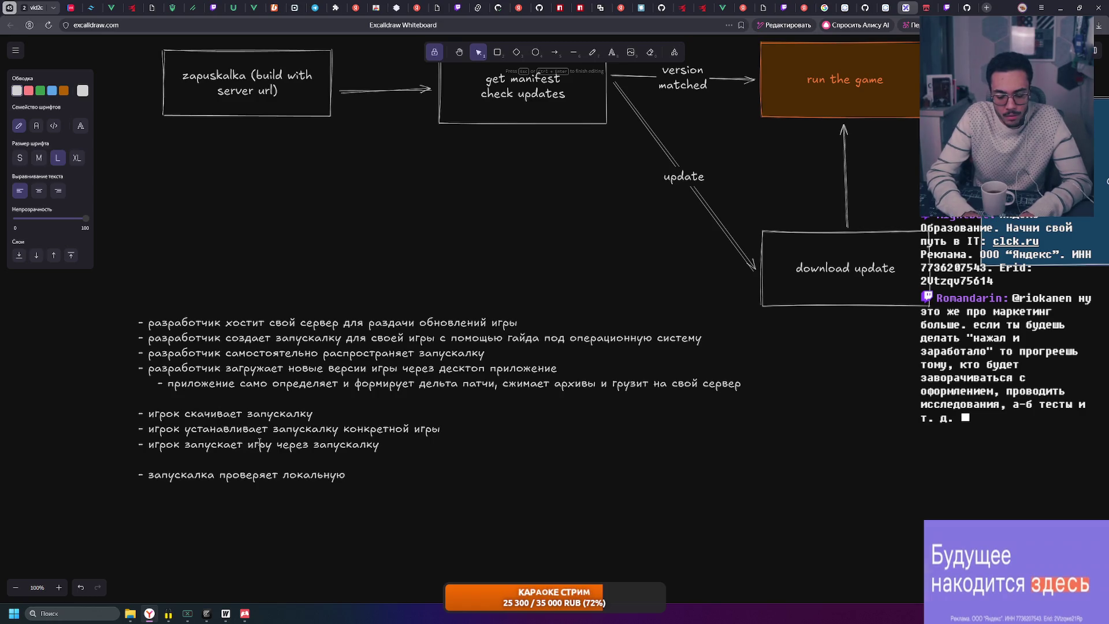
text( и удаленную)
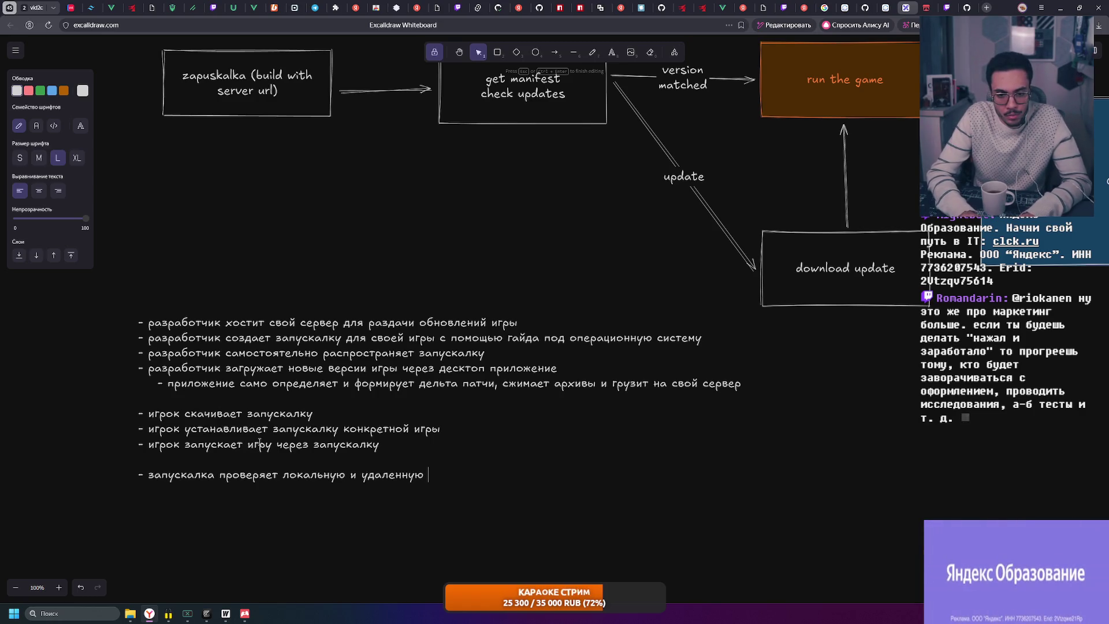
key(ctrl+BackSpace)
text(remote)
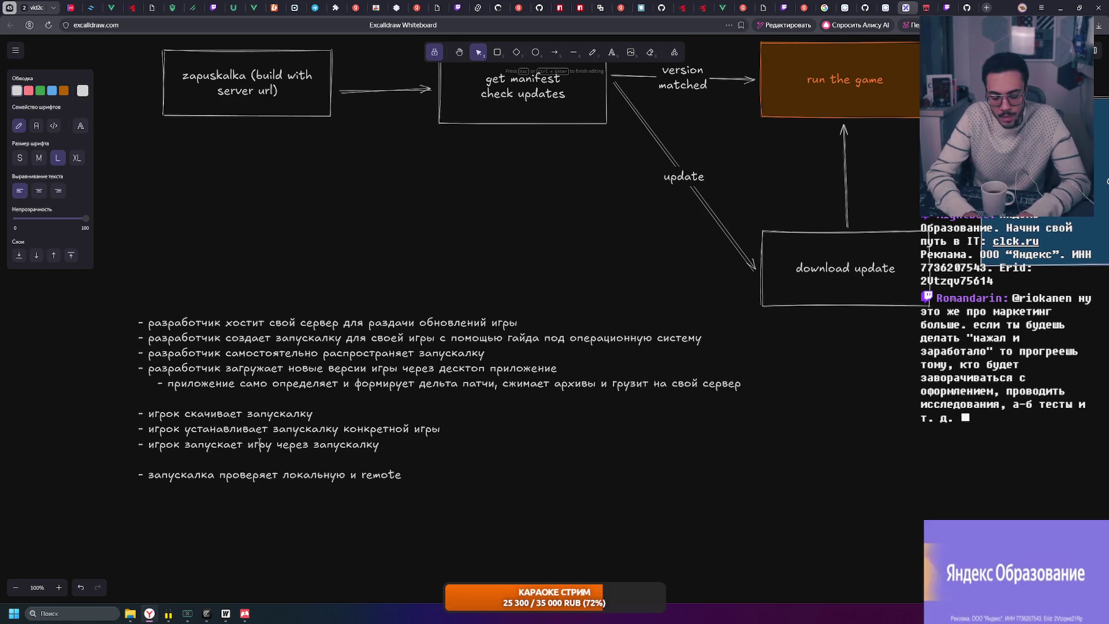
text(версию - )
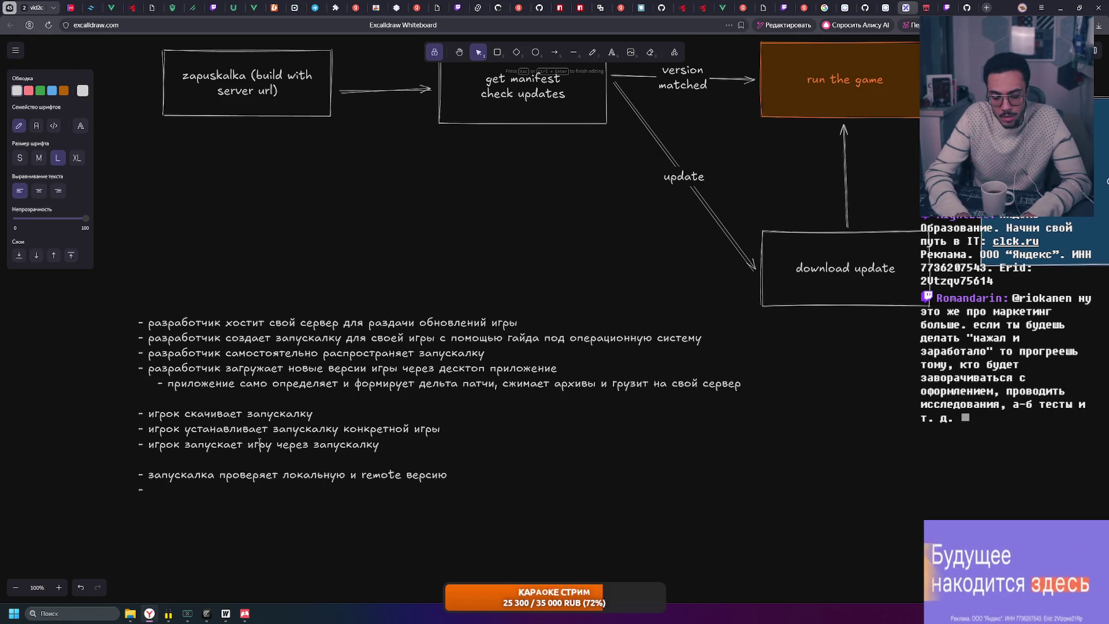
text(запускалка скачив)
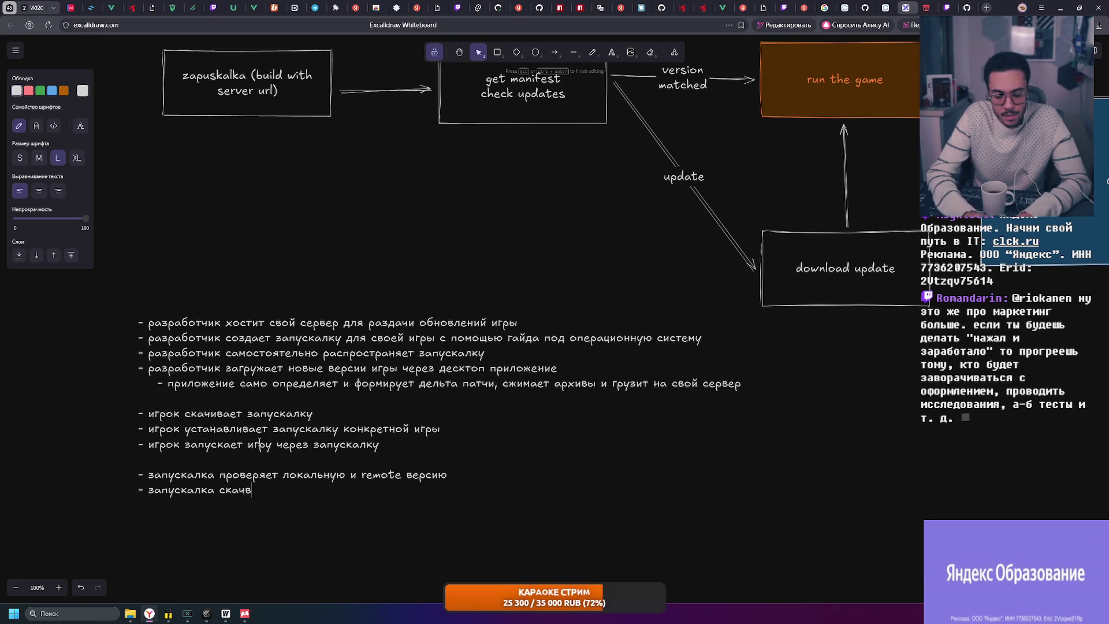
text(ает необ)
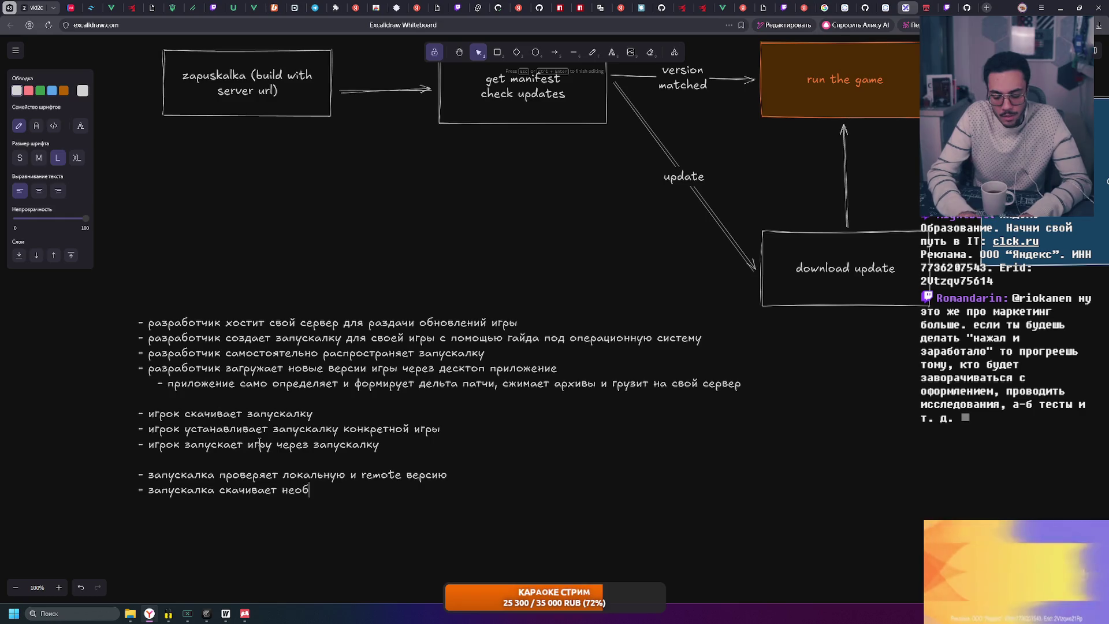
text(ходимые обновления)
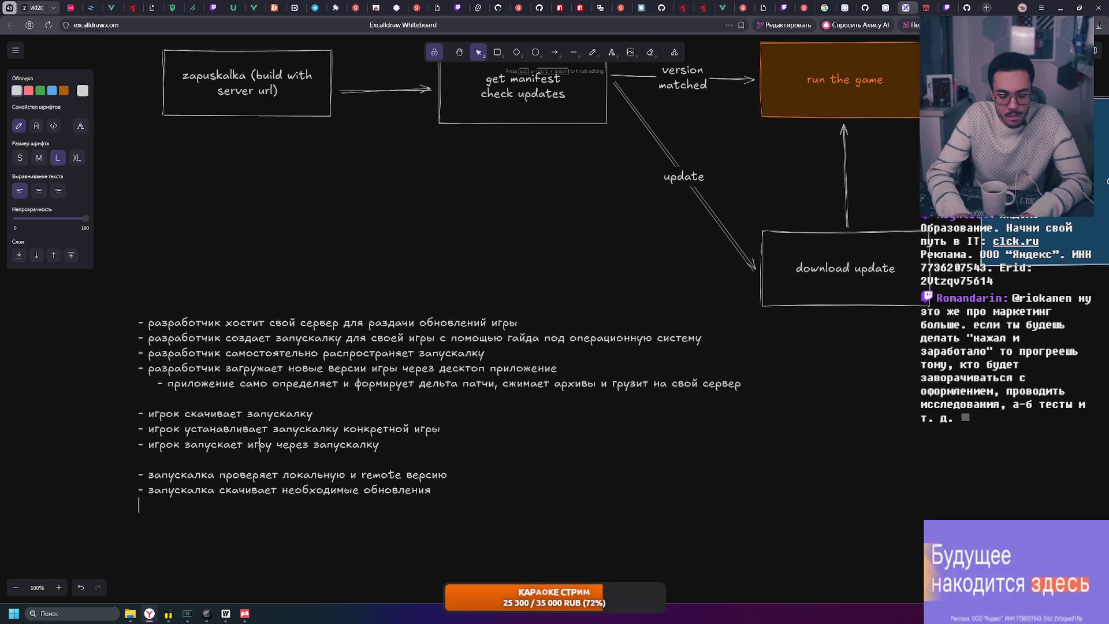
Add the final line 'запускалка ЗАПУСКАЕТ программу' and finish editing the list
key(Return)
text(- запускалка)
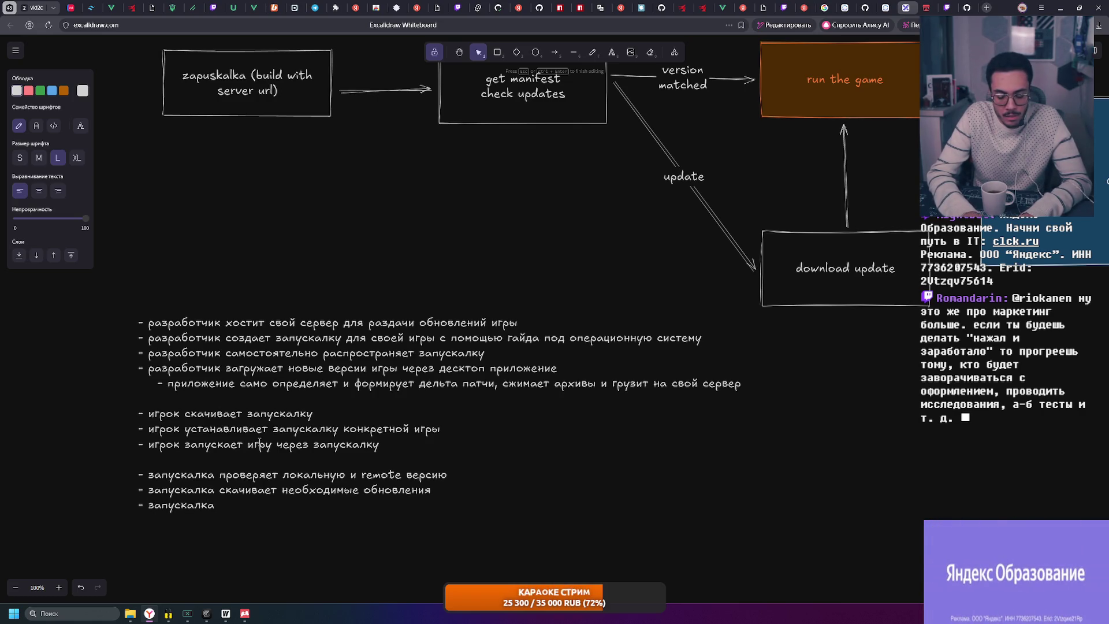
key(BackSpace)
key(BackSpace)
text(ЗАПУСКА)
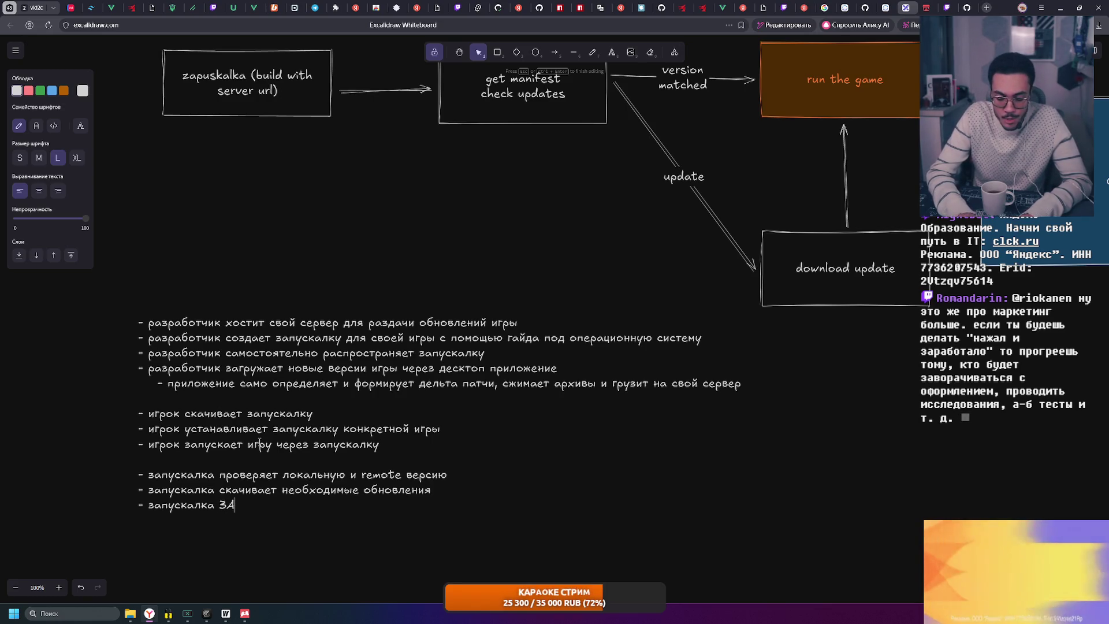
text(ЕТ иг)
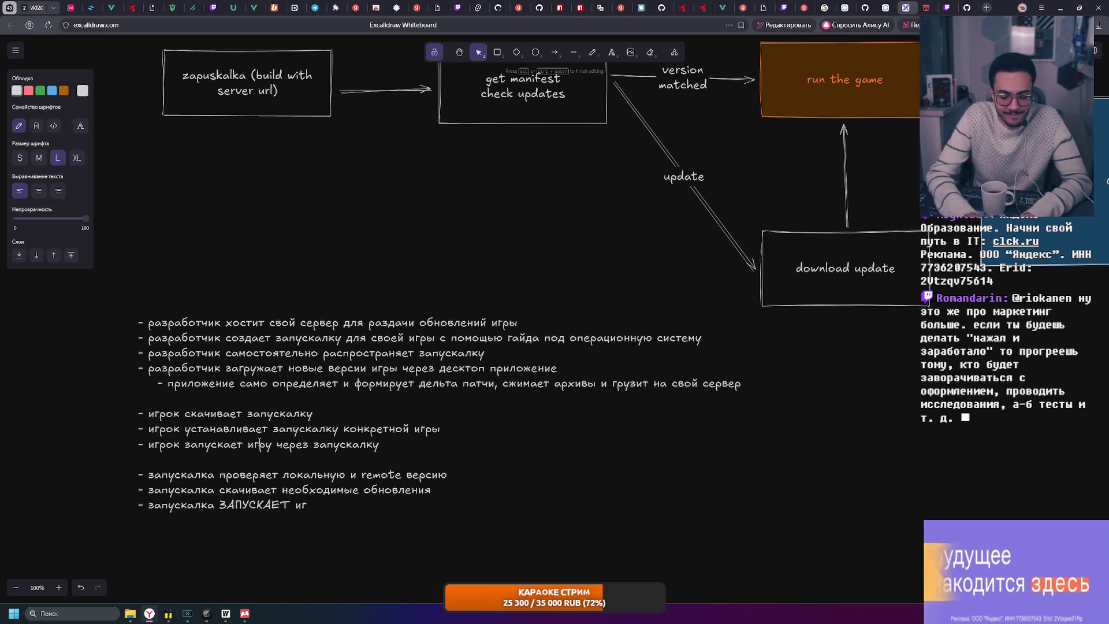
text(ру)
key(Up)
key(Up)
key(End)
scroll(376, 445, down, 1)
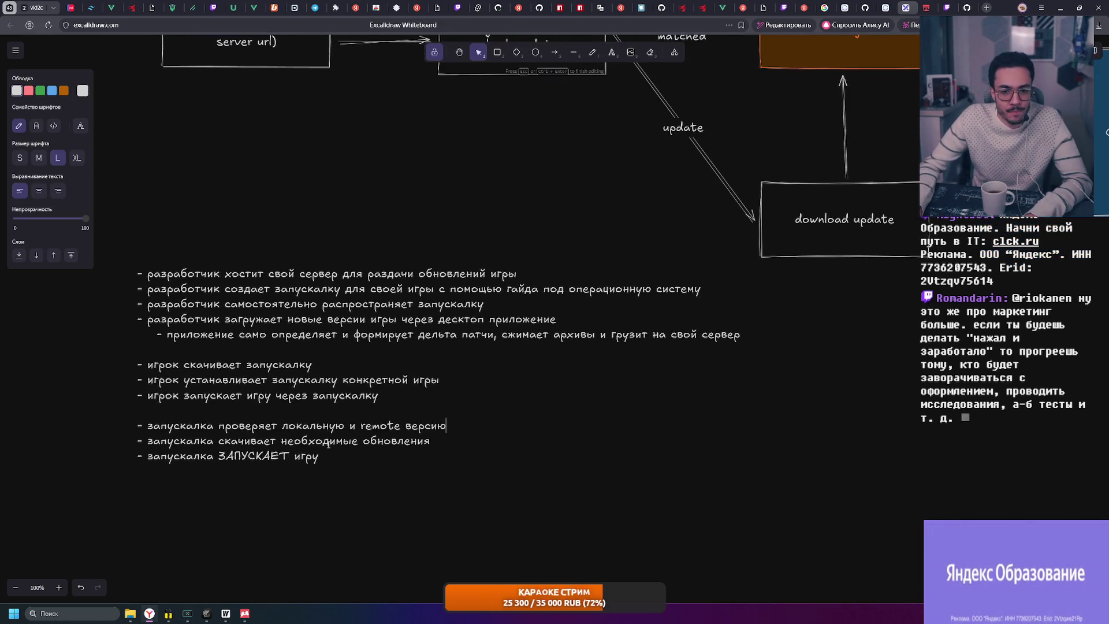
double_click(310, 457)
text(про)
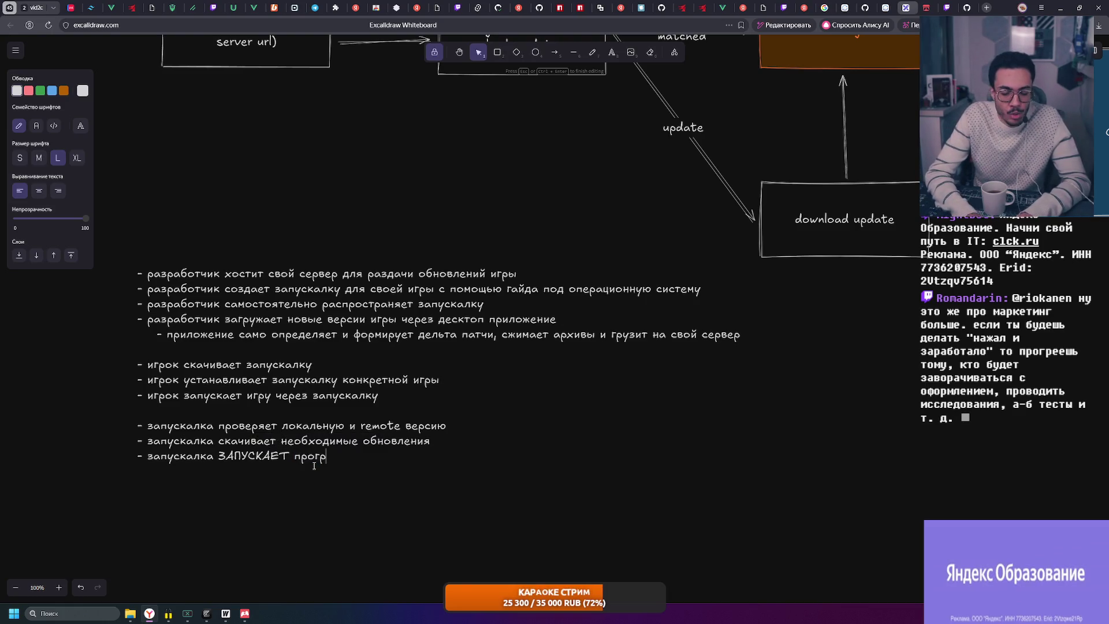
click(311, 461)
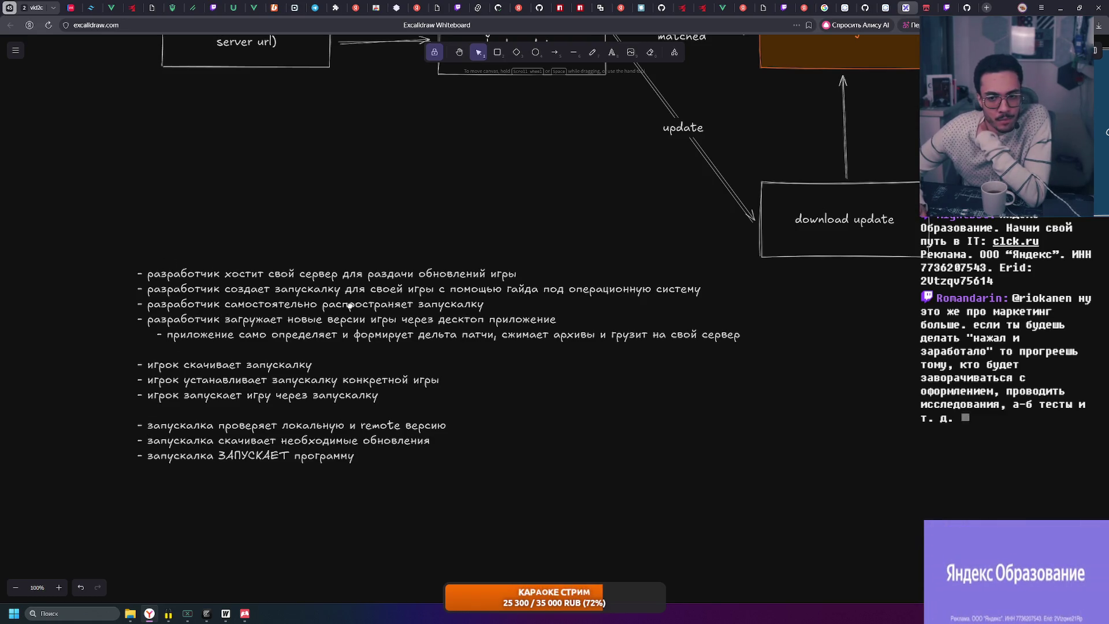
scroll(350, 306, up, 1)
scroll(395, 301, up, 1)
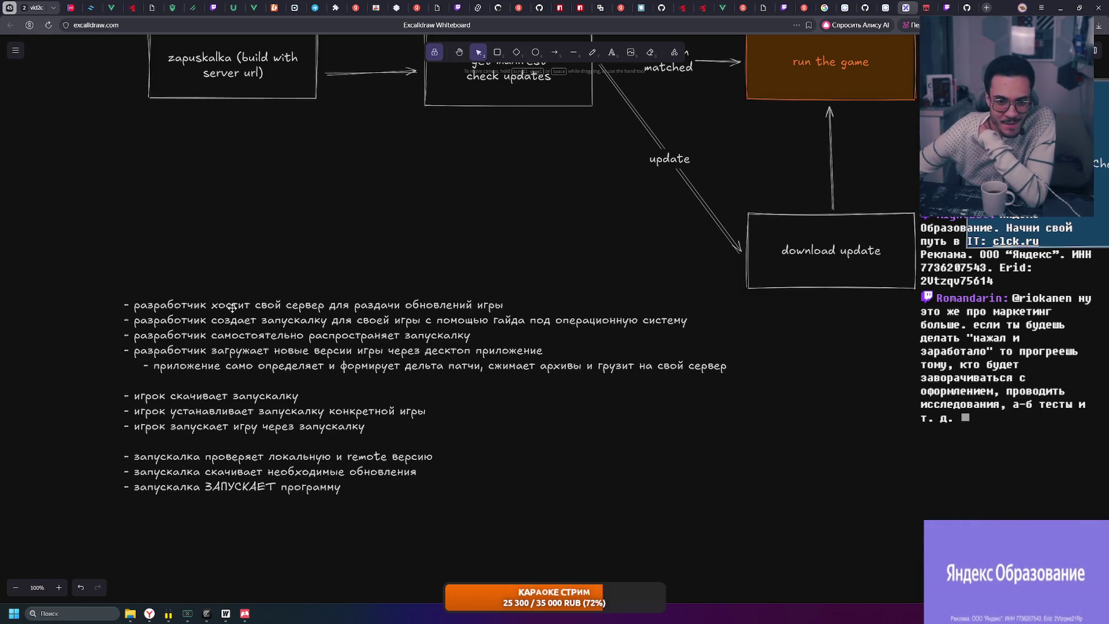
scroll(424, 322, down, 1)
scroll(424, 322, right, 2)
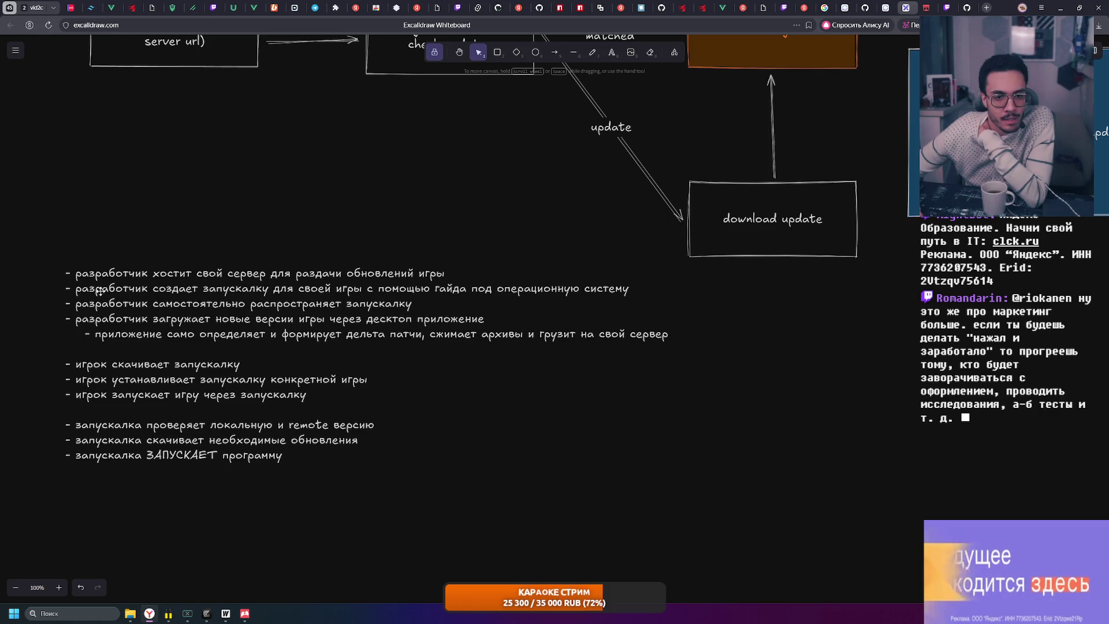
click(114, 332)
double_click(114, 332)
mouse_move(96, 334)
mouse_down()
mouse_move(163, 334)
mouse_move(102, 334)
mouse_up()
click(107, 287)
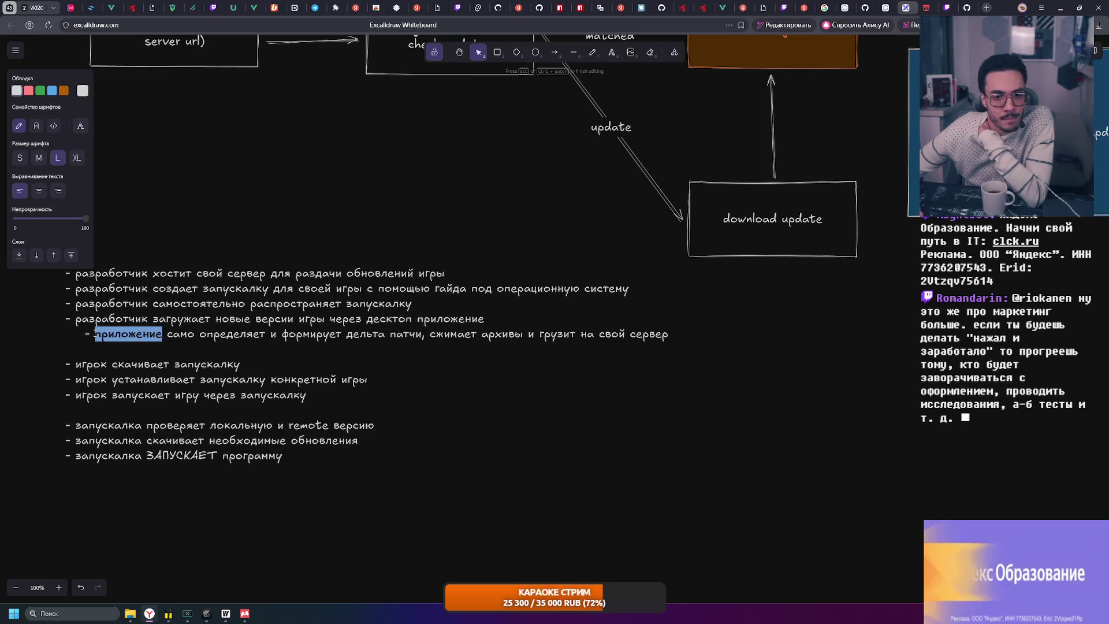
click(136, 333)
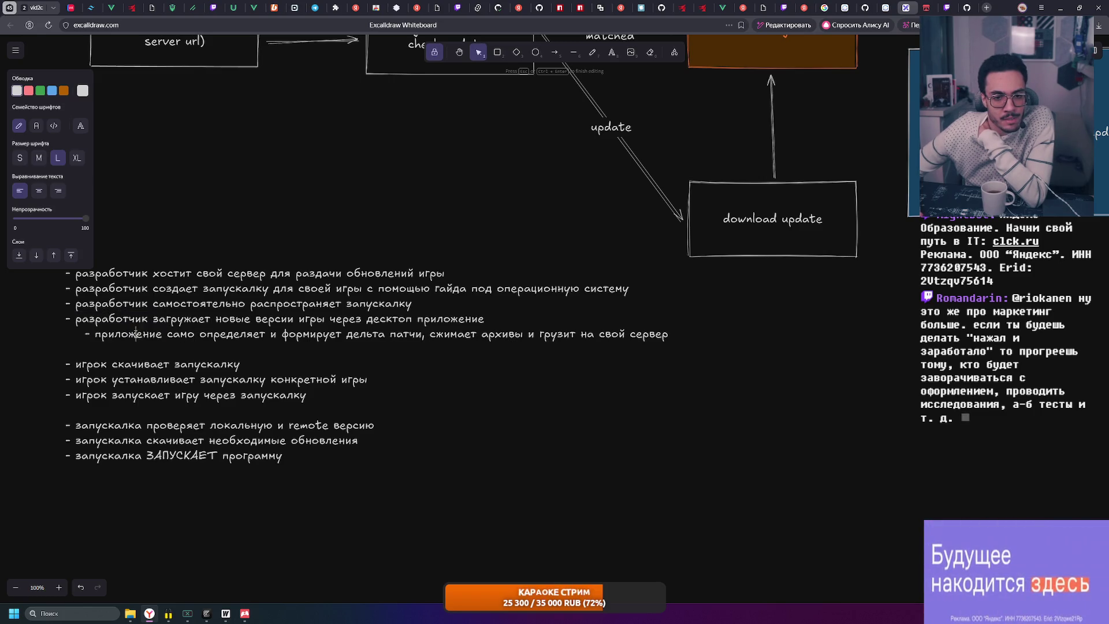
double_click(160, 334)
click(160, 333)
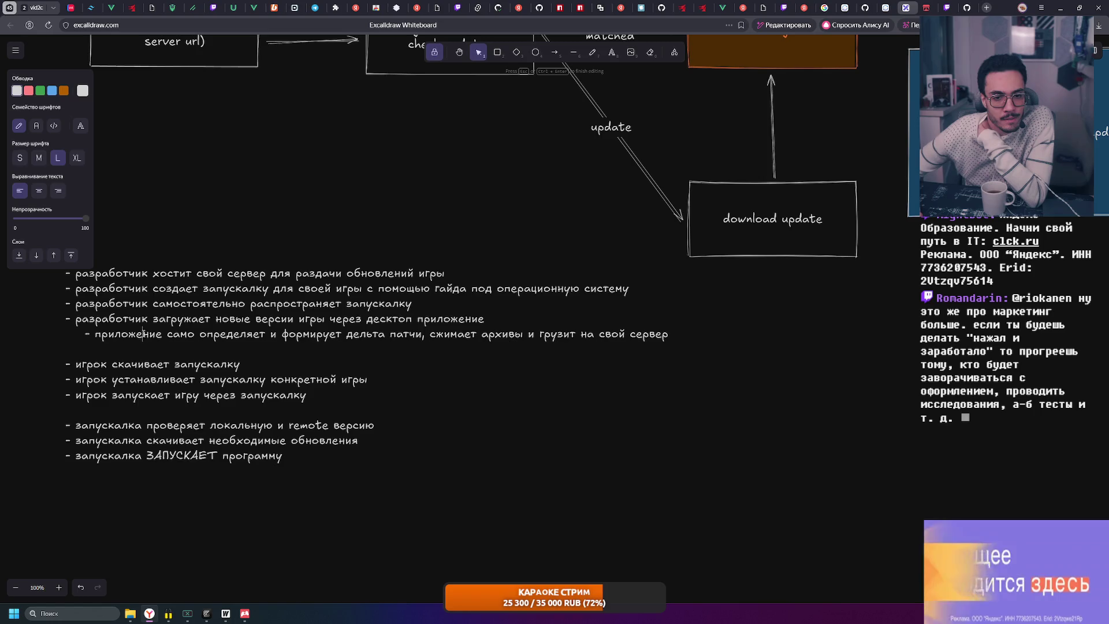
double_click(160, 334)
click(160, 334)
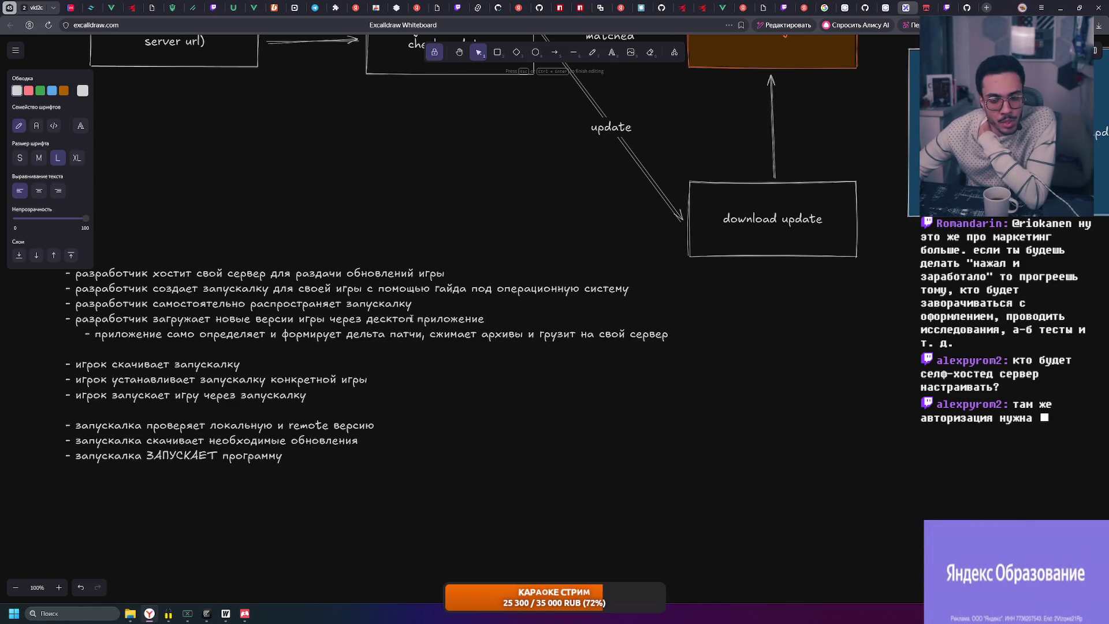
mouse_move(95, 322)
mouse_down()
mouse_move(224, 303)
mouse_move(271, 319)
mouse_move(336, 319)
mouse_up()
click(306, 319)
drag(75, 321, 484, 319)
click(472, 319)
drag(79, 323, 484, 319)
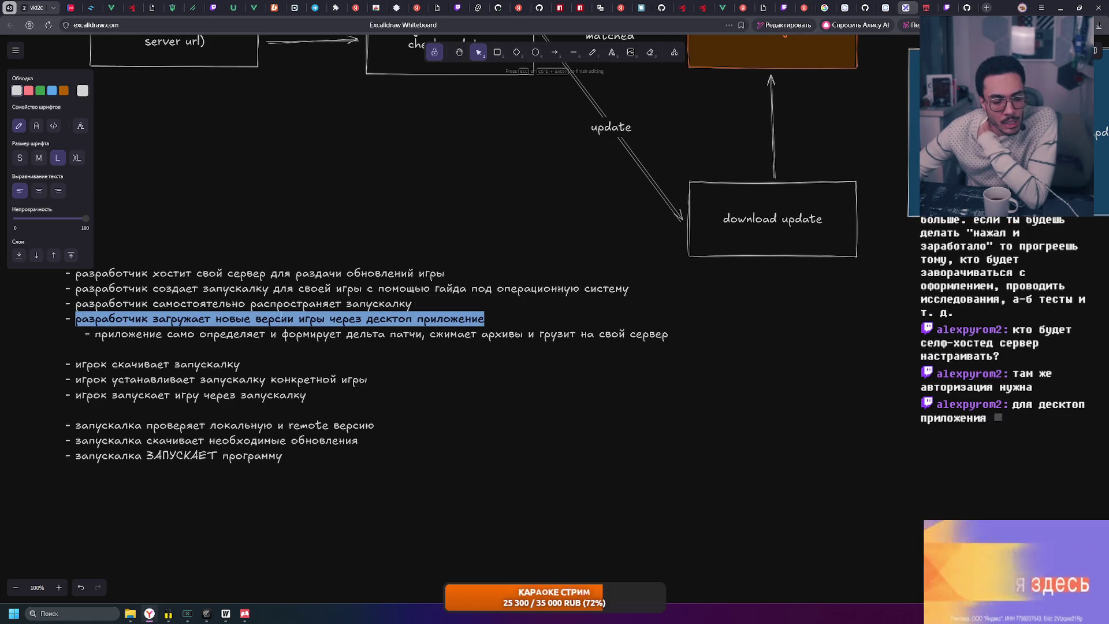
drag(76, 319, 483, 319)
click(436, 319)
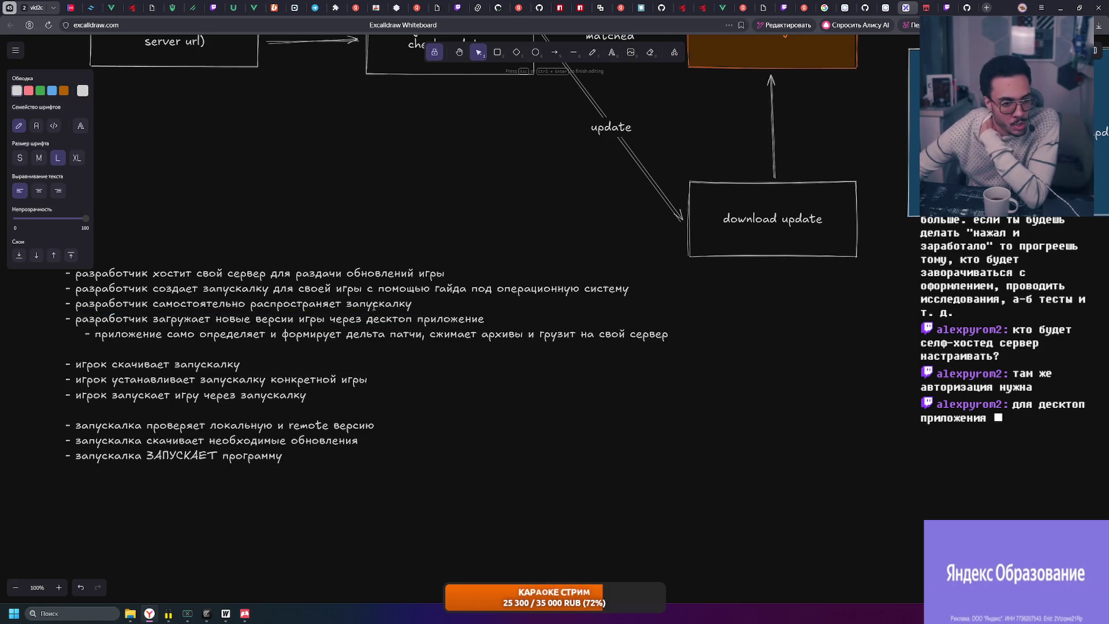
drag(95, 334, 316, 334)
click(266, 334)
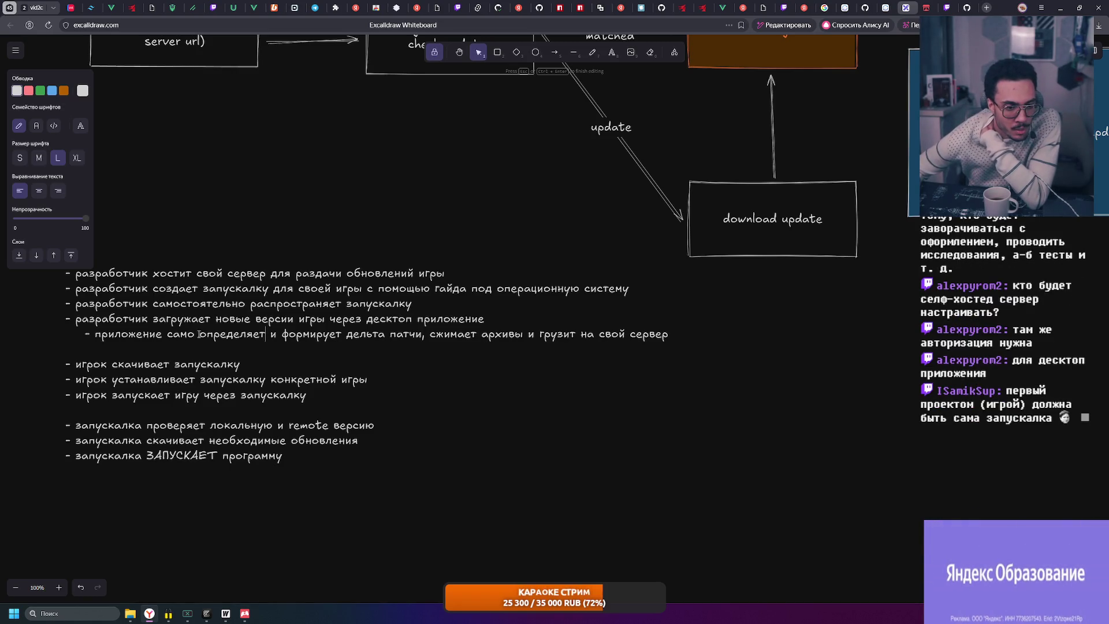
click(642, 396)
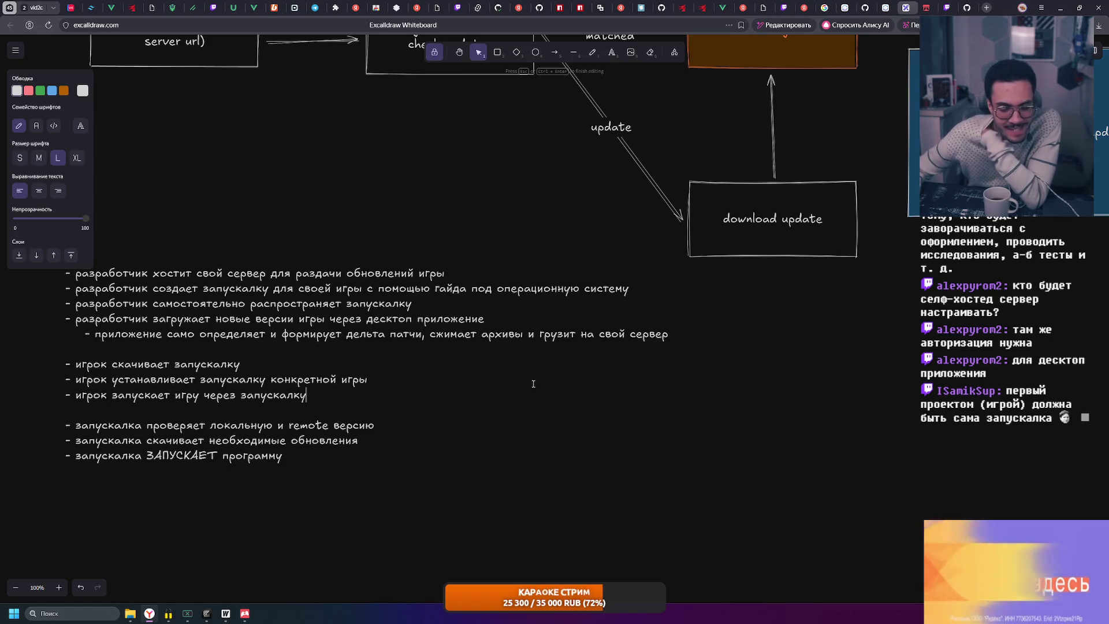
key(Escape)
scroll(231, 278, left, 3)
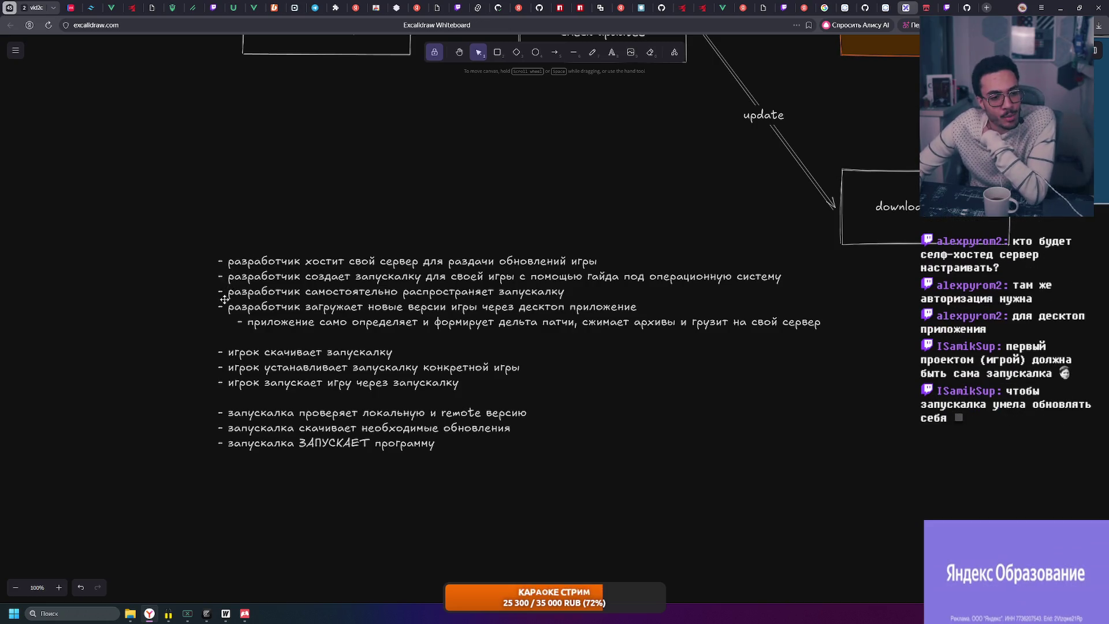
scroll(544, 412, up, 2)
scroll(544, 412, right, 4)
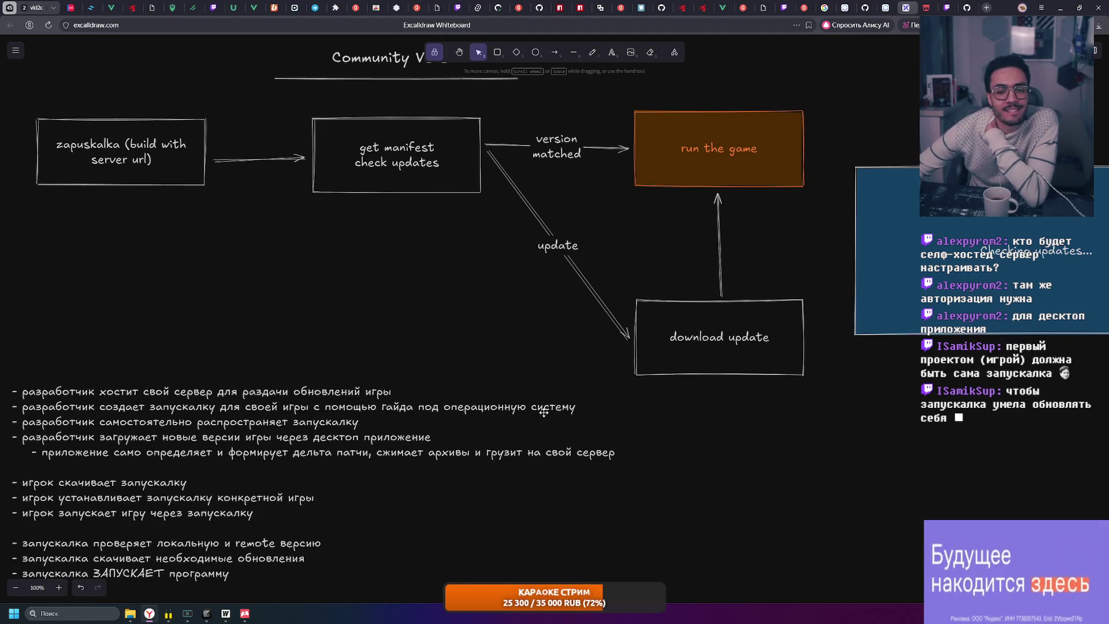
scroll(537, 417, down, 2)
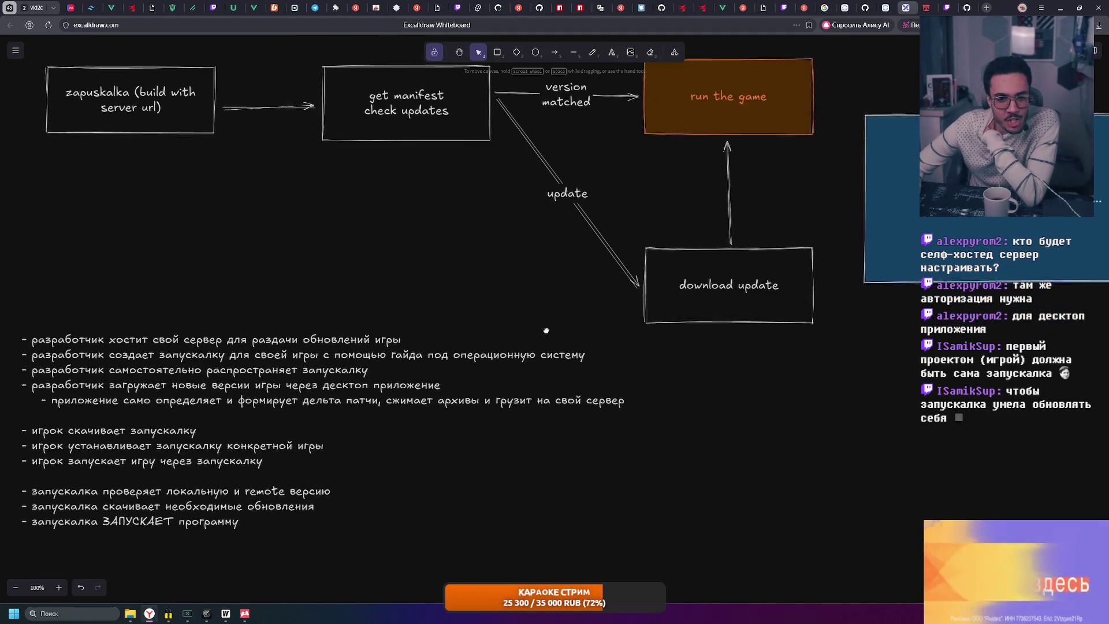
mouse_move(11, 304)
mouse_down()
mouse_move(335, 463)
mouse_move(649, 557)
mouse_move(635, 552)
mouse_up()
click(632, 550)
click(222, 618)
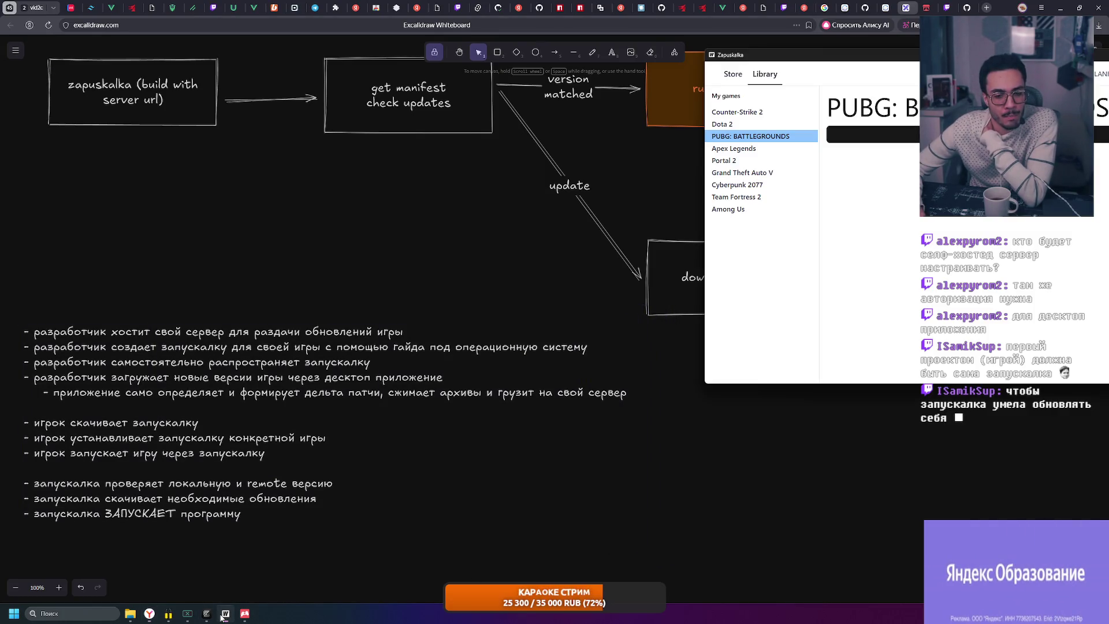
click(222, 618)
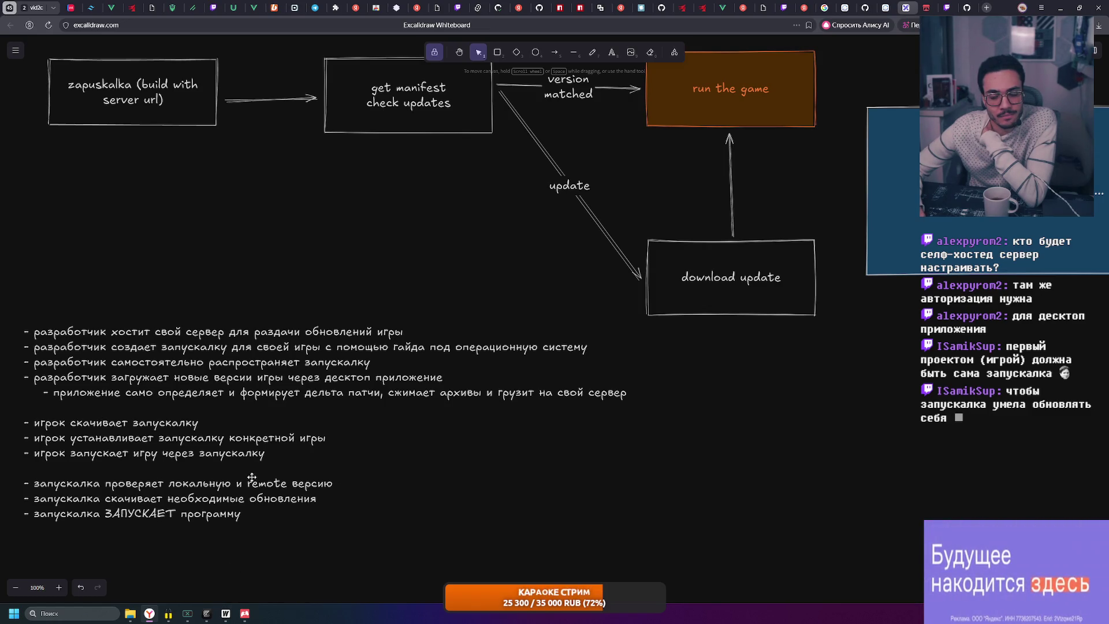
scroll(251, 476, left, 1)
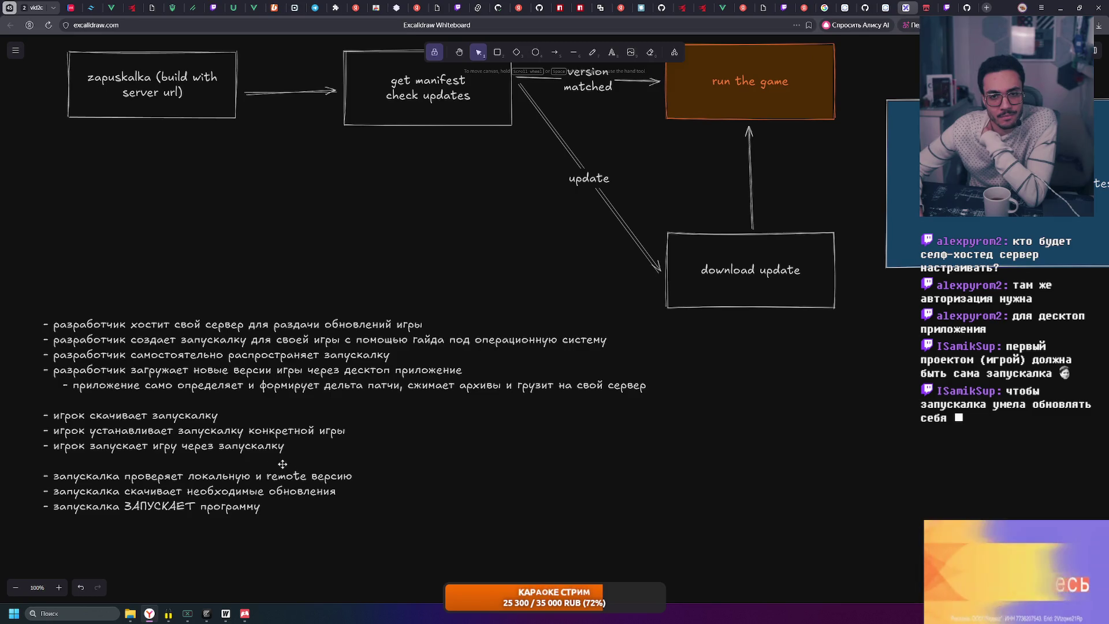
mouse_move(23, 287)
mouse_down()
mouse_move(629, 494)
mouse_move(654, 546)
mouse_move(37, 277)
mouse_move(16, 279)
mouse_move(663, 541)
mouse_up()
click(655, 540)
click(242, 279)
click(453, 541)
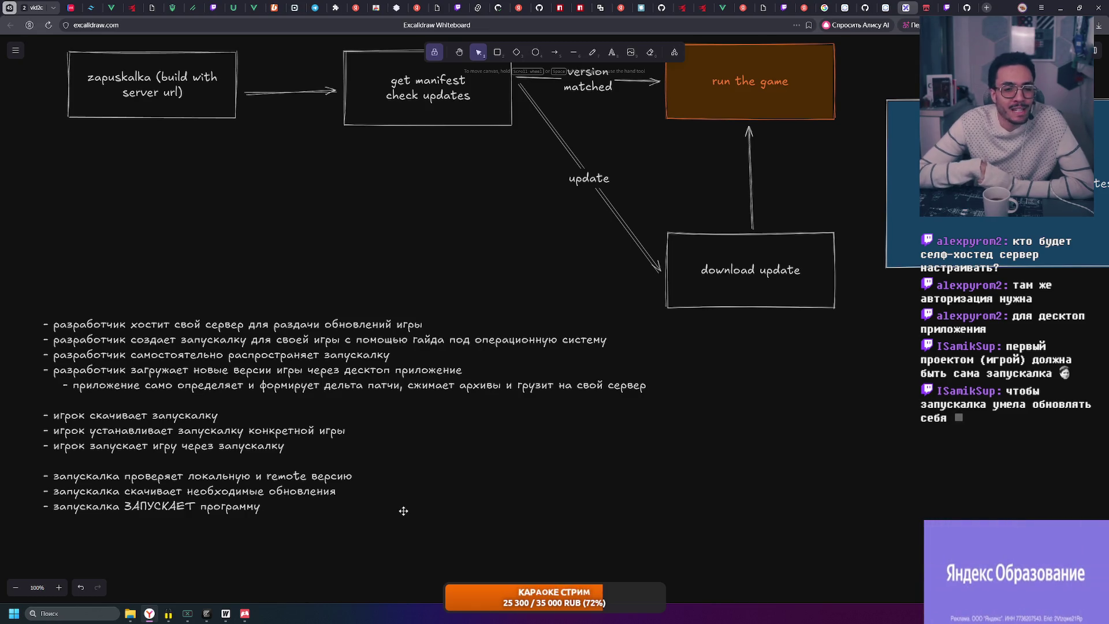
Select the bullet list block, deselect it, and pan up to the flowchart boxes
mouse_move(55, 312)
mouse_down()
mouse_move(663, 534)
mouse_move(477, 495)
mouse_move(18, 287)
mouse_up()
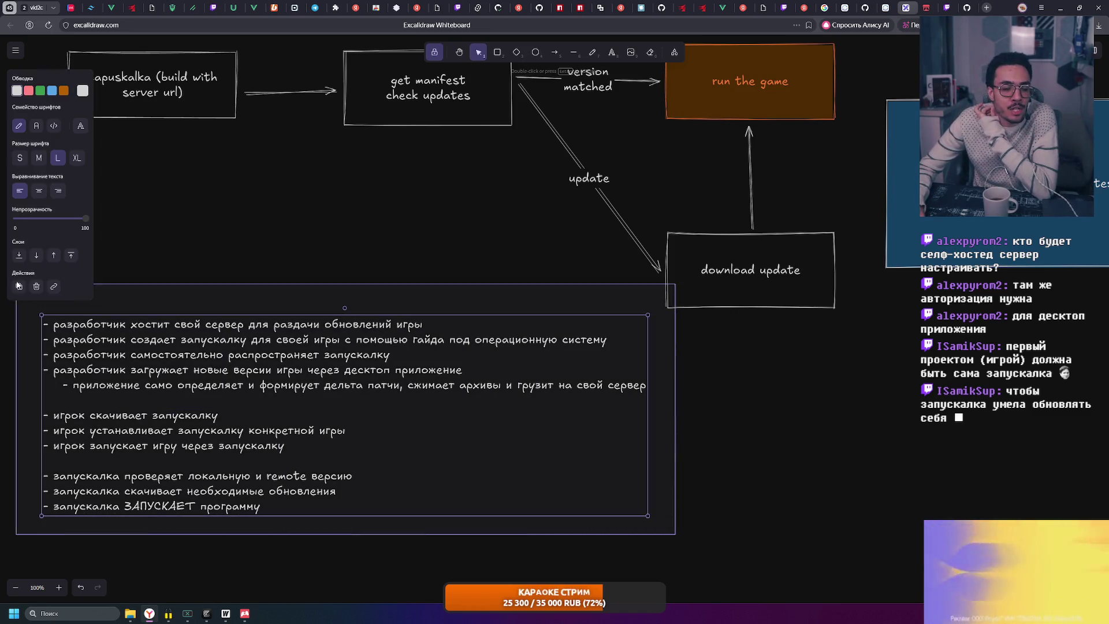
click(278, 258)
scroll(173, 231, down, 3)
mouse_move(75, 196)
mouse_down()
mouse_move(811, 509)
mouse_move(731, 513)
mouse_move(342, 248)
mouse_move(73, 184)
mouse_up()
click(292, 213)
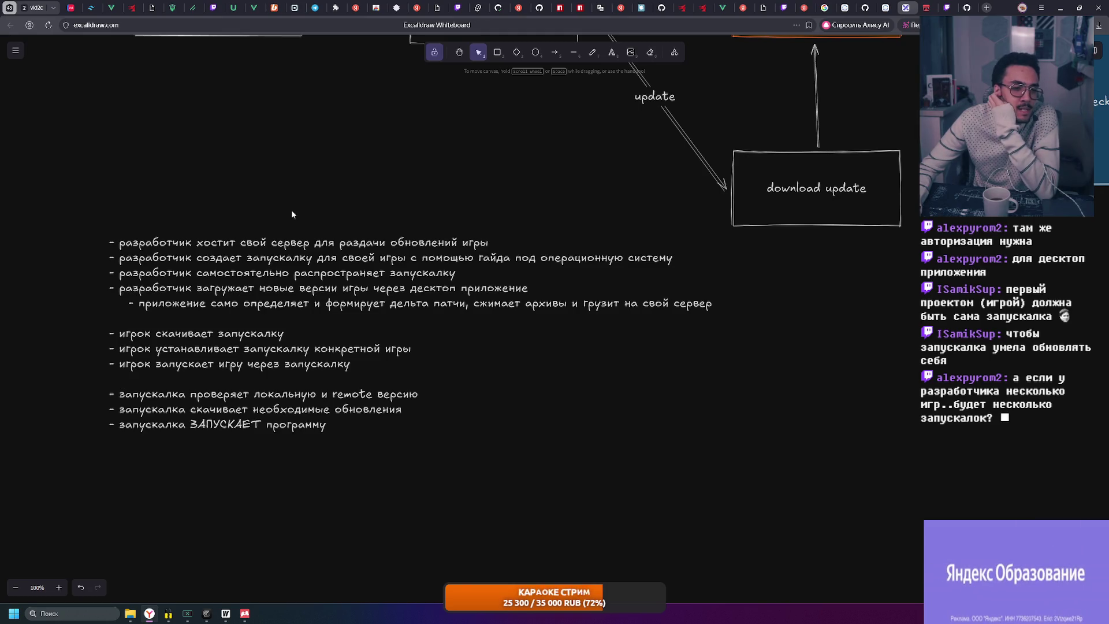
mouse_move(377, 210)
mouse_down()
mouse_move(354, 319)
mouse_move(144, 349)
mouse_up()
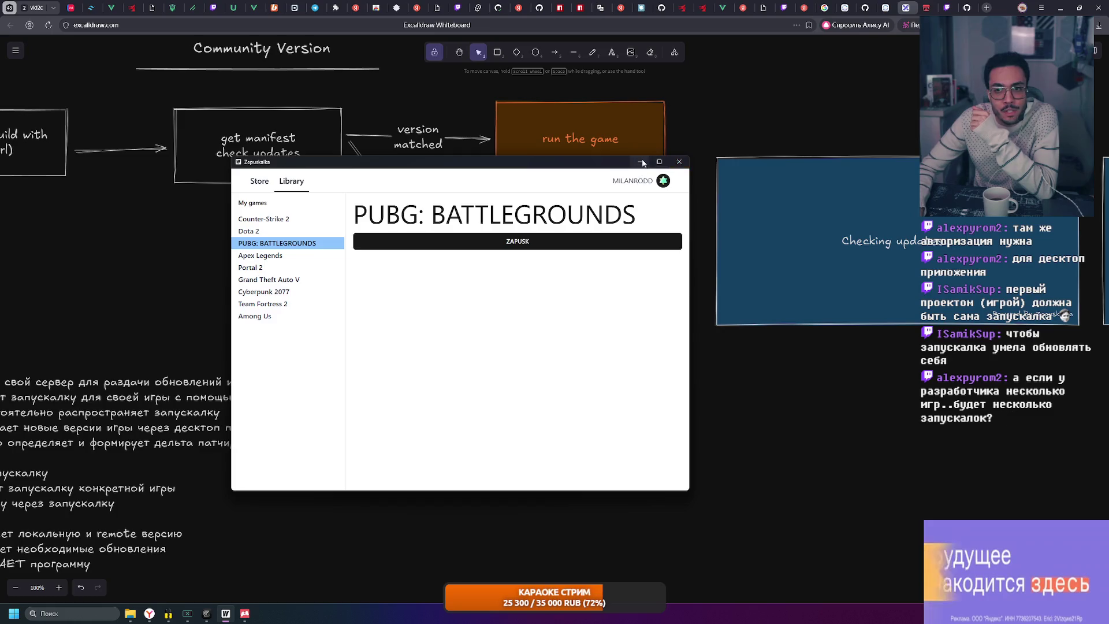
Close the Zapuskalka window, minimise the browser and remaining window, then restore the browser
click(679, 161)
mouse_move(757, 237)
mouse_down()
mouse_move(497, 272)
mouse_move(956, 272)
mouse_up()
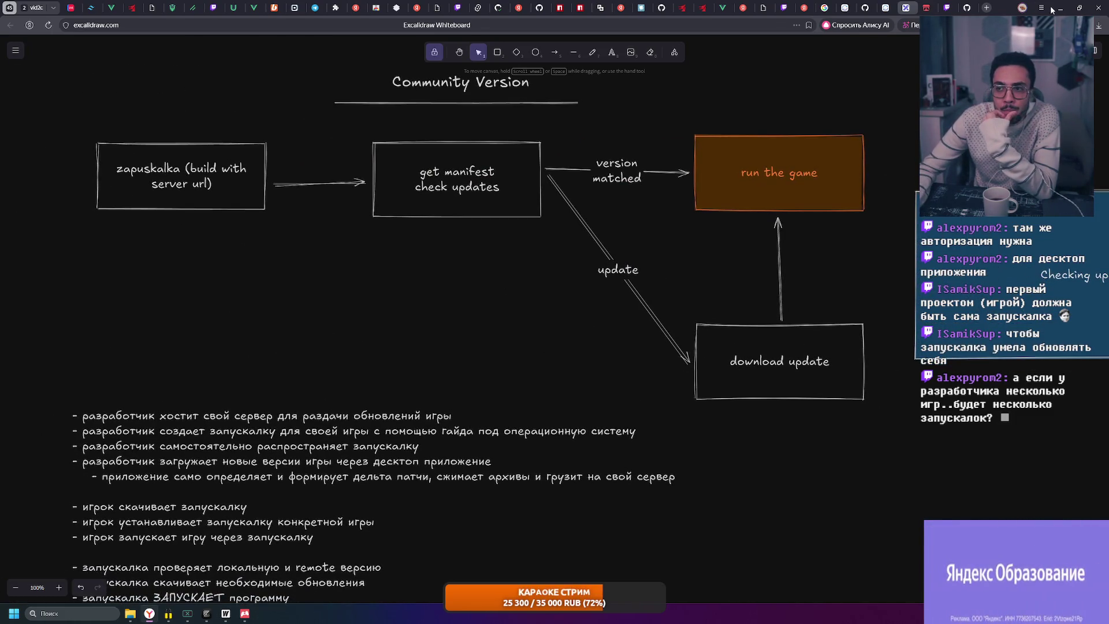
click(1053, 9)
click(1057, 10)
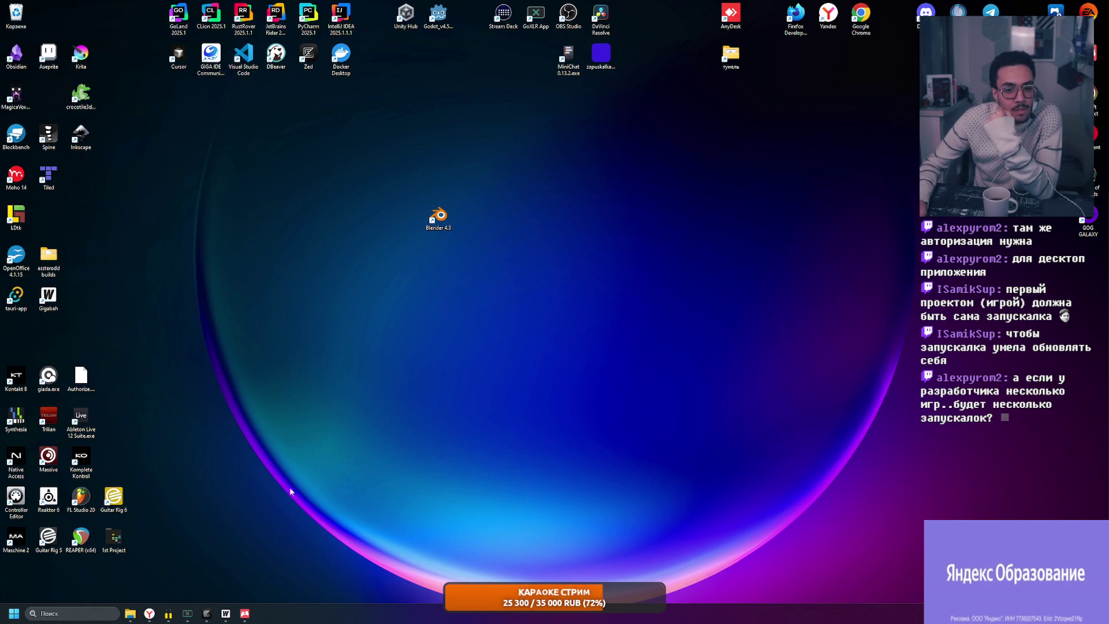
click(149, 614)
Pan across the Checking updates mockup and back to the Community Version flowchart
scroll(554, 383, right, 10)
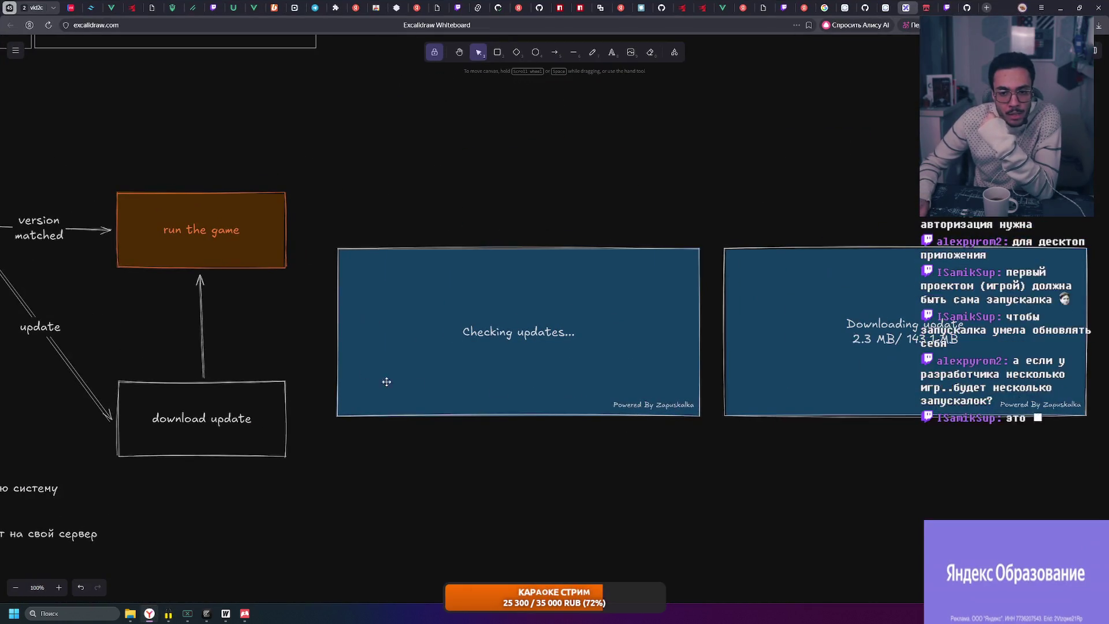
scroll(800, 389, right, 8)
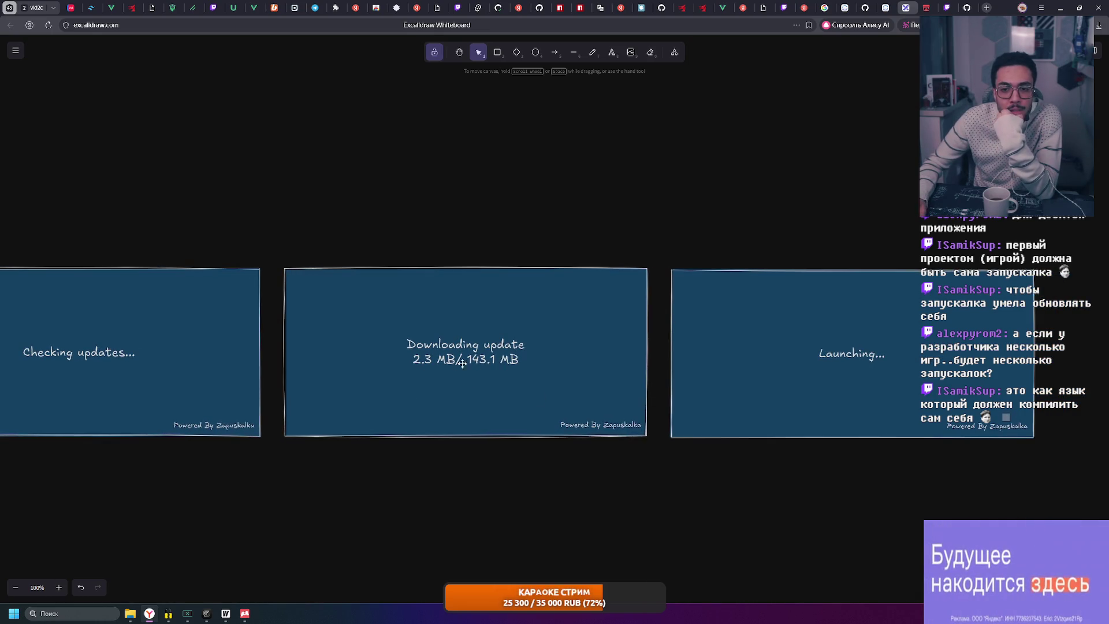
scroll(682, 421, right, 8)
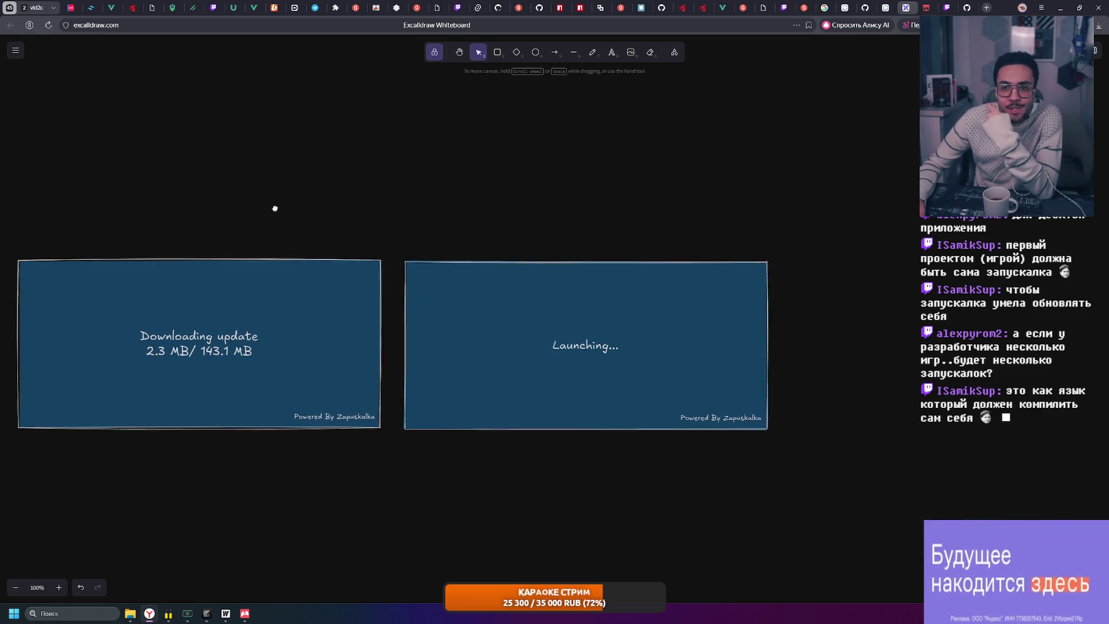
drag(264, 208, 667, 176)
drag(753, 177, 513, 176)
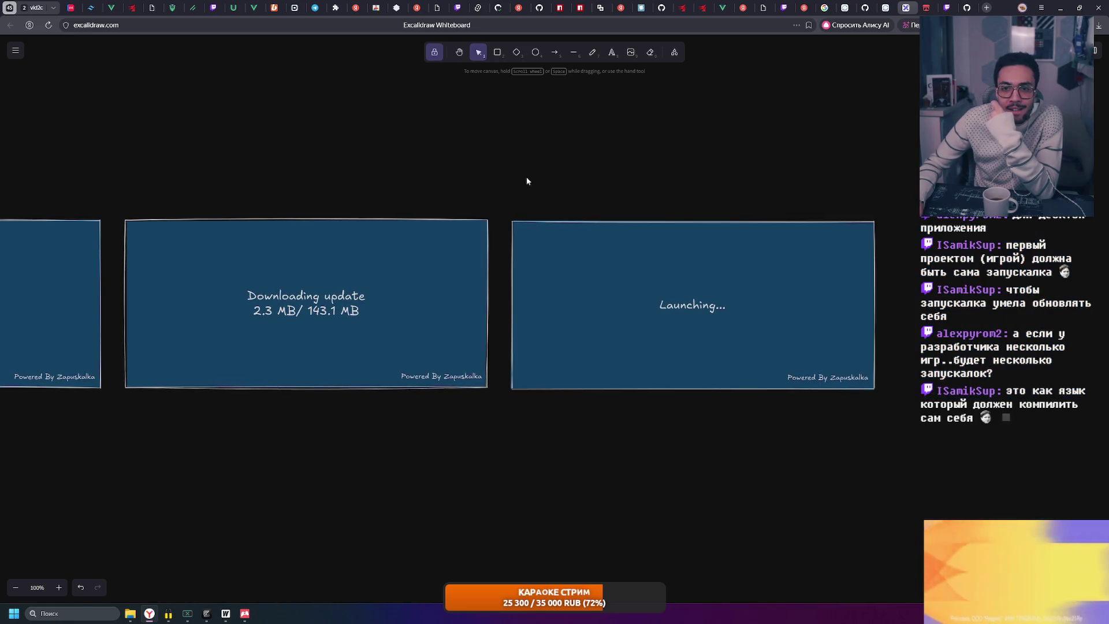
drag(487, 226, 860, 189)
drag(520, 190, 942, 183)
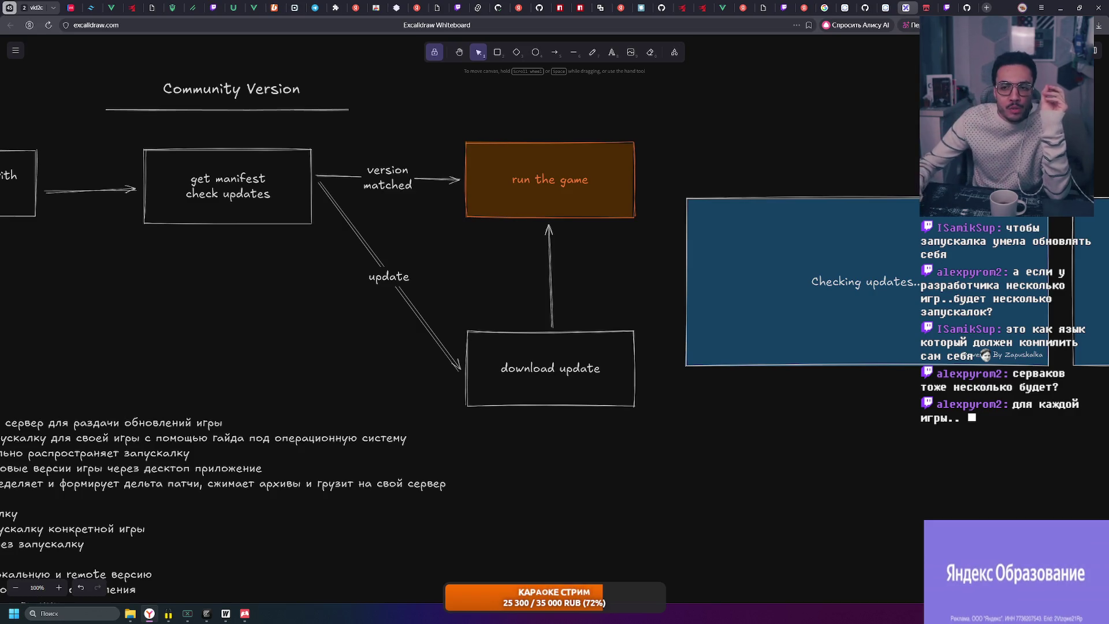
drag(533, 245, 279, 265)
mouse_move(285, 188)
mouse_down()
mouse_move(658, 418)
mouse_move(674, 415)
mouse_move(292, 165)
mouse_move(692, 432)
mouse_move(312, 164)
mouse_move(369, 164)
mouse_move(274, 200)
mouse_move(678, 429)
mouse_up()
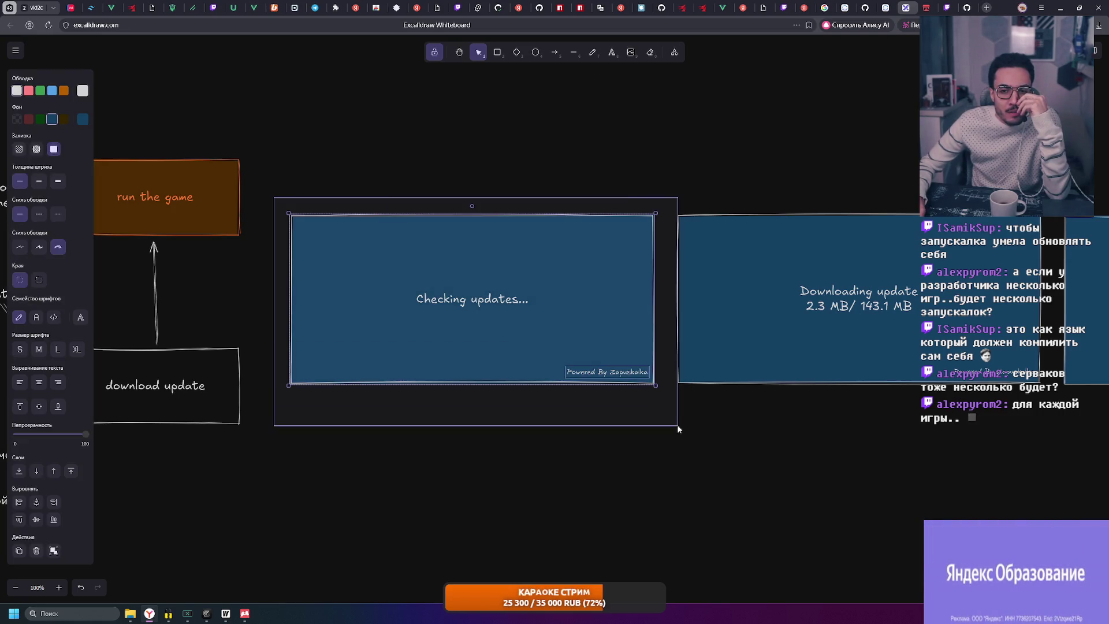
click(416, 154)
drag(416, 154, 702, 163)
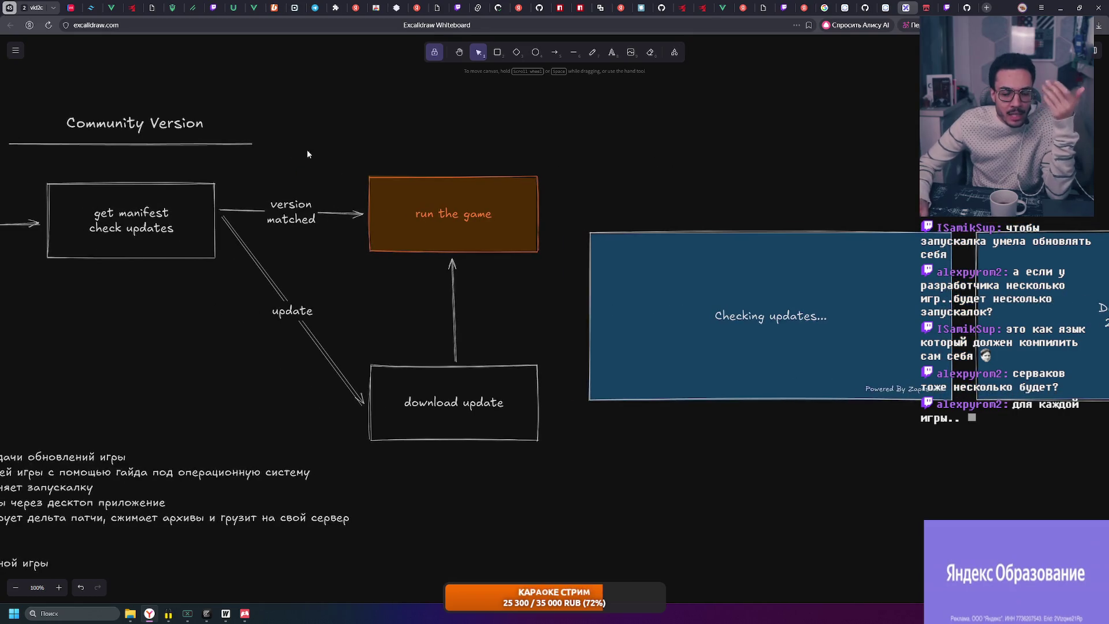
drag(329, 156, 607, 141)
mouse_move(23, 141)
mouse_down()
mouse_move(751, 436)
mouse_move(841, 437)
mouse_move(70, 143)
mouse_up()
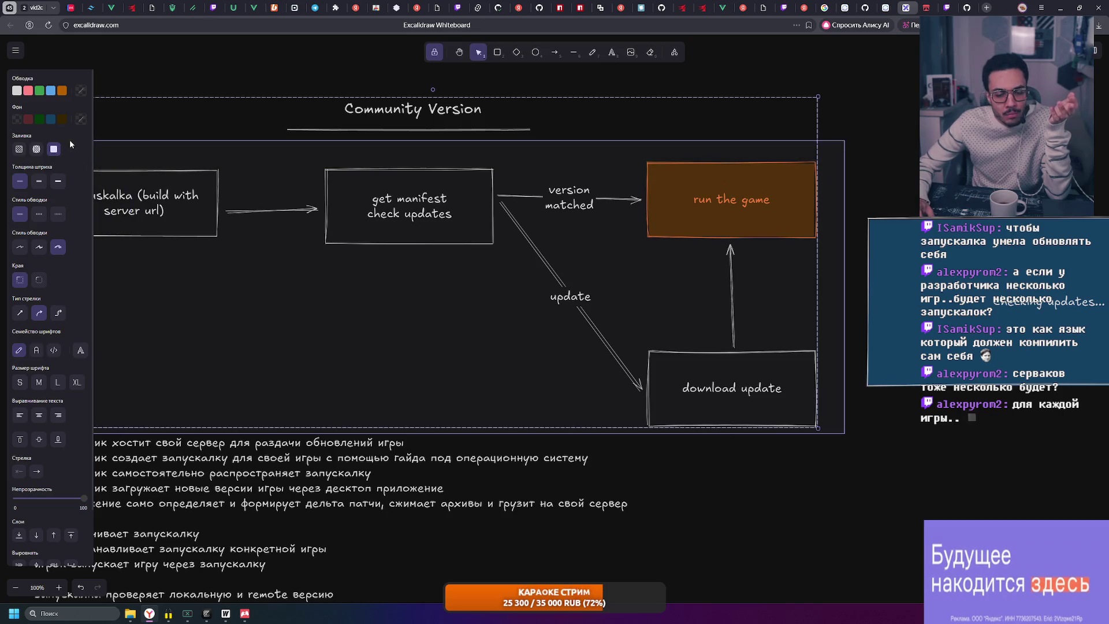
click(639, 165)
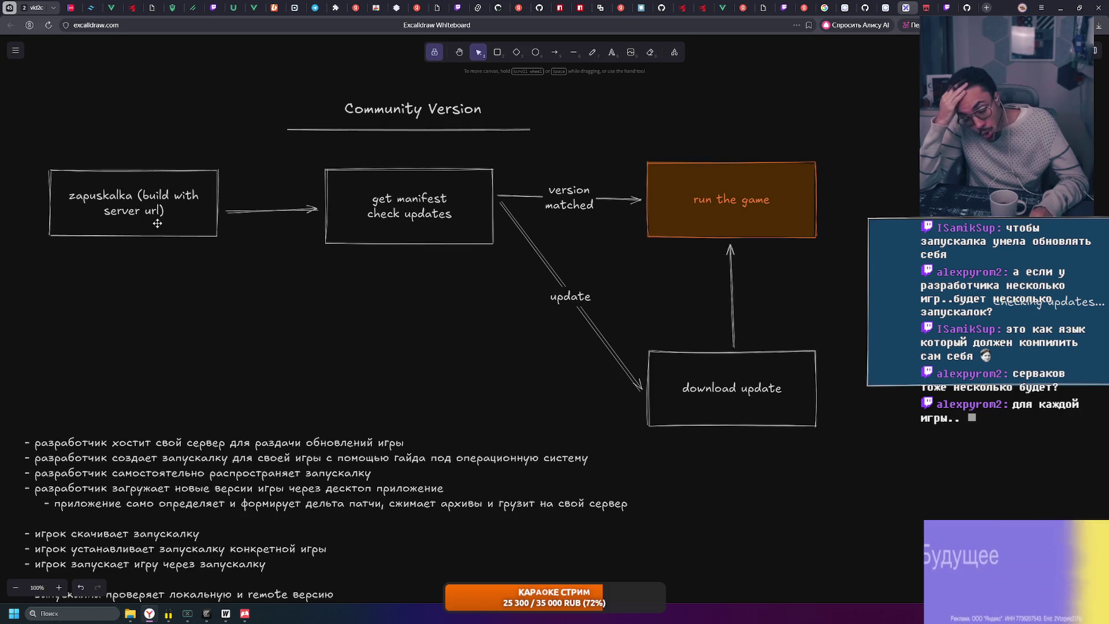
mouse_move(642, 261)
mouse_down()
mouse_move(831, 438)
mouse_move(193, 211)
mouse_up()
scroll(201, 129, left, 4)
mouse_move(140, 175)
mouse_down()
mouse_move(947, 461)
mouse_move(105, 181)
mouse_up()
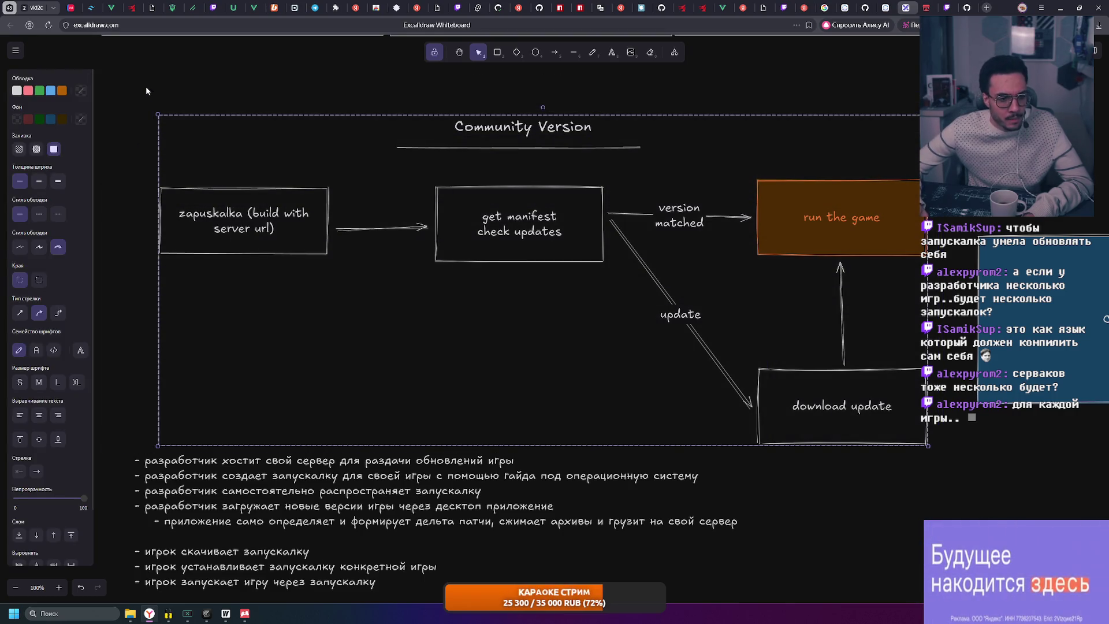
drag(146, 90, 934, 449)
mouse_move(935, 453)
mouse_down()
mouse_move(190, 107)
mouse_move(144, 96)
mouse_move(149, 110)
mouse_up()
mouse_move(168, 104)
mouse_down()
mouse_move(896, 387)
mouse_move(937, 457)
mouse_move(937, 446)
mouse_move(156, 197)
mouse_move(151, 108)
mouse_up()
click(823, 82)
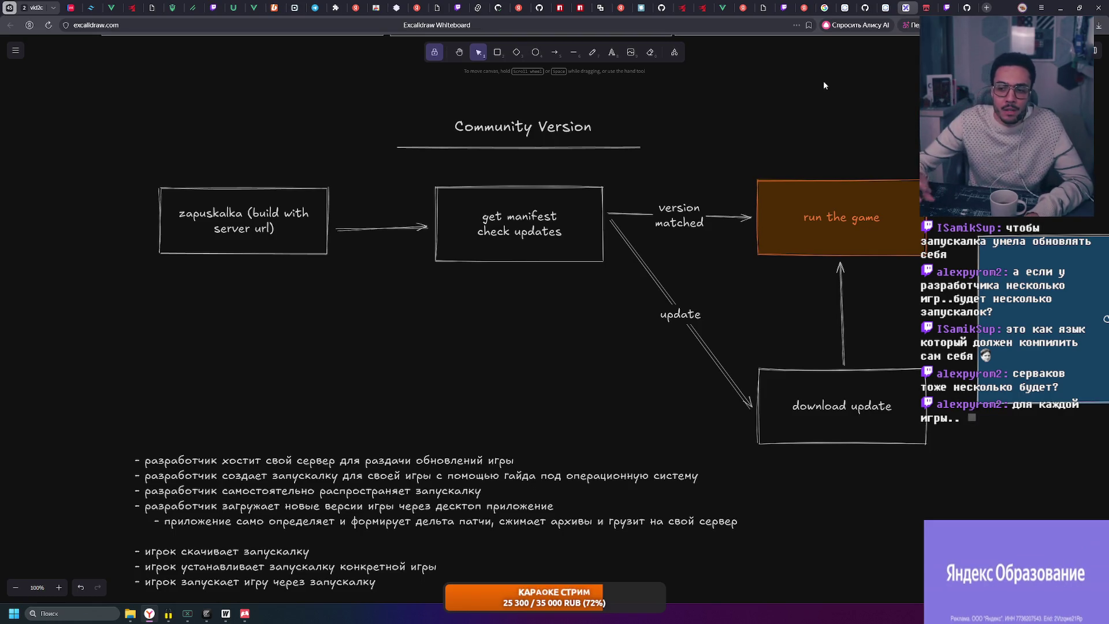
Briefly select the Checking updates mockup, then bring the flowchart and bullet list into view
scroll(830, 91, down, 1)
scroll(664, 180, right, 8)
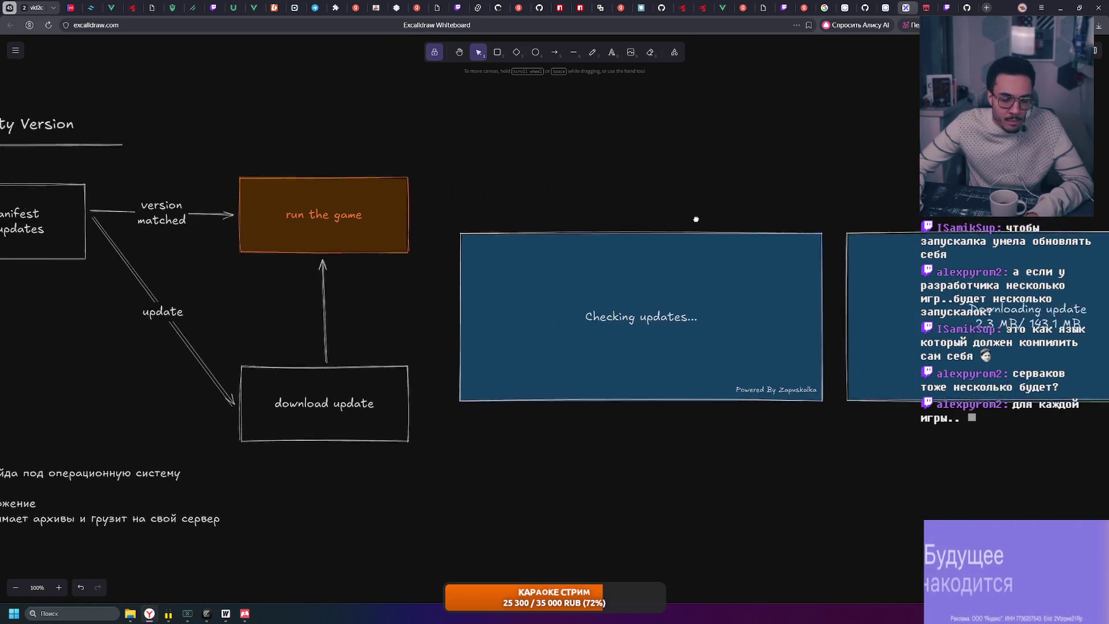
scroll(714, 219, right, 3)
mouse_move(333, 219)
mouse_down()
mouse_move(731, 451)
mouse_move(739, 469)
mouse_move(723, 426)
mouse_up()
click(722, 426)
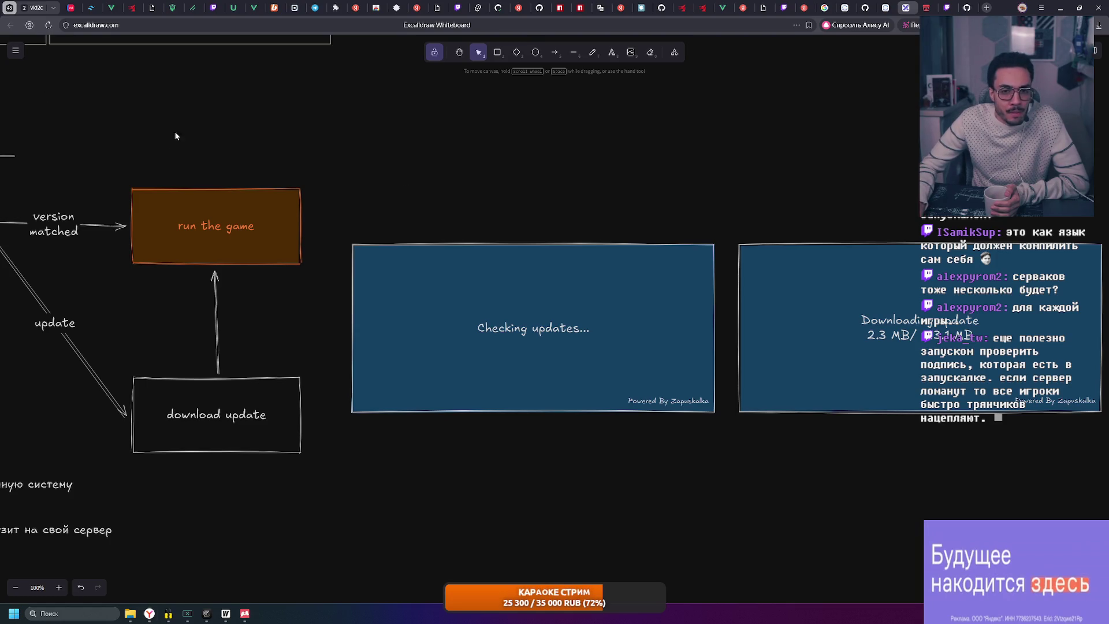
drag(189, 135, 580, 120)
drag(115, 547, 323, 380)
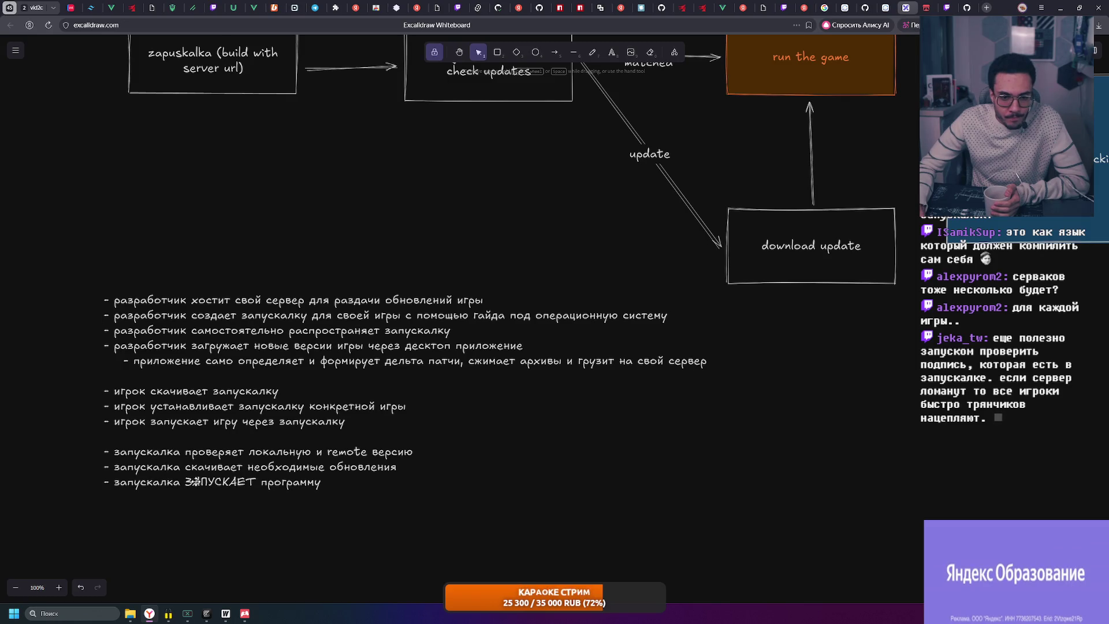
Insert 'целевую' before 'программу' in the last launcher bullet
scroll(299, 484, down, 1)
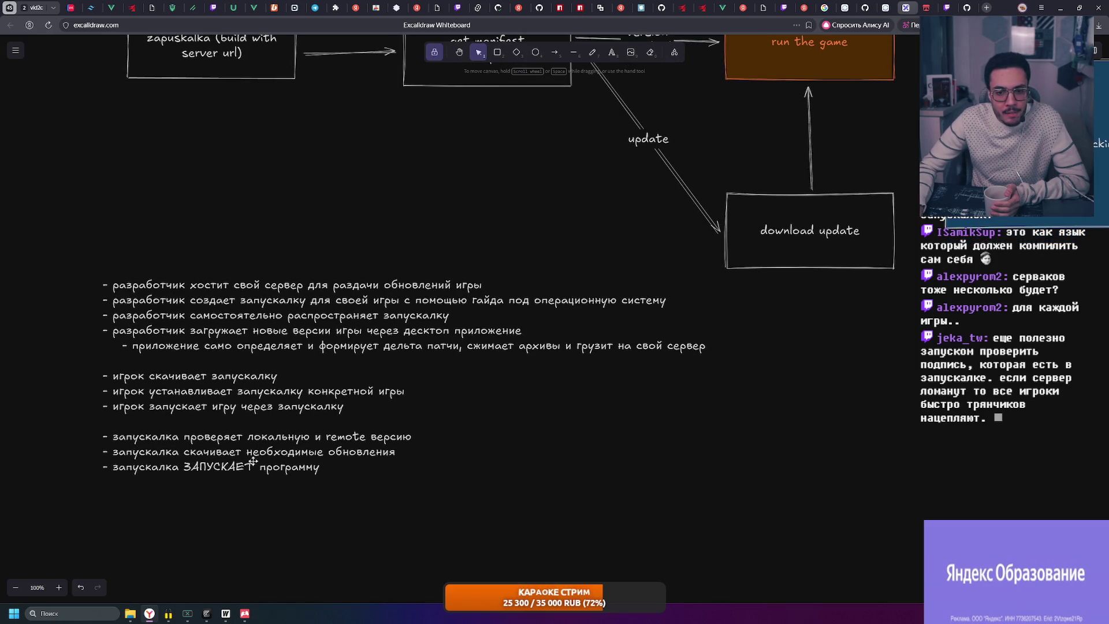
double_click(300, 470)
click(259, 468)
text(целевую)
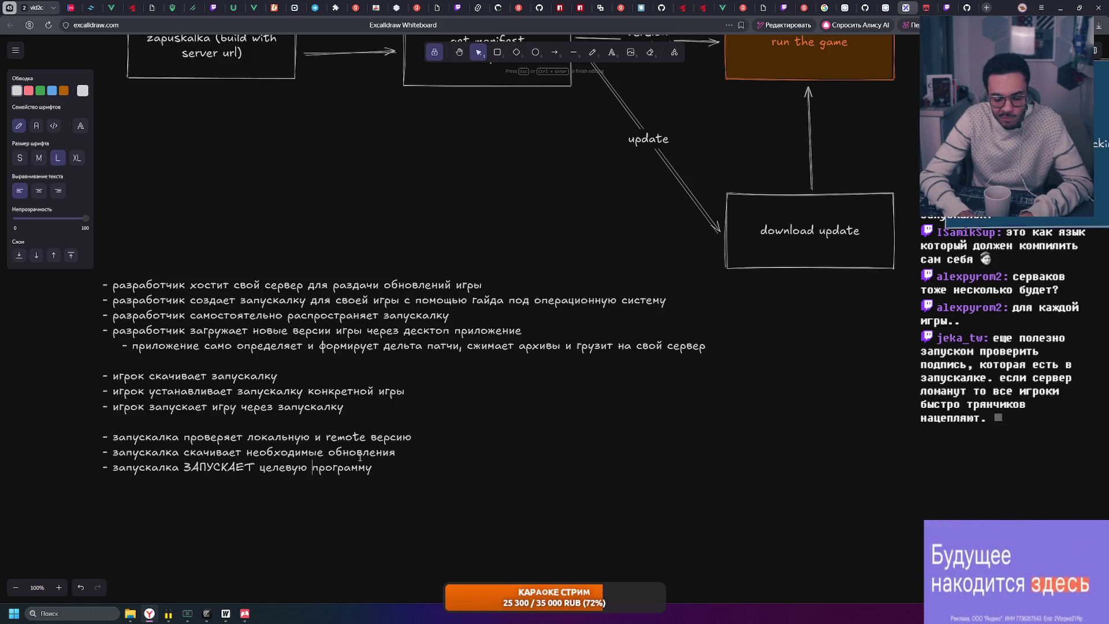
click(542, 522)
Try moving the Checking and Downloading mockups, undo, and select Checking updates
ctrl+scroll(605, 473, down, 2)
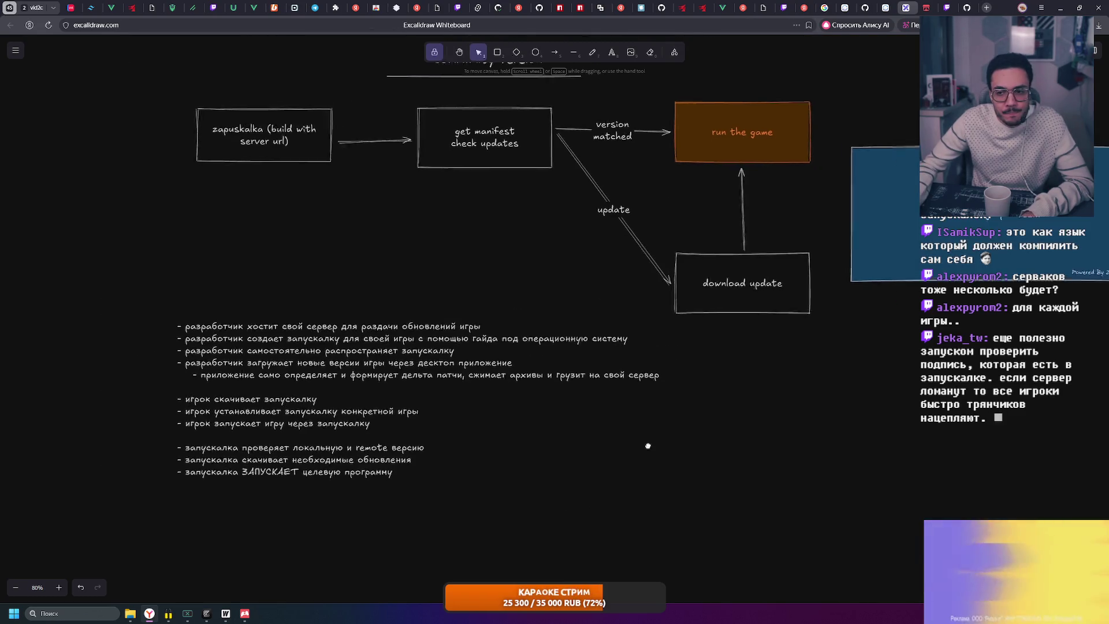
scroll(701, 409, right, 3)
ctrl+scroll(726, 394, down, 3)
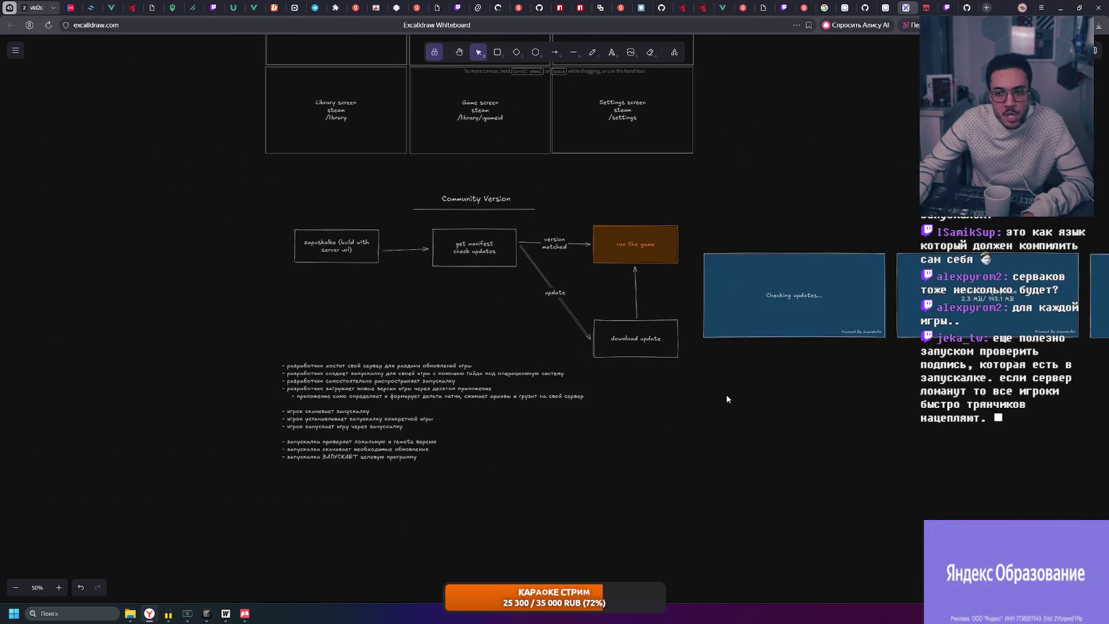
scroll(567, 358, right, 4)
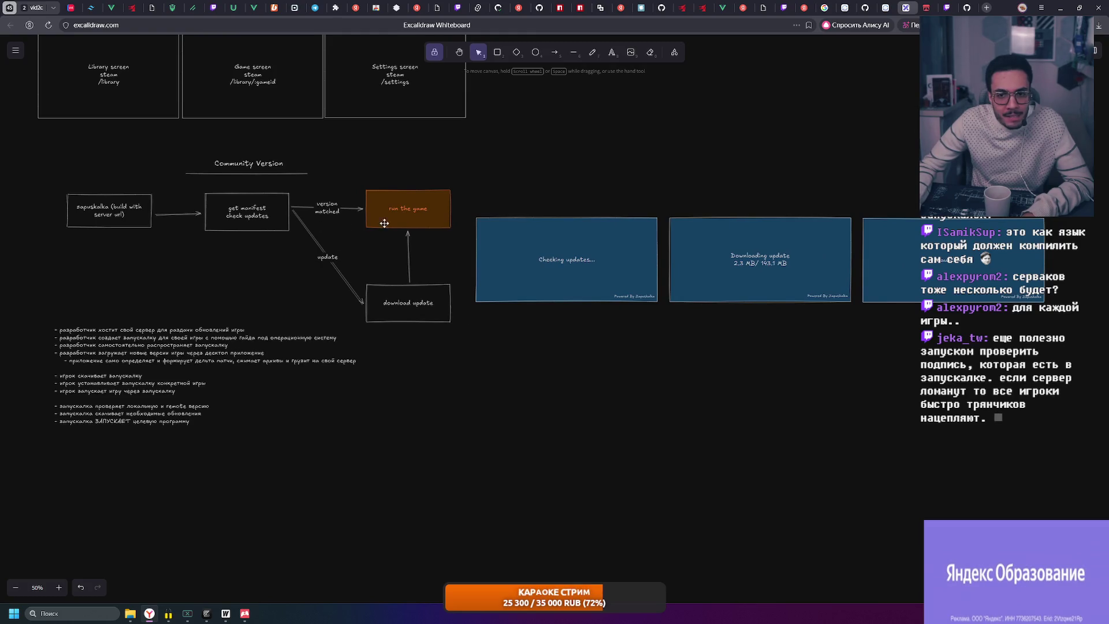
mouse_move(567, 260)
mouse_down()
mouse_move(576, 223)
mouse_move(562, 229)
mouse_up()
drag(720, 273, 520, 341)
key(ctrl+z)
key(ctrl+z)
drag(466, 203, 664, 341)
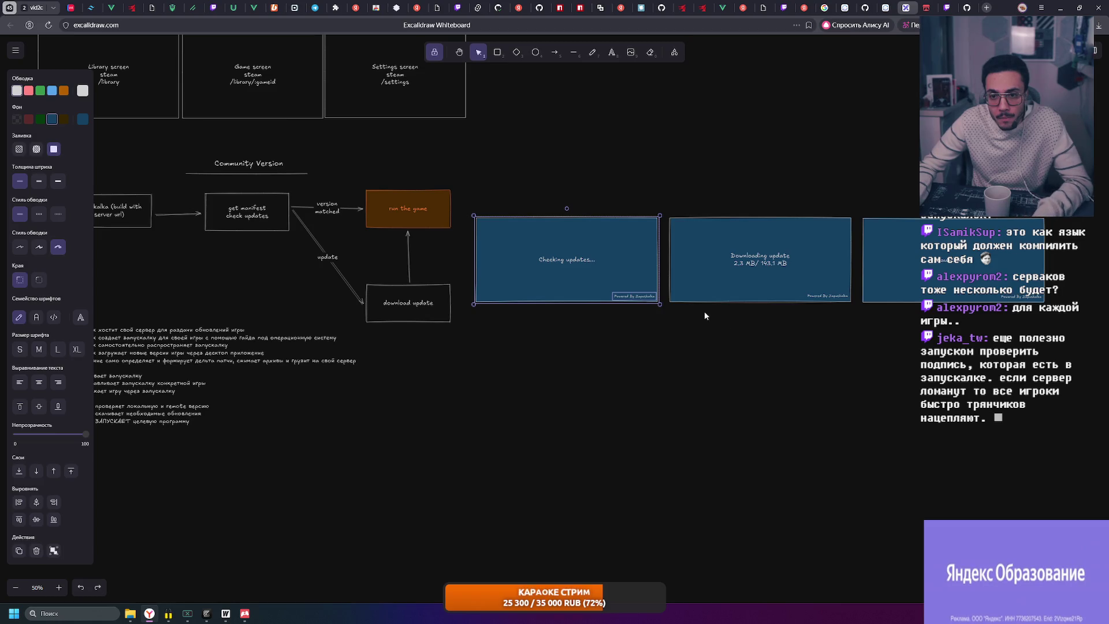
Select the Checking updates, Downloading update and Launching mockups in turn
scroll(608, 279, up, 5)
click(645, 148)
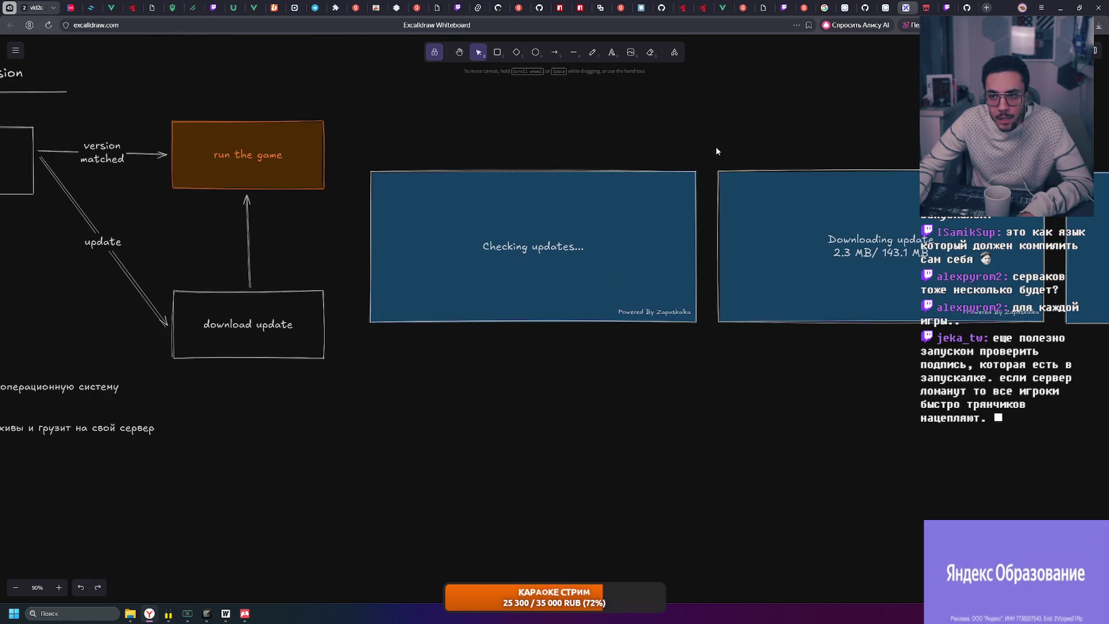
mouse_move(705, 148)
mouse_down()
mouse_move(688, 172)
mouse_move(357, 371)
mouse_up()
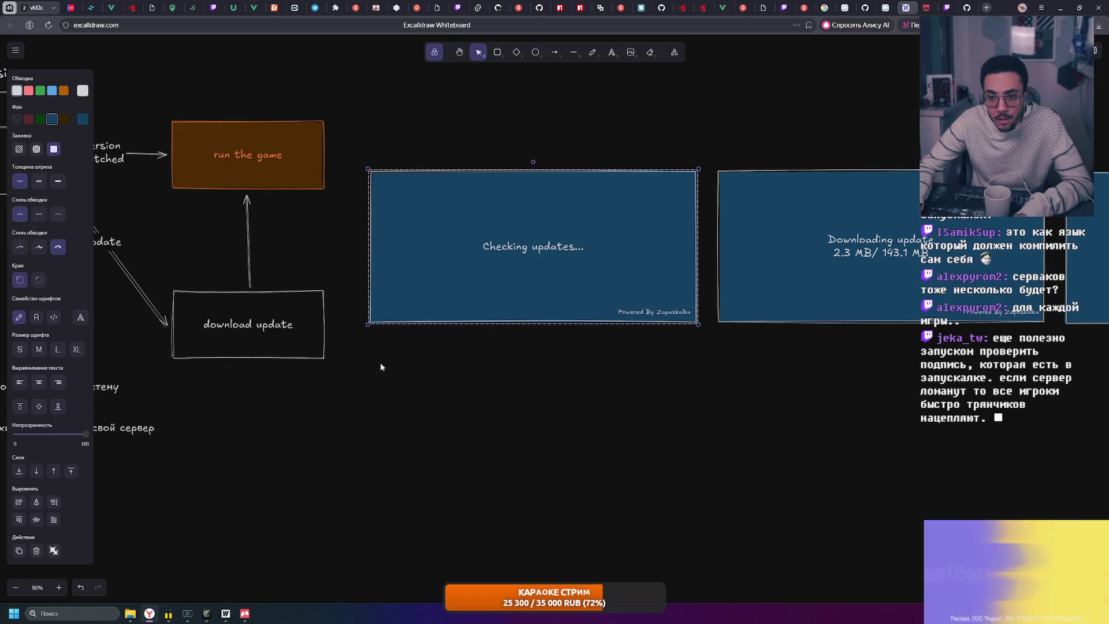
click(731, 399)
click(552, 235)
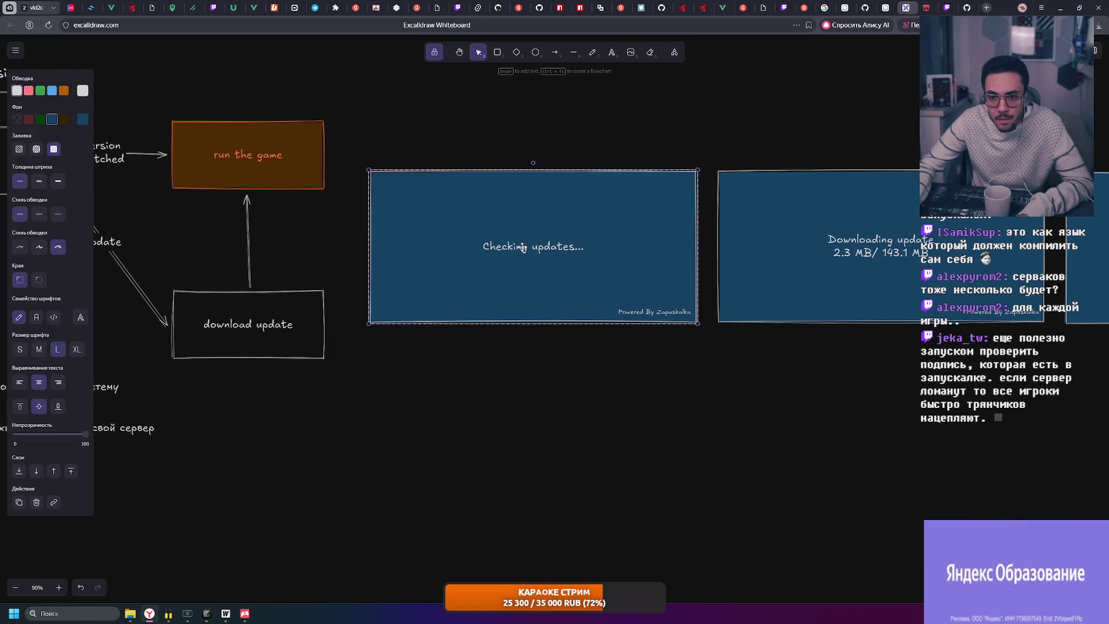
double_click(552, 235)
click(754, 368)
scroll(693, 347, right, 3)
drag(516, 148, 861, 361)
scroll(912, 196, right, 6)
scroll(912, 195, up, 1)
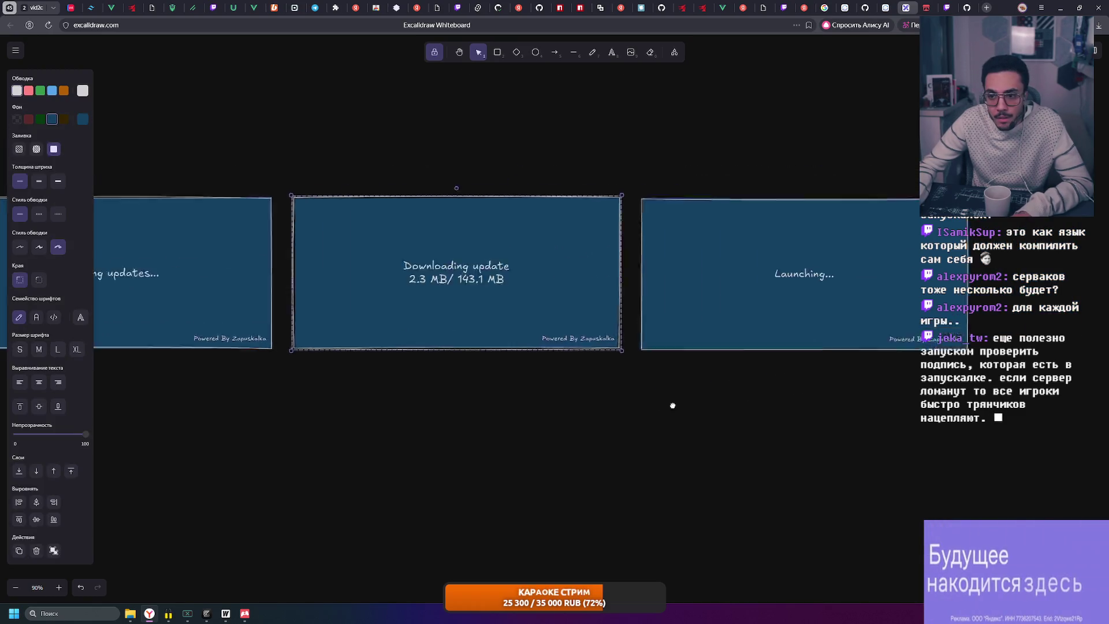
drag(905, 174, 494, 373)
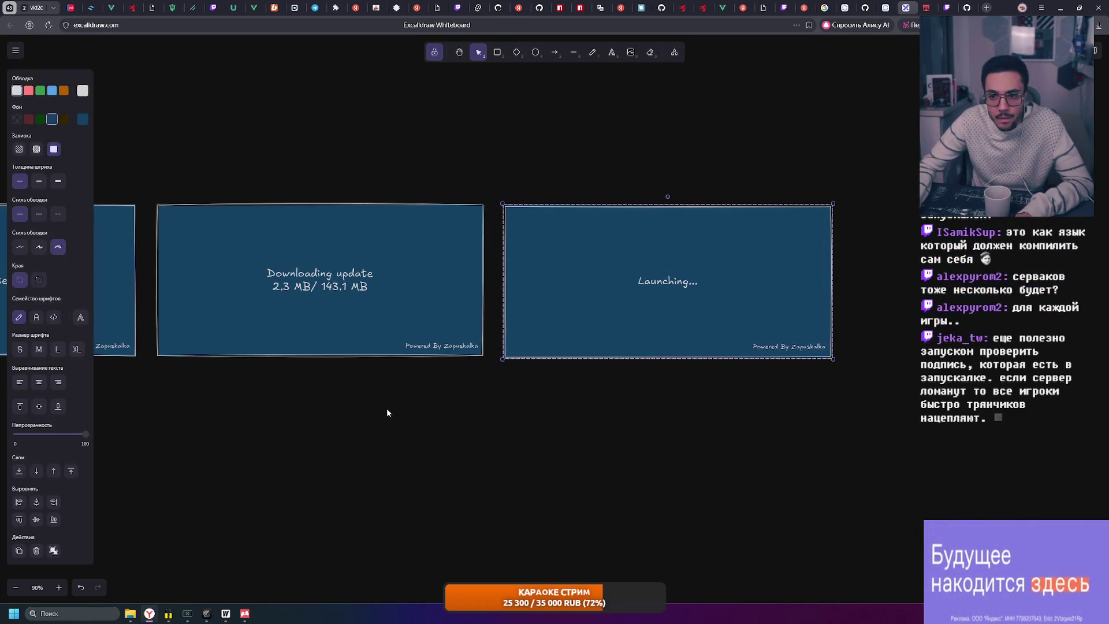
scroll(389, 414, down, 2)
scroll(389, 413, left, 5)
Stack Downloading update and Launching below Checking updates, align them, and move the stack up
mouse_move(694, 306)
mouse_down()
mouse_move(424, 469)
mouse_move(424, 433)
mouse_up()
key(Escape)
mouse_move(915, 218)
mouse_down()
mouse_move(365, 510)
mouse_move(366, 472)
mouse_up()
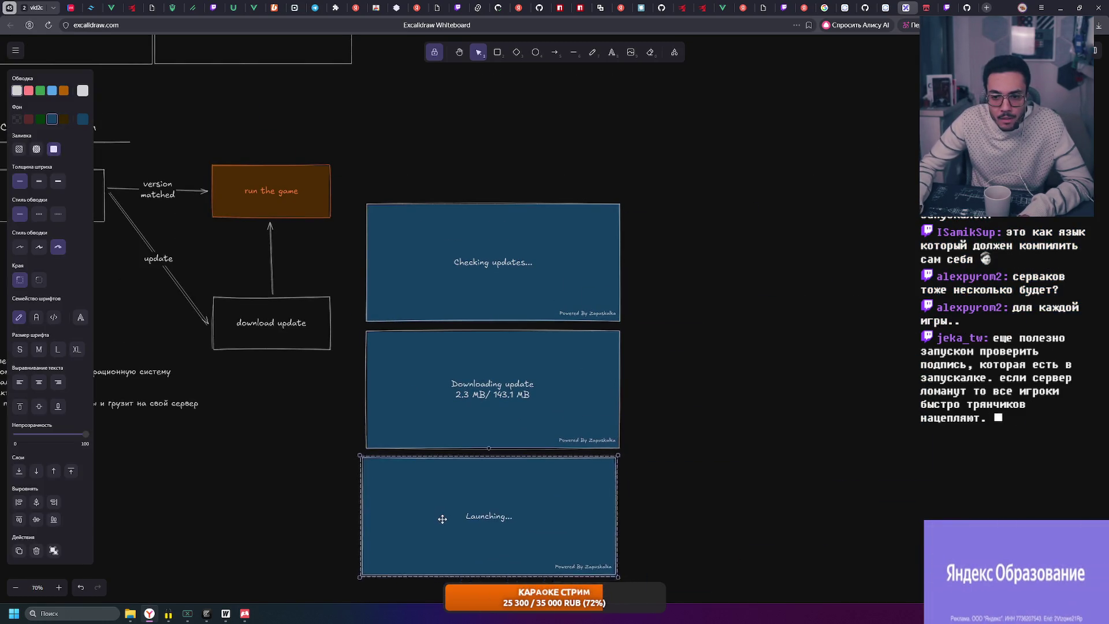
mouse_move(664, 322)
mouse_down()
mouse_move(502, 421)
mouse_move(367, 618)
mouse_move(598, 236)
mouse_up()
click(536, 276)
drag(536, 277, 540, 274)
click(706, 281)
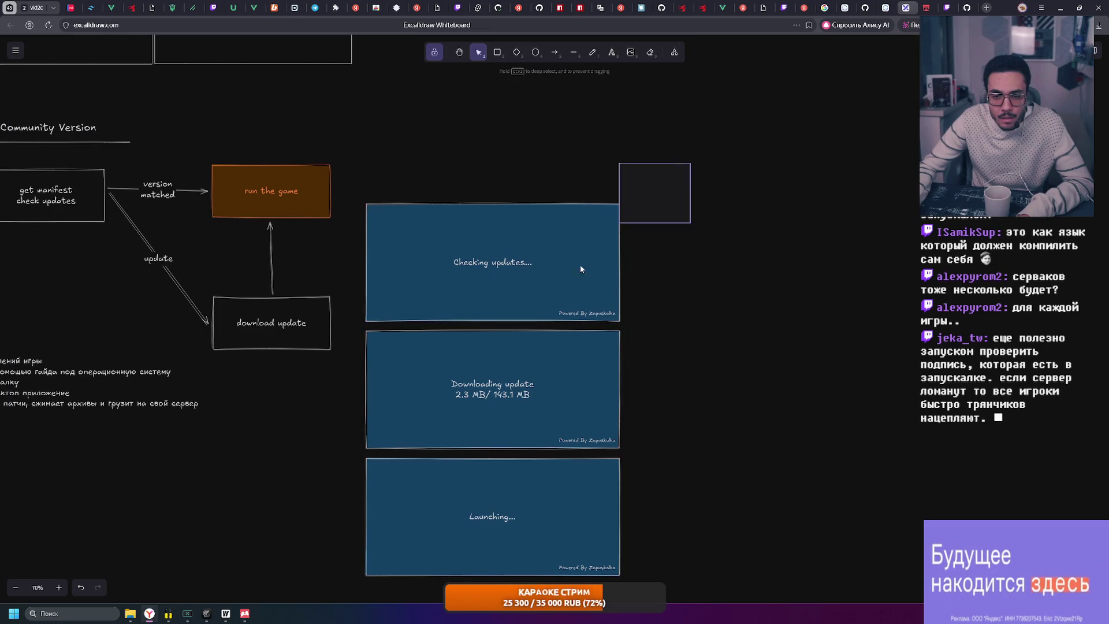
drag(622, 226, 333, 602)
drag(451, 272, 448, 238)
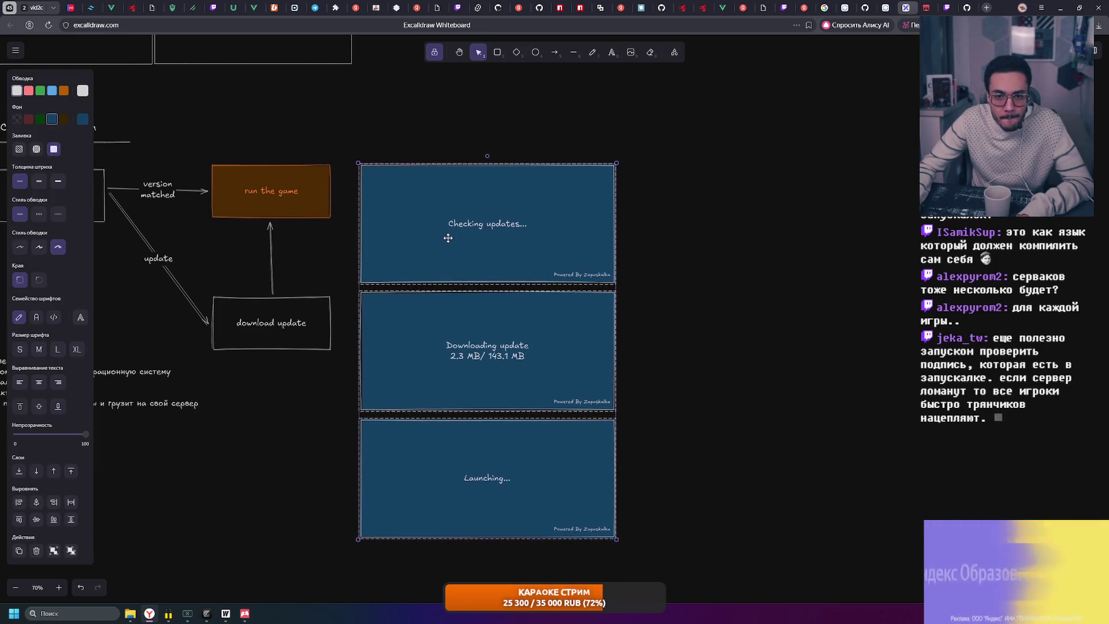
key(Escape)
Move the bullet list down and right, then capture the board area as a screenshot
scroll(578, 347, left, 5)
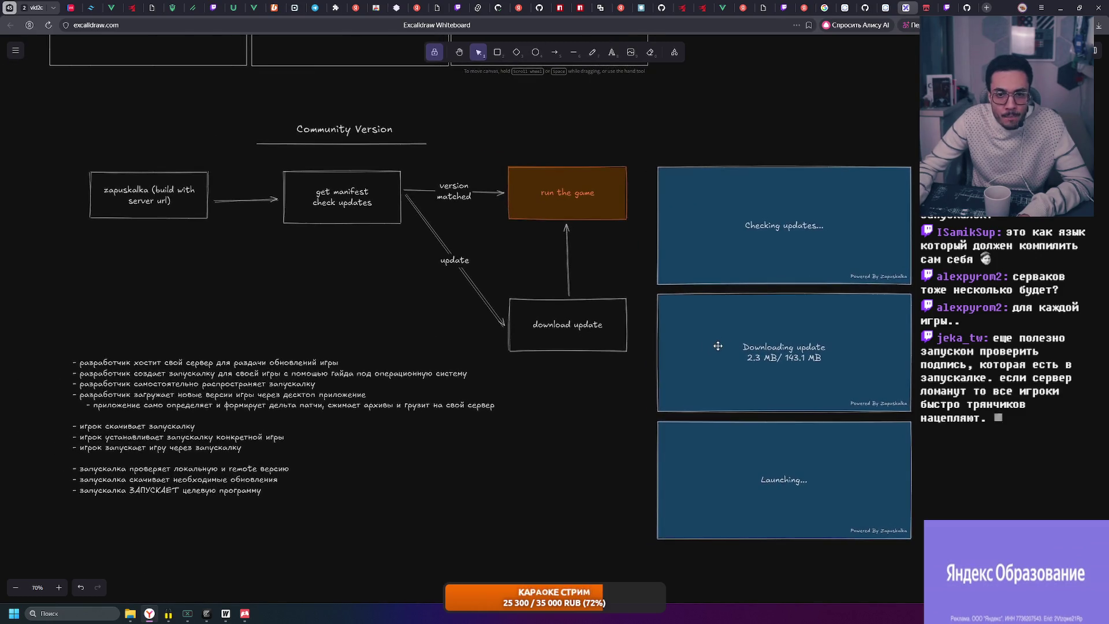
drag(404, 407, 434, 432)
drag(355, 290, 478, 296)
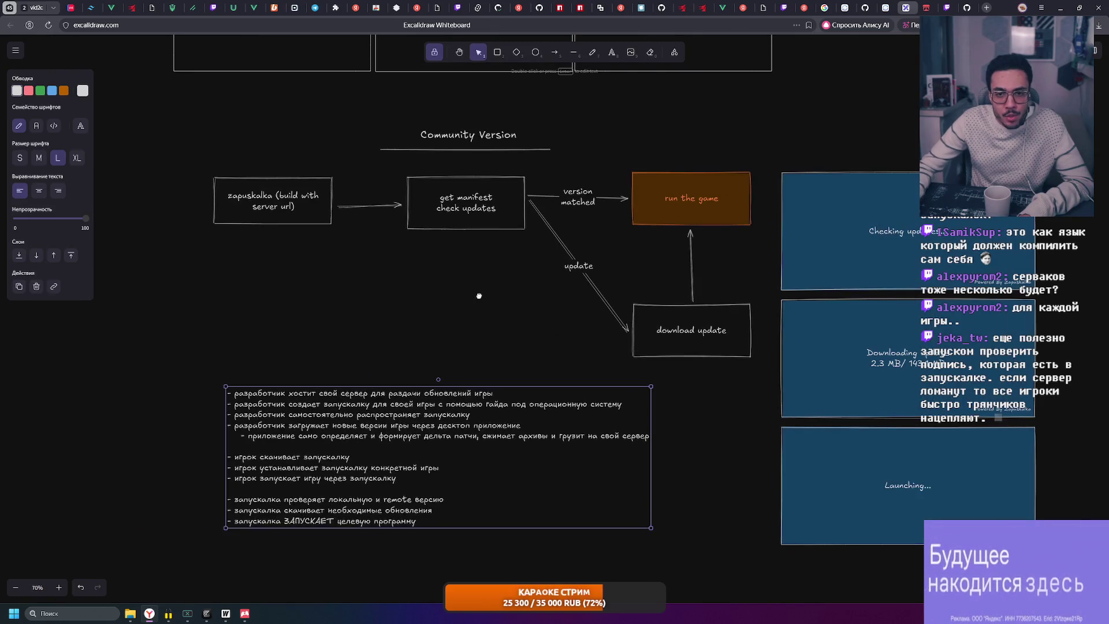
scroll(587, 273, right, 3)
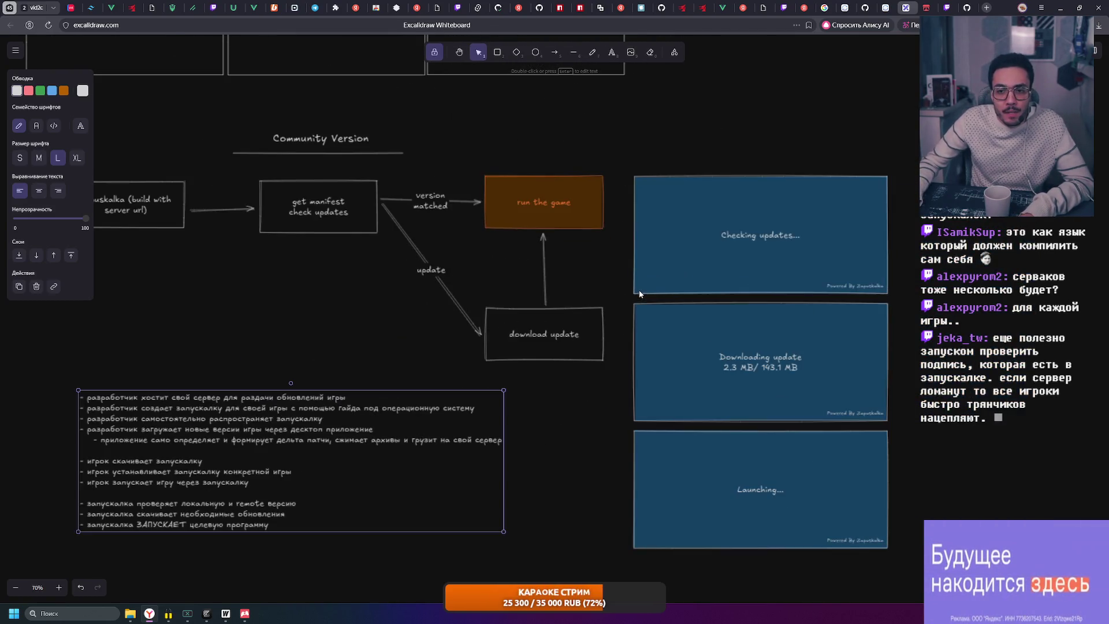
scroll(637, 269, right, 1)
click(578, 147)
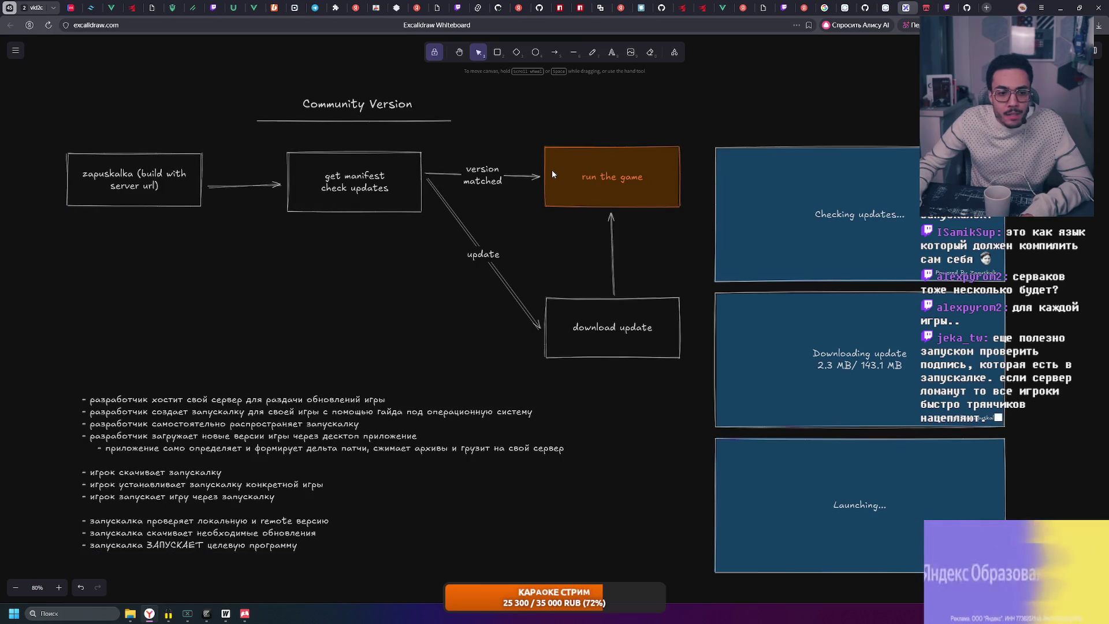
scroll(624, 164, left, 2)
key(r)
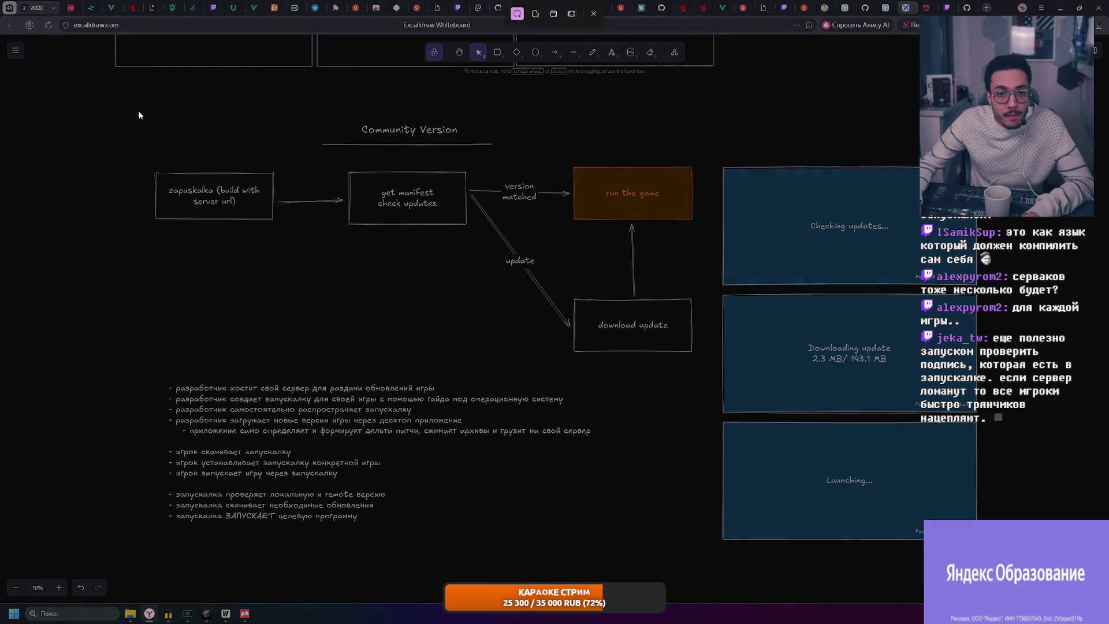
mouse_move(136, 106)
mouse_down()
mouse_move(1031, 543)
mouse_move(993, 555)
mouse_up()
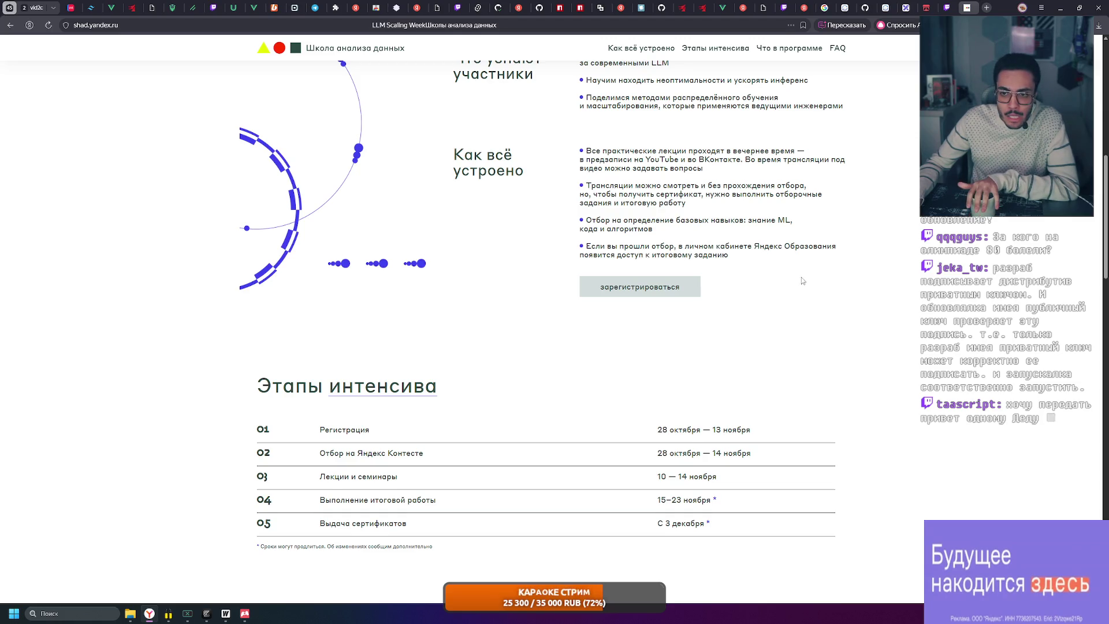
Scroll through the lecture schedule and FAQ, then select the Школы анализа данных heading
scroll(802, 282, up, 9)
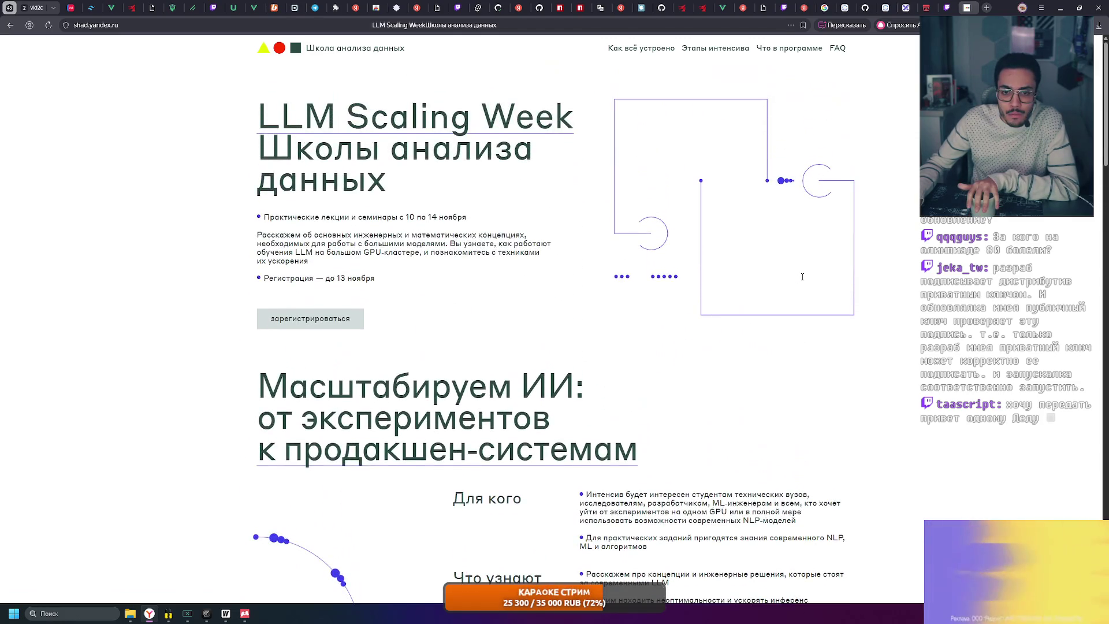
scroll(802, 277, down, 5)
scroll(797, 283, down, 4)
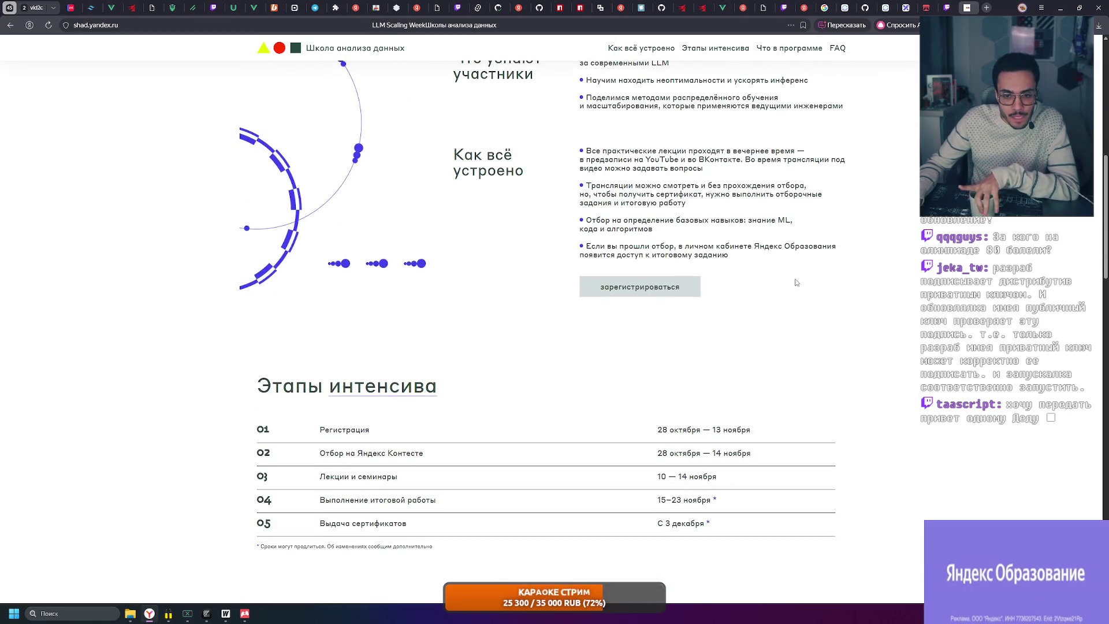
scroll(794, 282, down, 5)
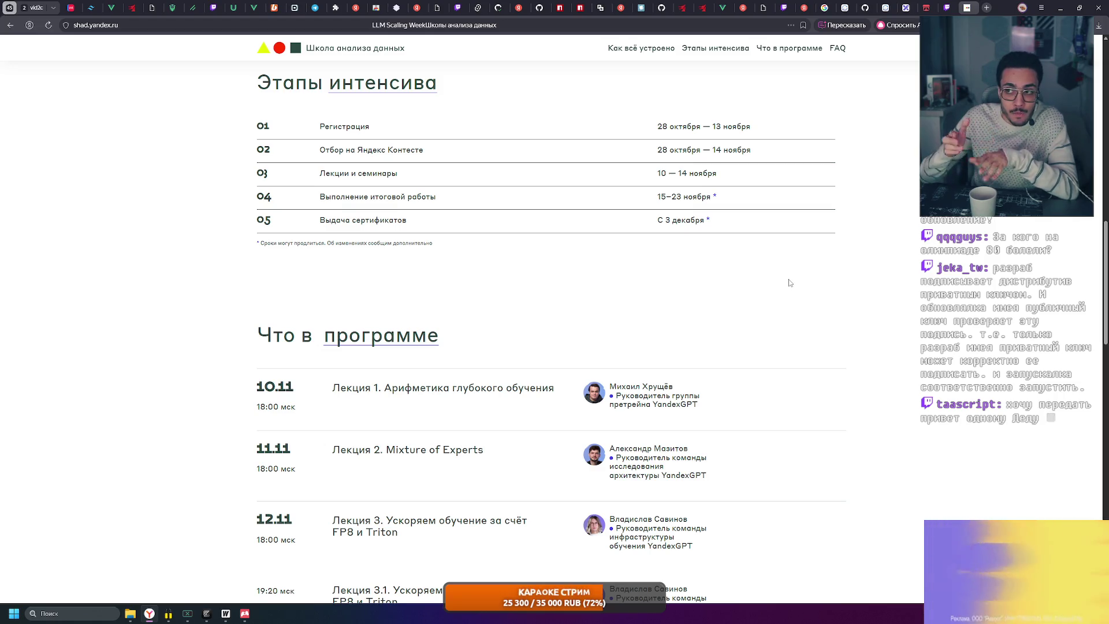
scroll(789, 299, up, 15)
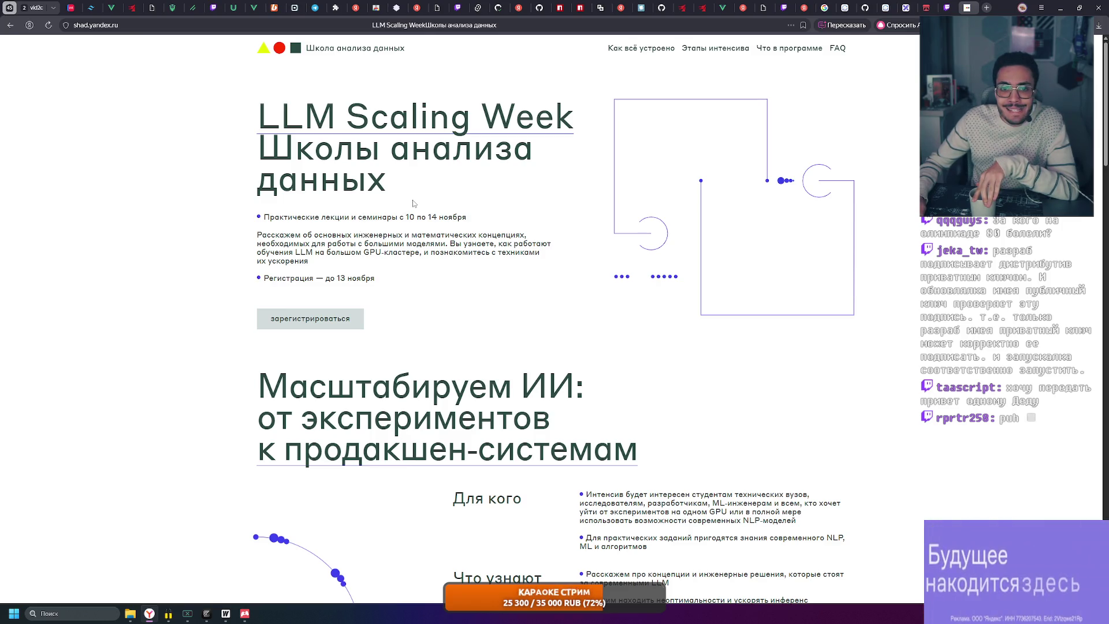
drag(397, 182, 259, 139)
click(450, 183)
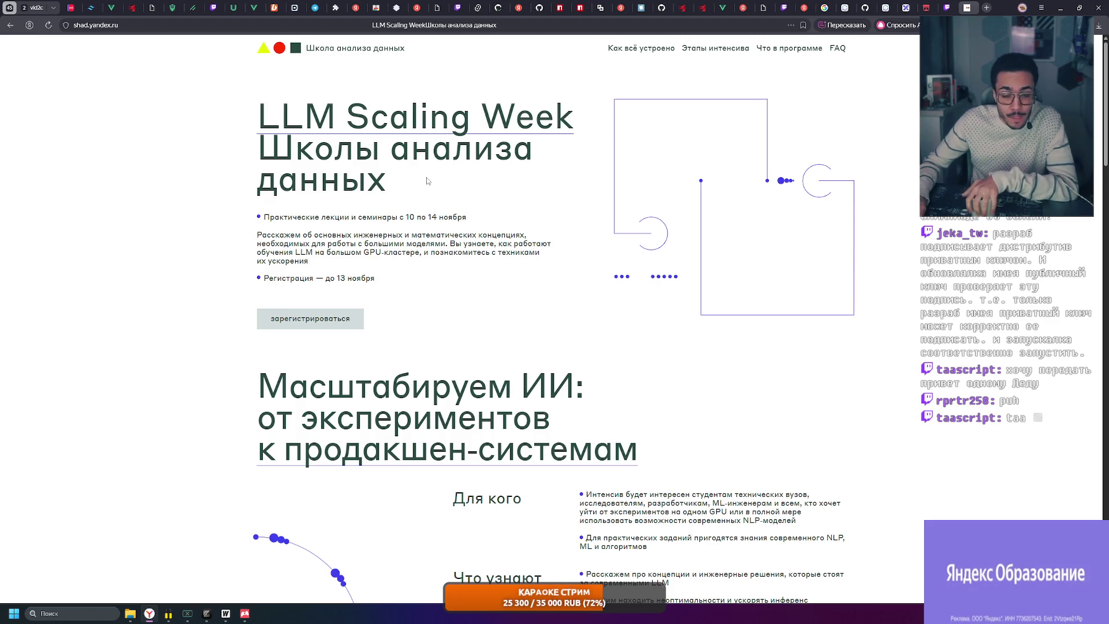
mouse_move(420, 188)
mouse_down()
mouse_move(379, 186)
mouse_move(259, 139)
mouse_up()
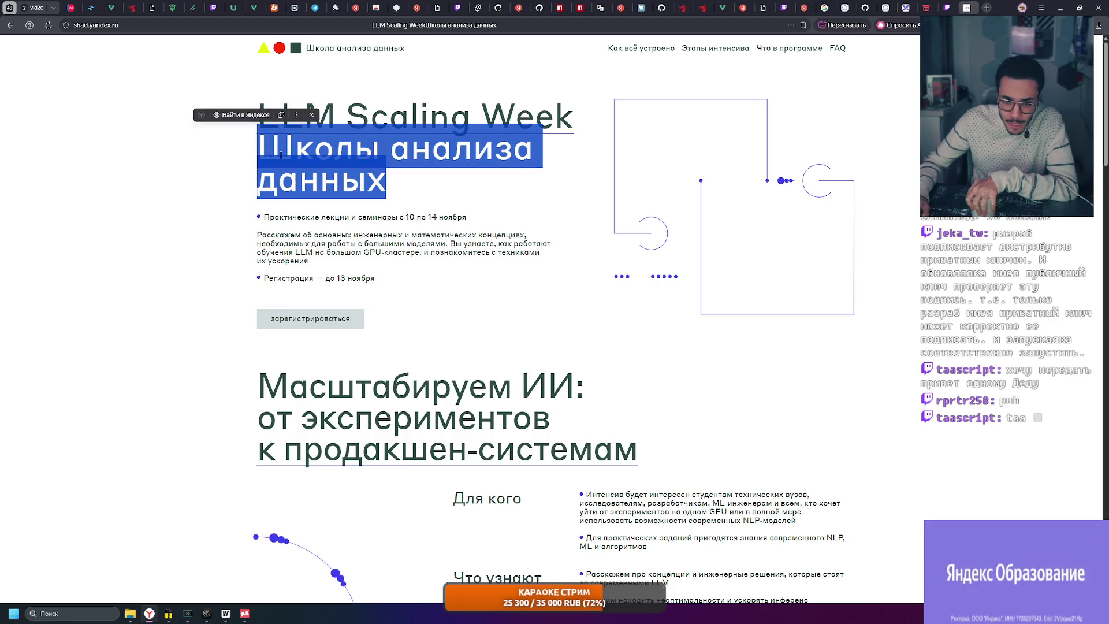
click(427, 182)
Scroll down again and return to the page's title section
scroll(583, 206, down, 15)
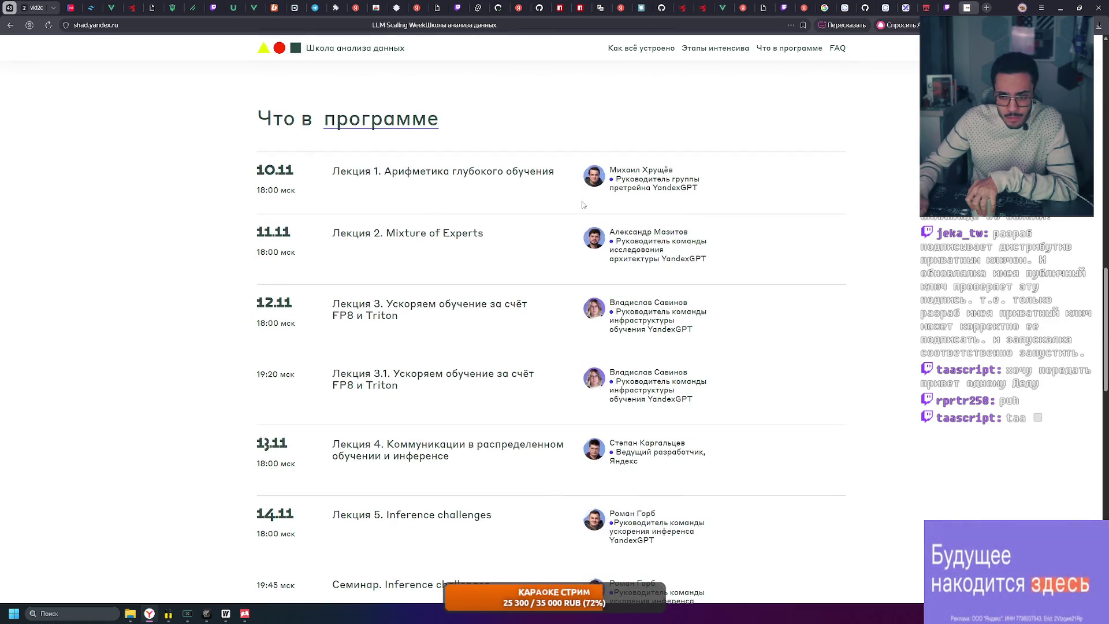
scroll(583, 206, down, 10)
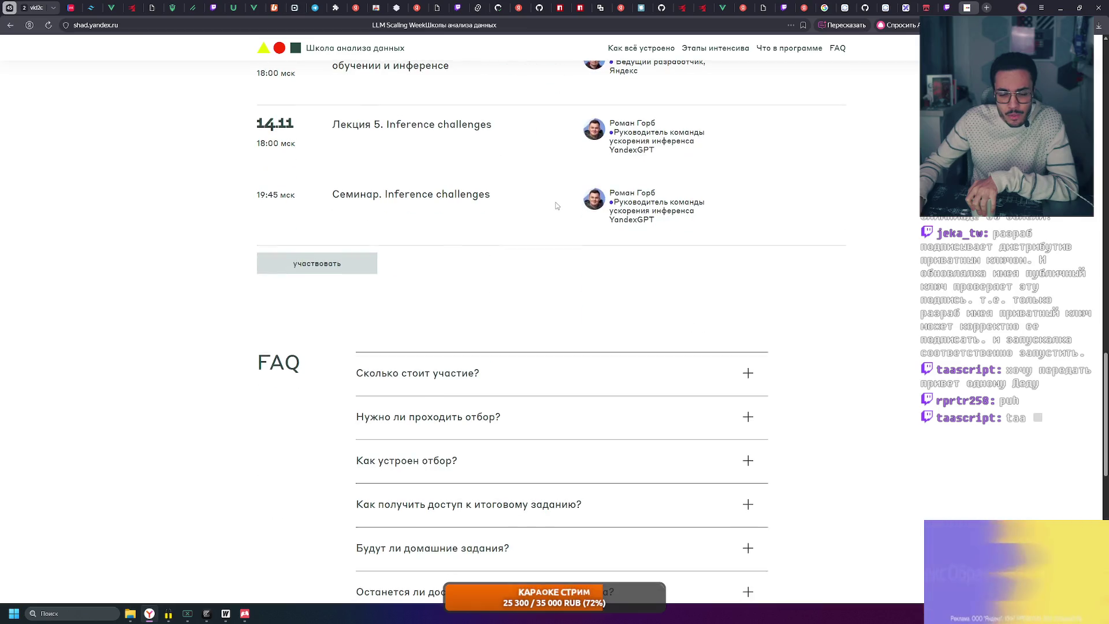
scroll(688, 195, down, 5)
scroll(845, 231, up, 20)
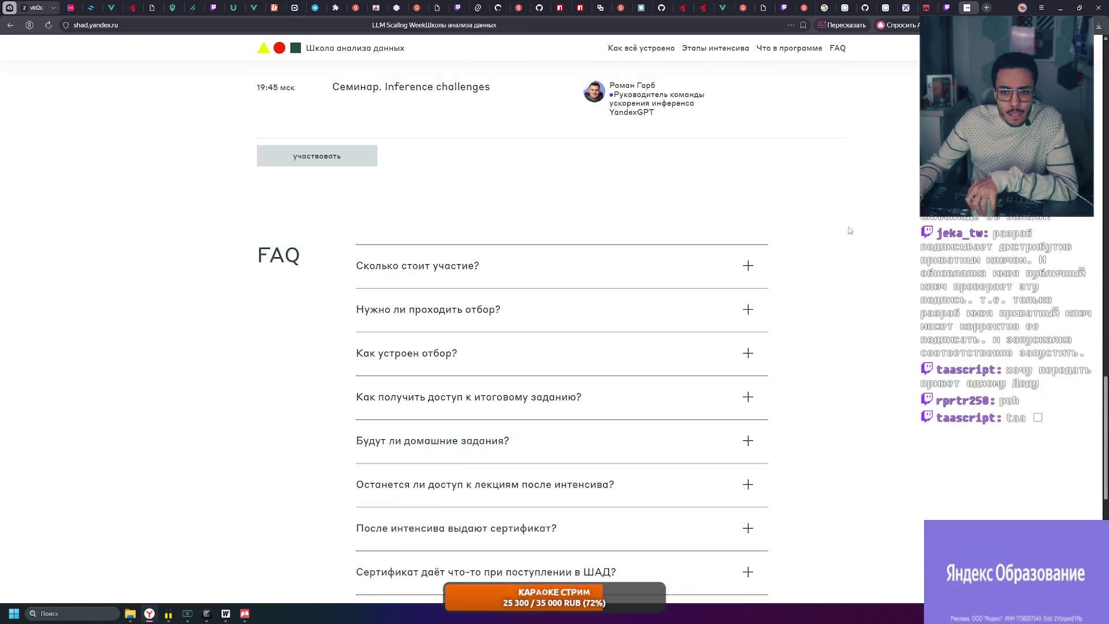
scroll(849, 231, up, 15)
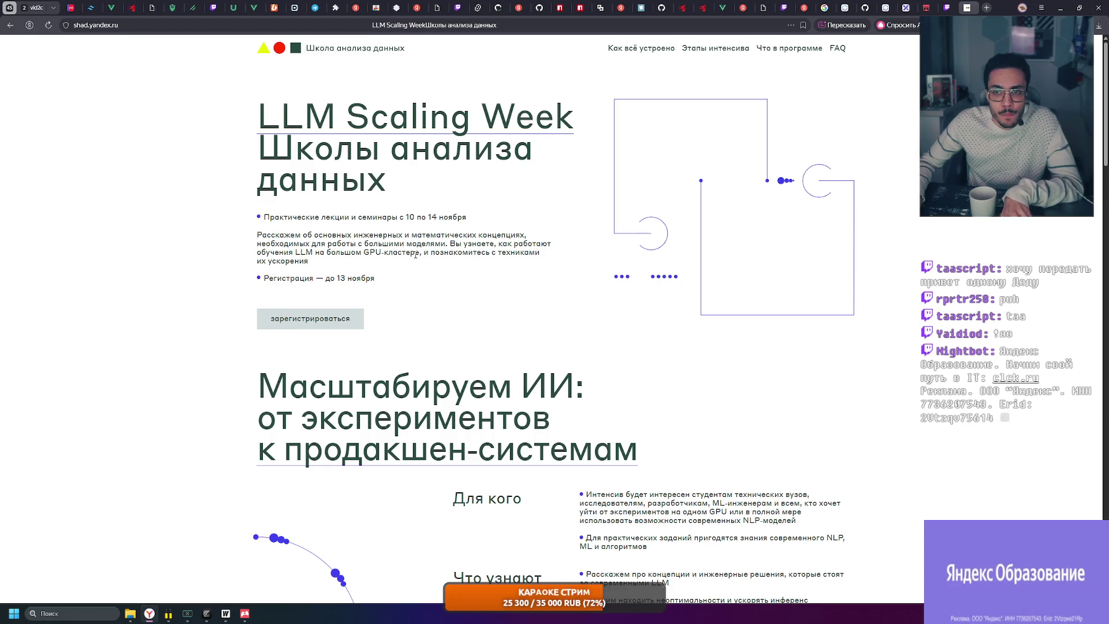
Zoom the page to 150% and highlight the intro paragraphs about training LLMs
key(ctrl+plus)
key(ctrl+plus)
key(ctrl+plus)
scroll(95, 292, down, 1)
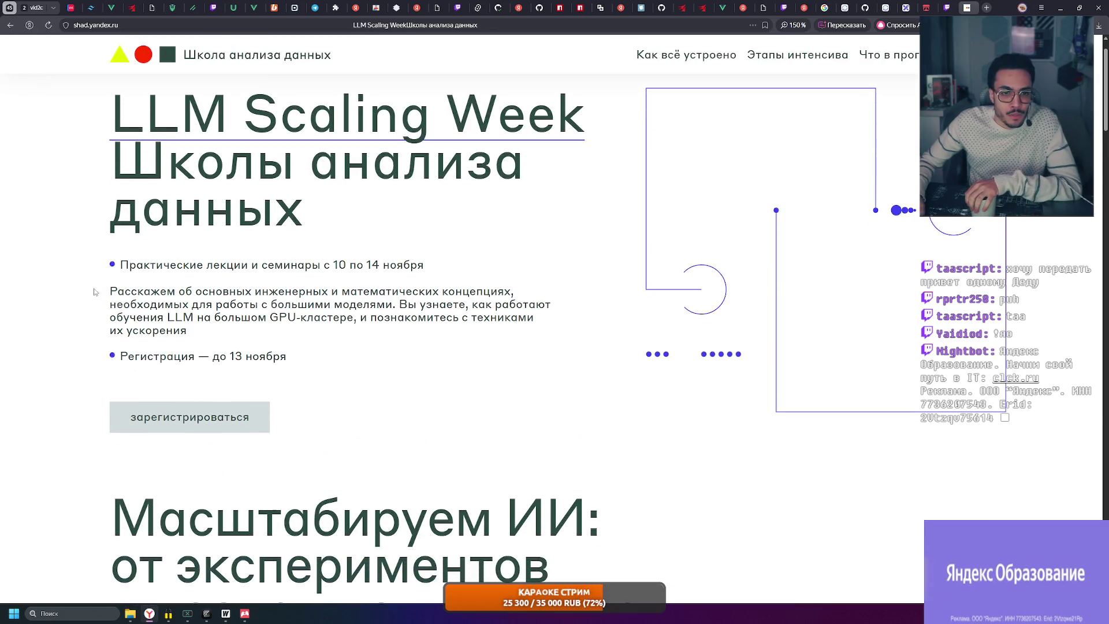
drag(95, 292, 474, 304)
click(474, 303)
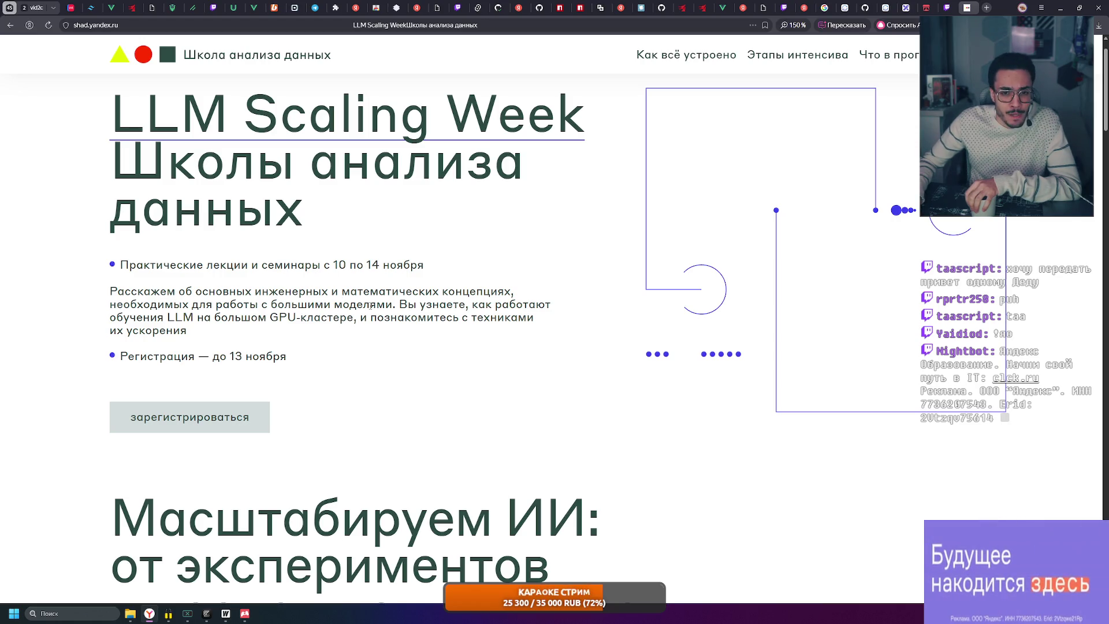
drag(175, 317, 116, 297)
click(206, 317)
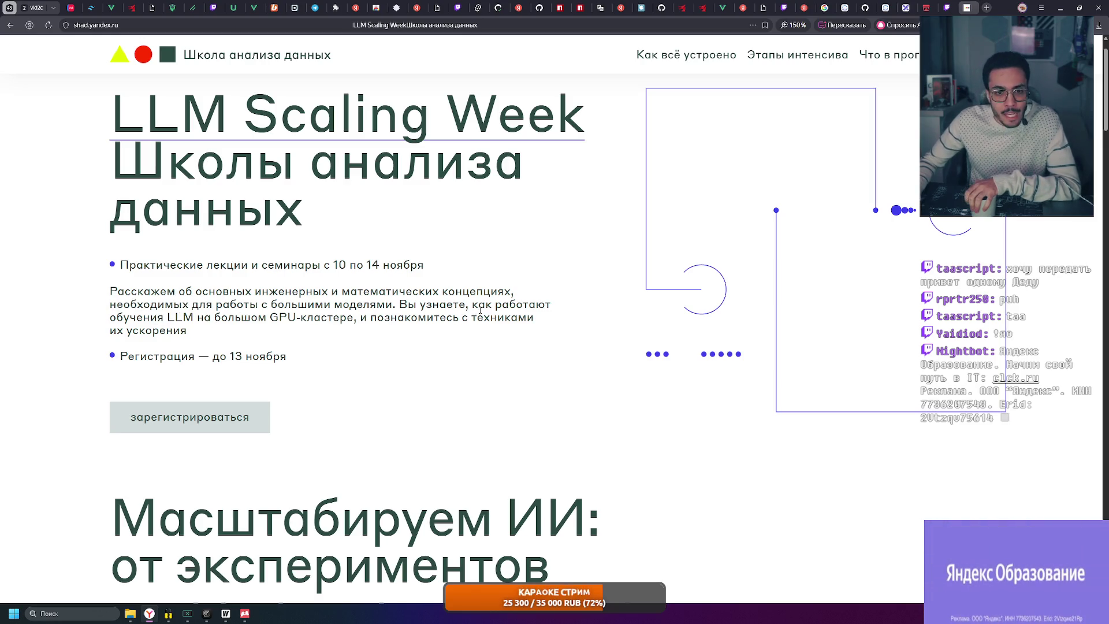
Highlight the 'Для кого' audience bullets, including the phrase 'ML-инженерам и'
scroll(249, 271, down, 5)
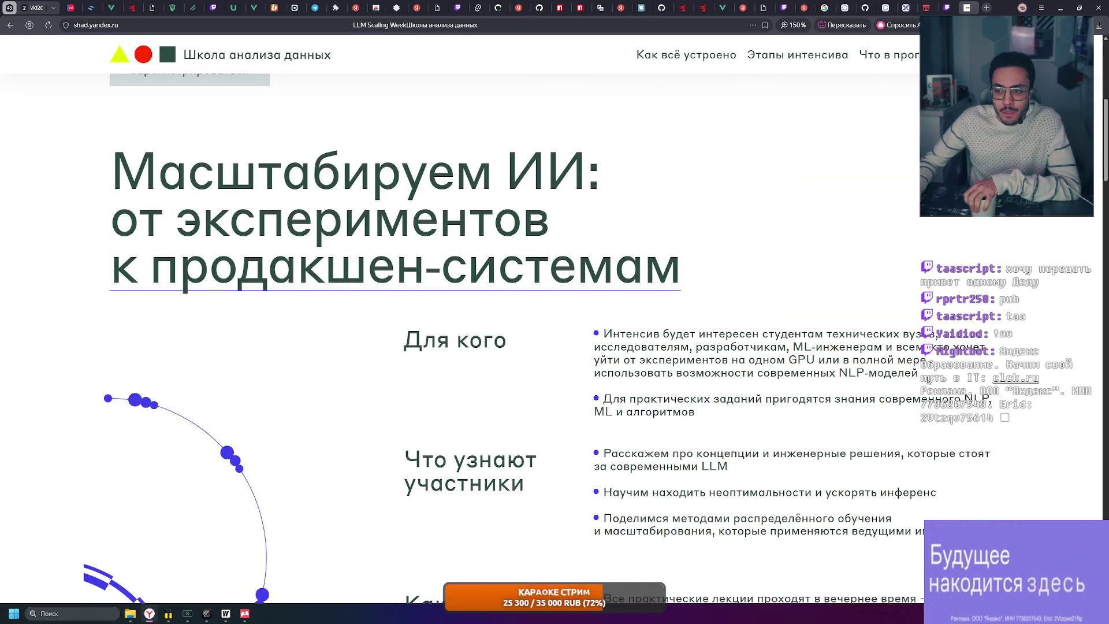
drag(919, 373, 652, 335)
click(599, 339)
scroll(578, 324, down, 2)
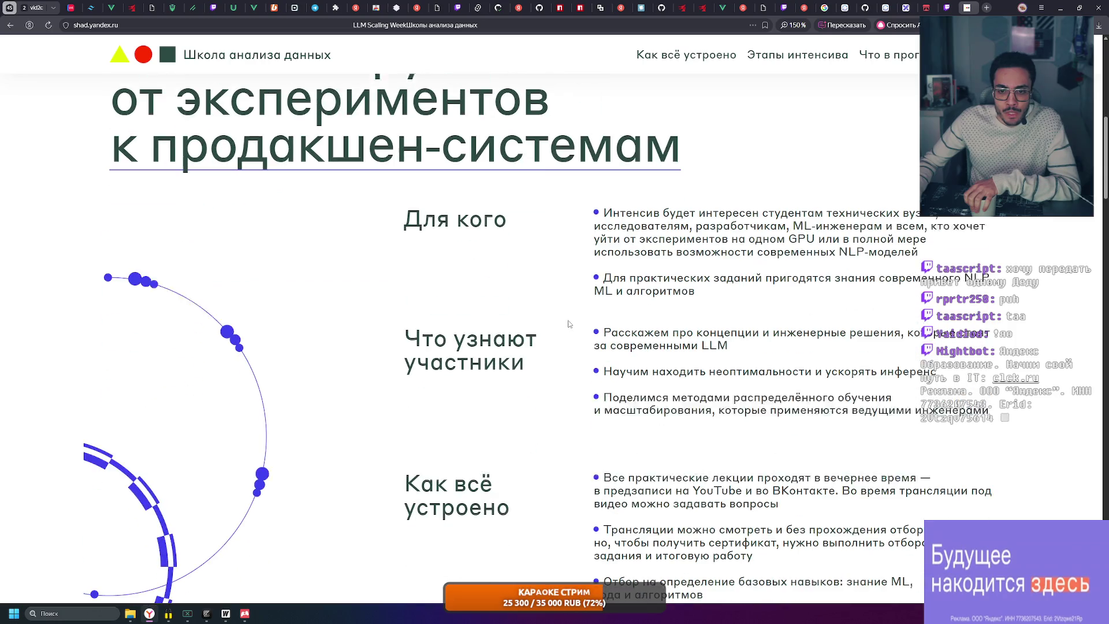
drag(397, 209, 581, 217)
click(581, 218)
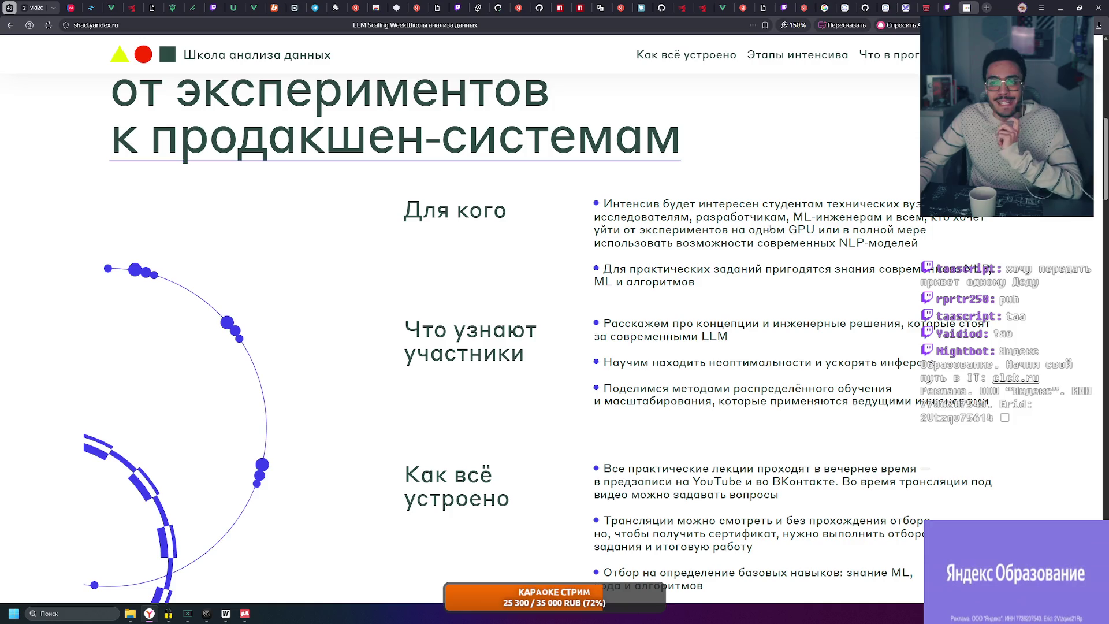
drag(786, 217, 894, 217)
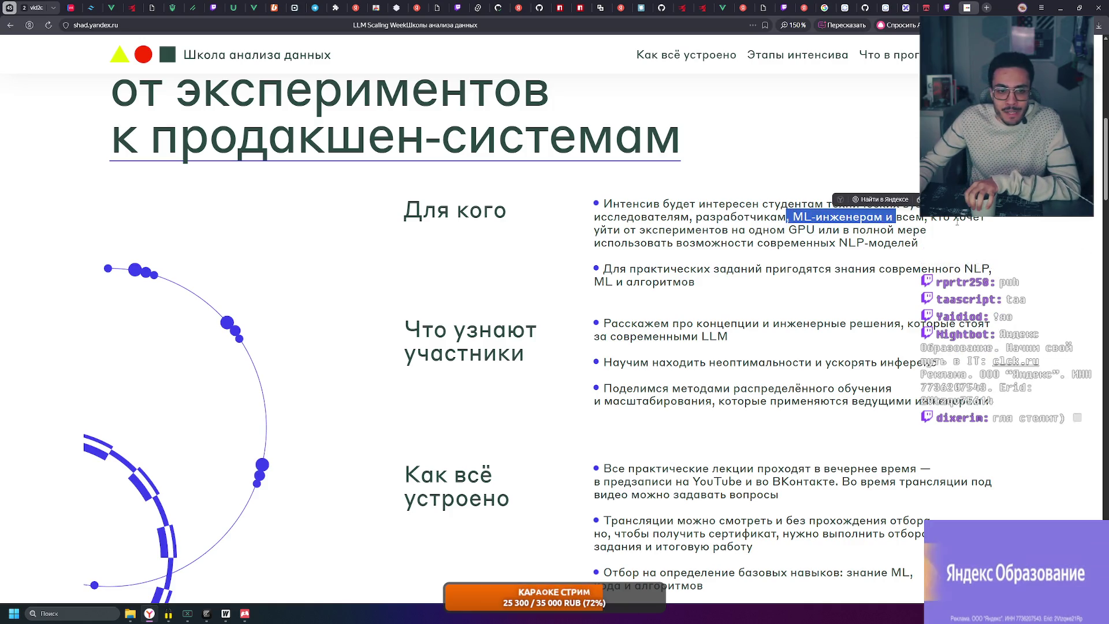
click(776, 230)
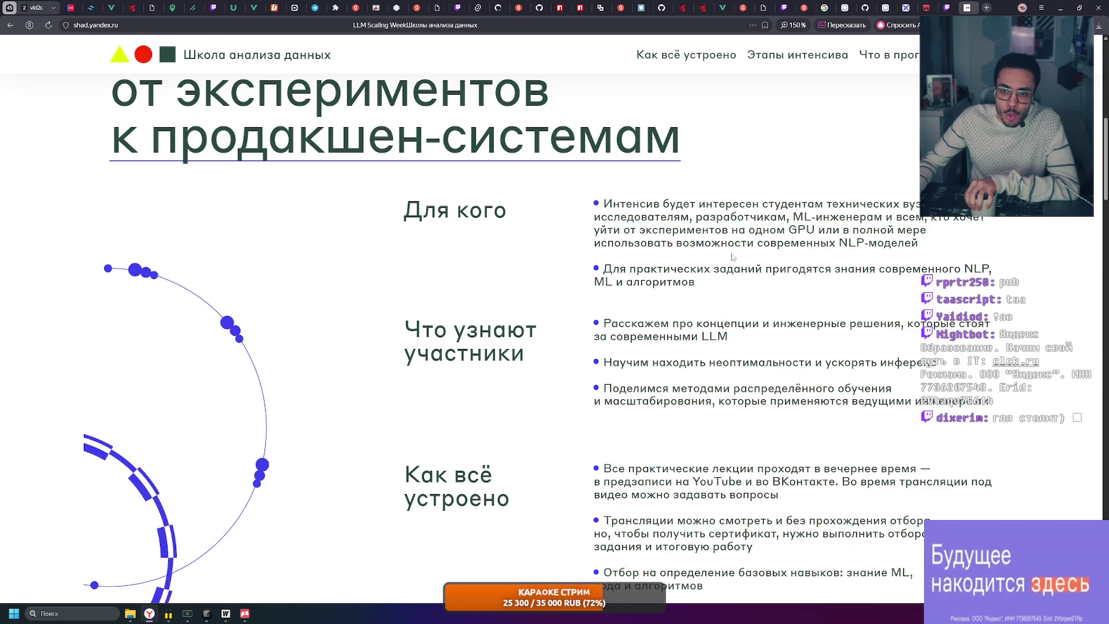
drag(706, 243, 913, 245)
click(914, 245)
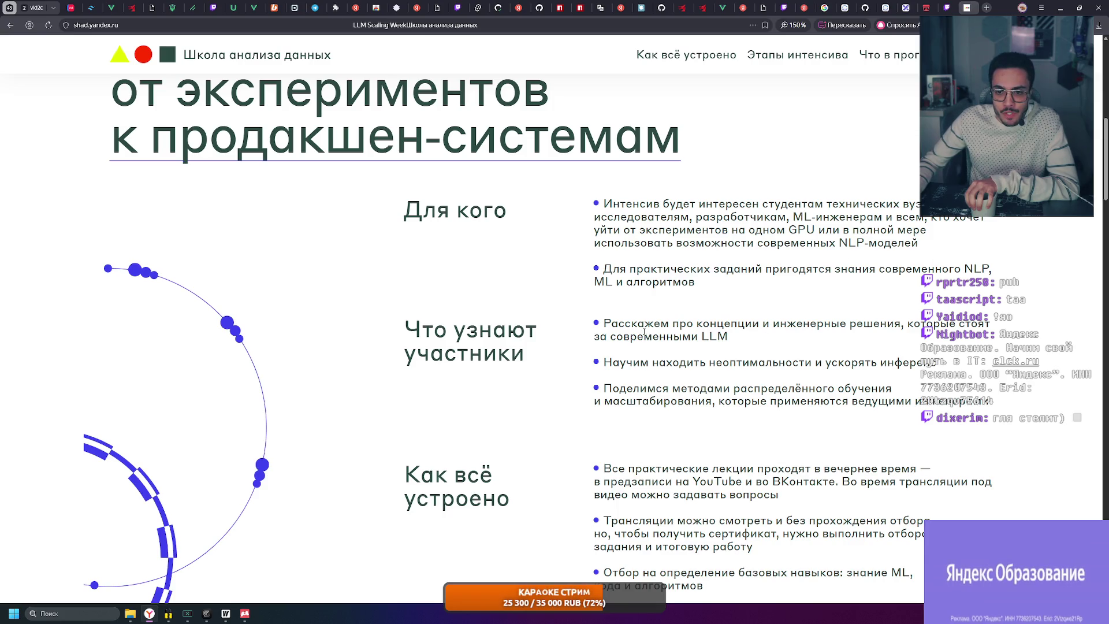
Highlight the evening-lecture and recorded-lecture bullets under 'Как всё устроено'
scroll(644, 332, down, 3)
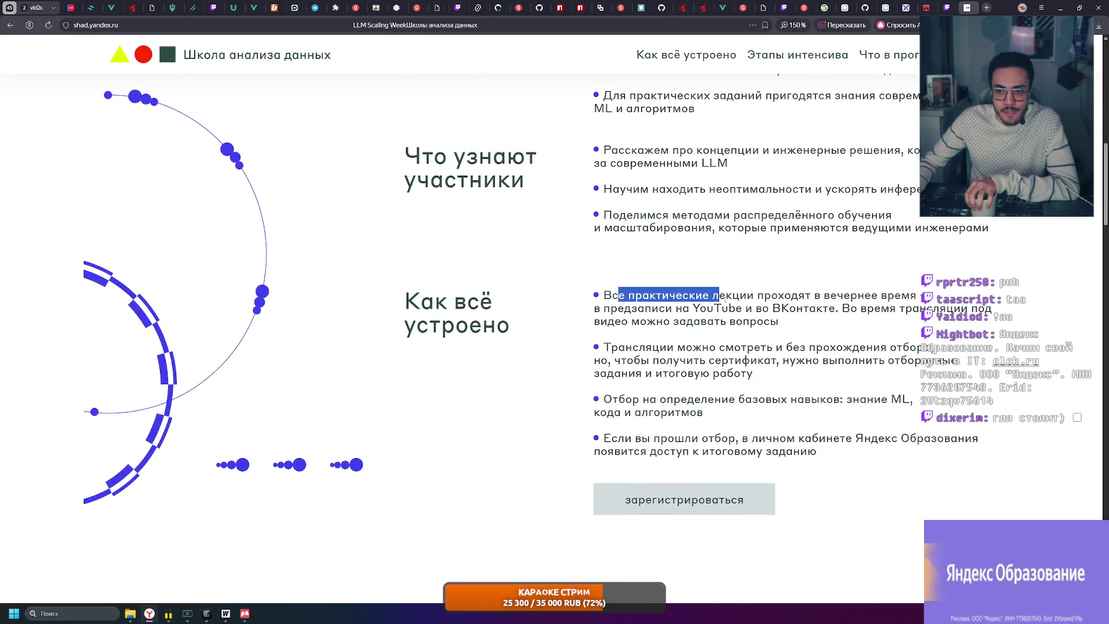
drag(720, 297, 795, 296)
click(755, 301)
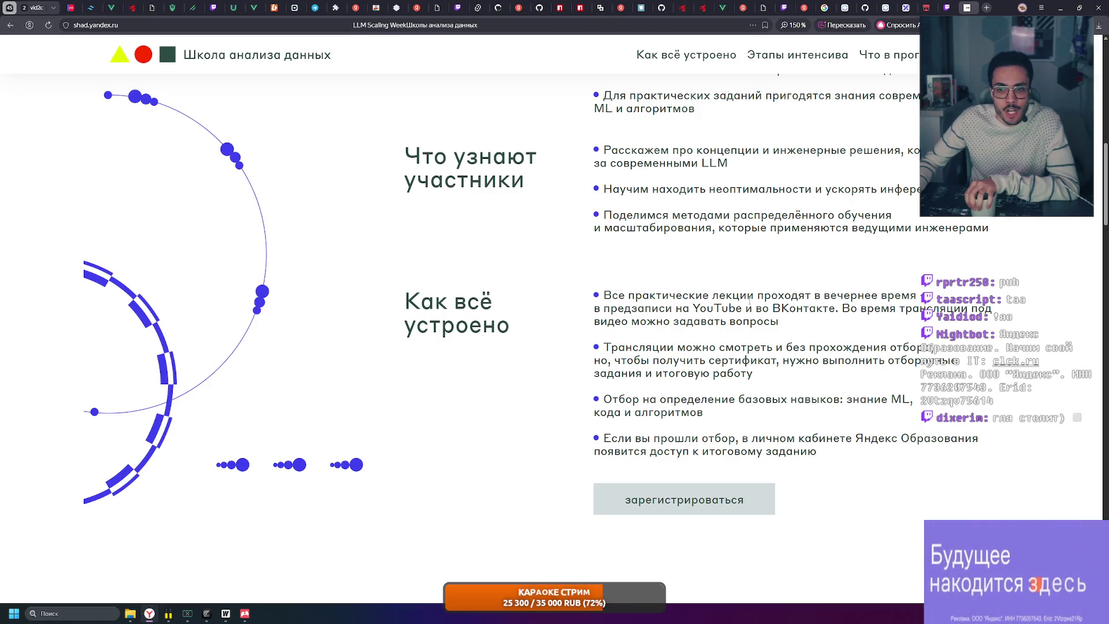
drag(680, 310, 739, 310)
click(761, 312)
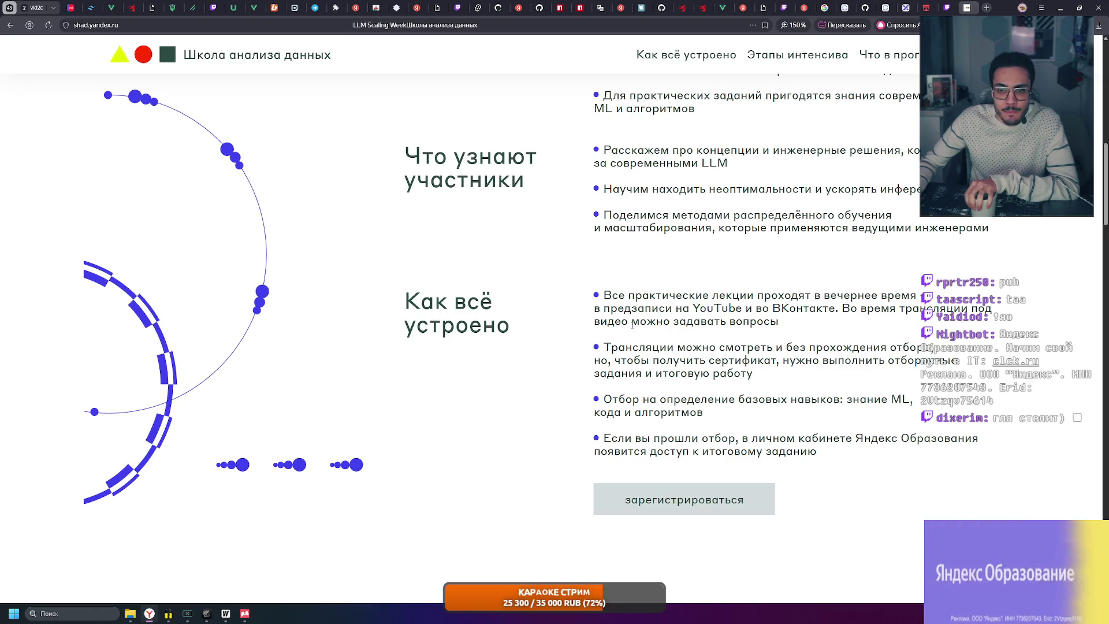
drag(772, 322, 580, 299)
click(617, 349)
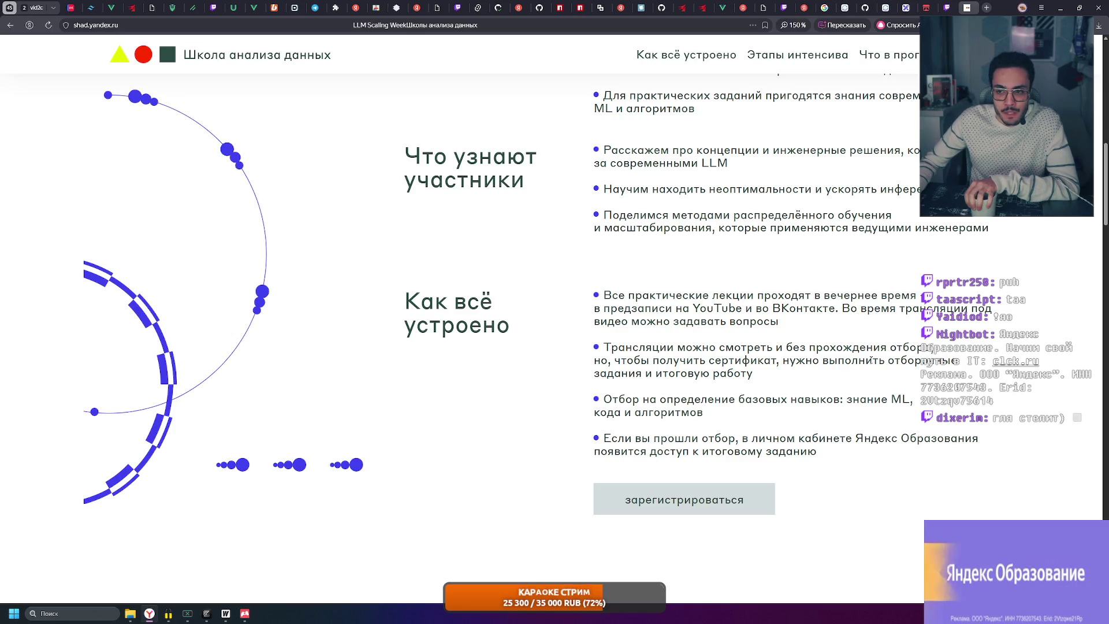
Highlight the certificate requirement and final-assignment bullets
drag(845, 361, 864, 362)
drag(751, 374, 623, 345)
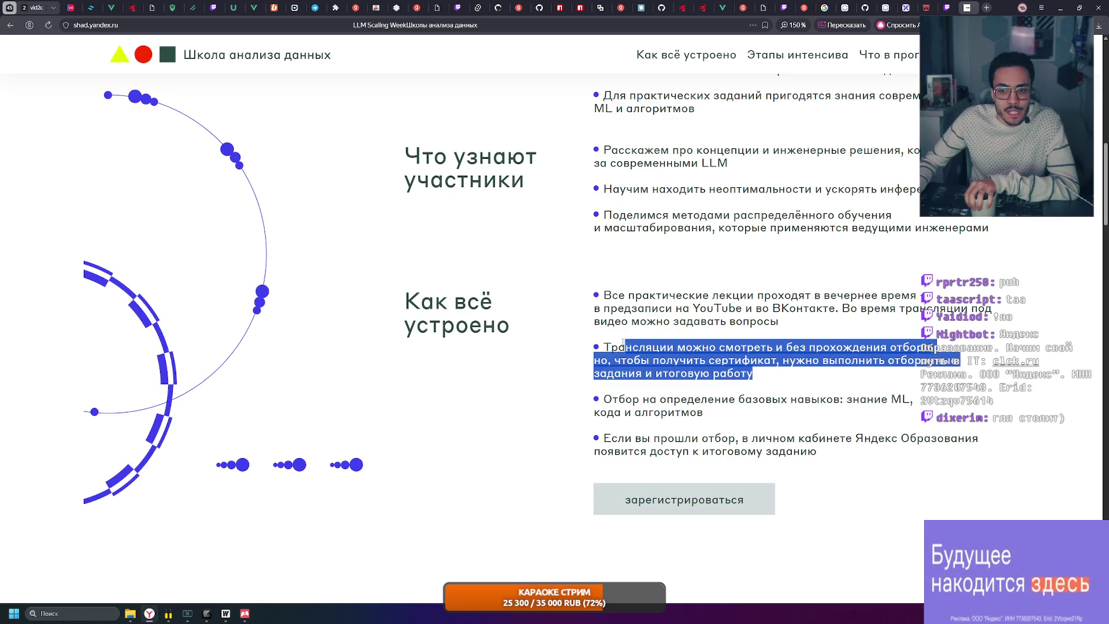
click(706, 371)
scroll(657, 382, down, 2)
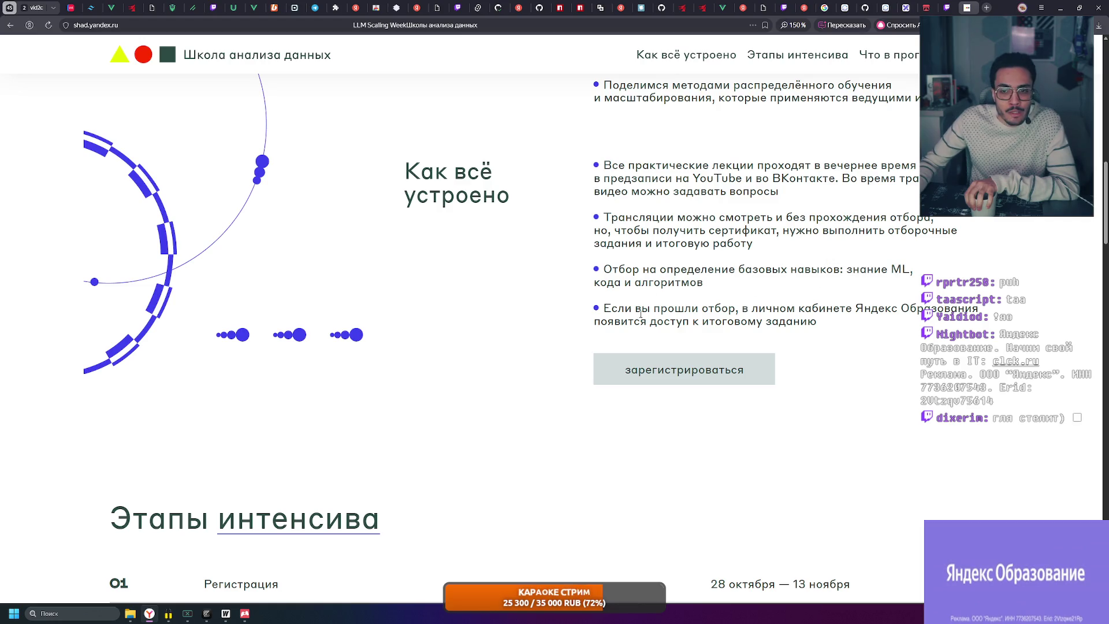
click(801, 322)
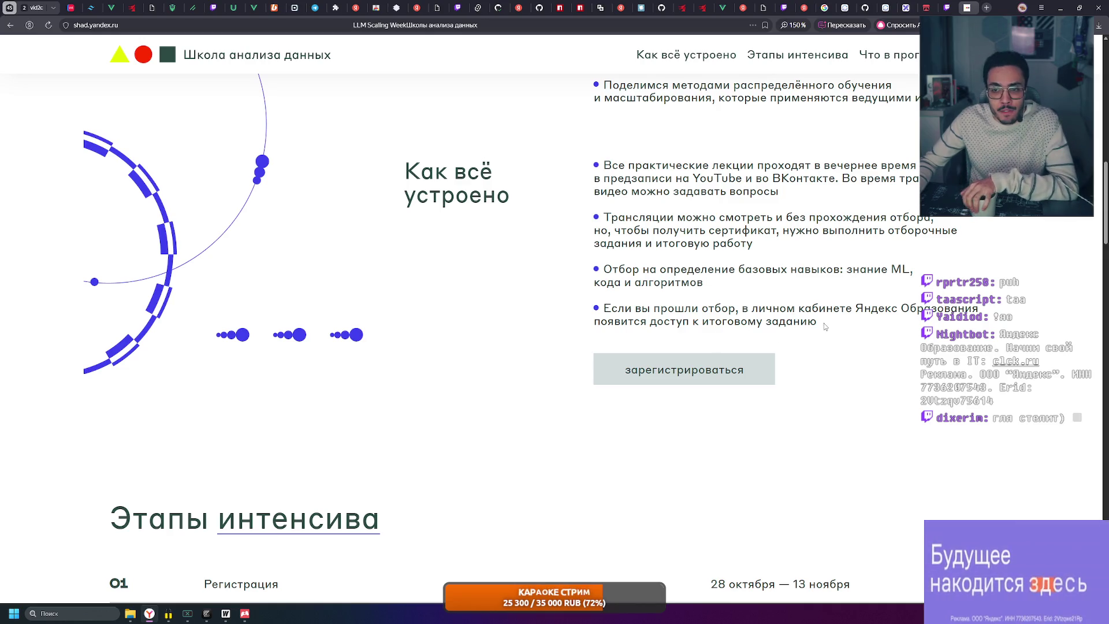
triple_click(762, 320)
click(777, 319)
click(679, 356)
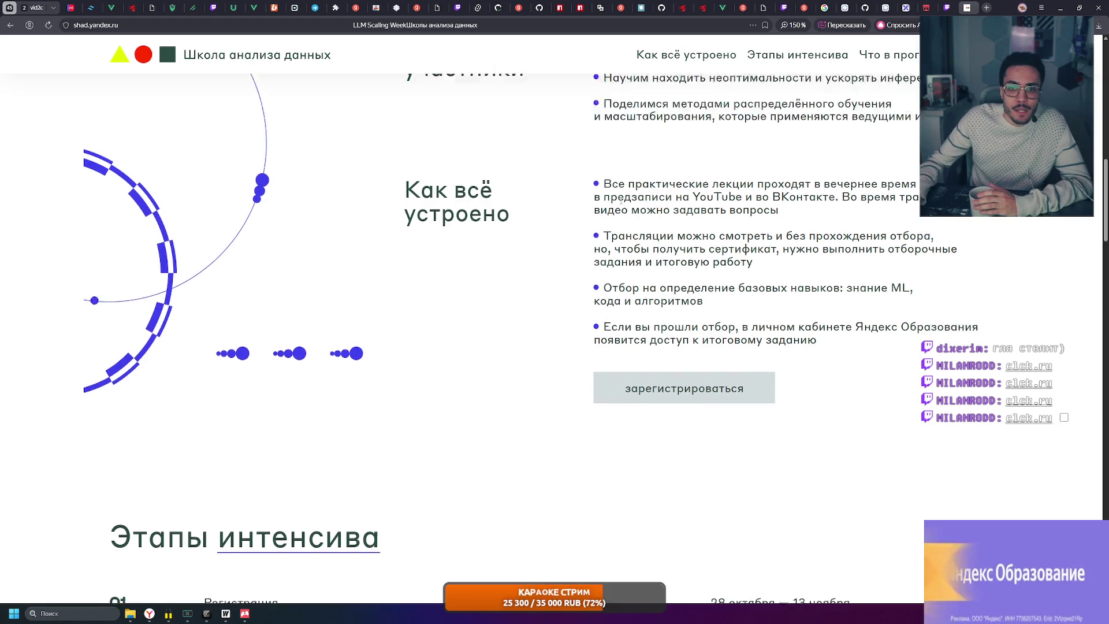
scroll(389, 285, up, 10)
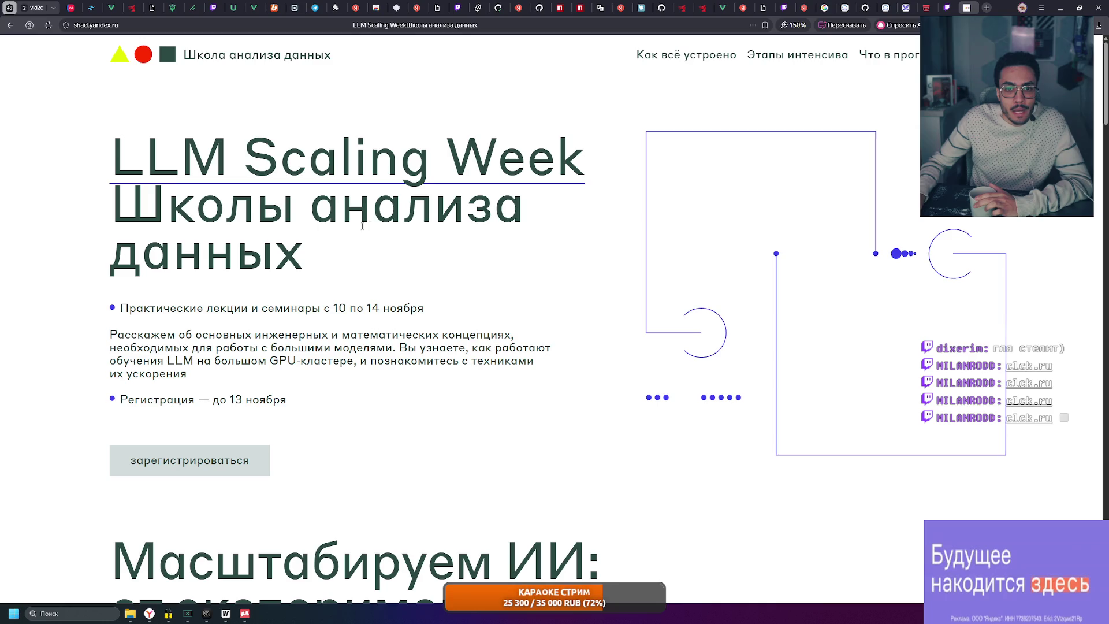
scroll(366, 225, down, 3)
scroll(352, 228, up, 3)
scroll(337, 233, down, 2)
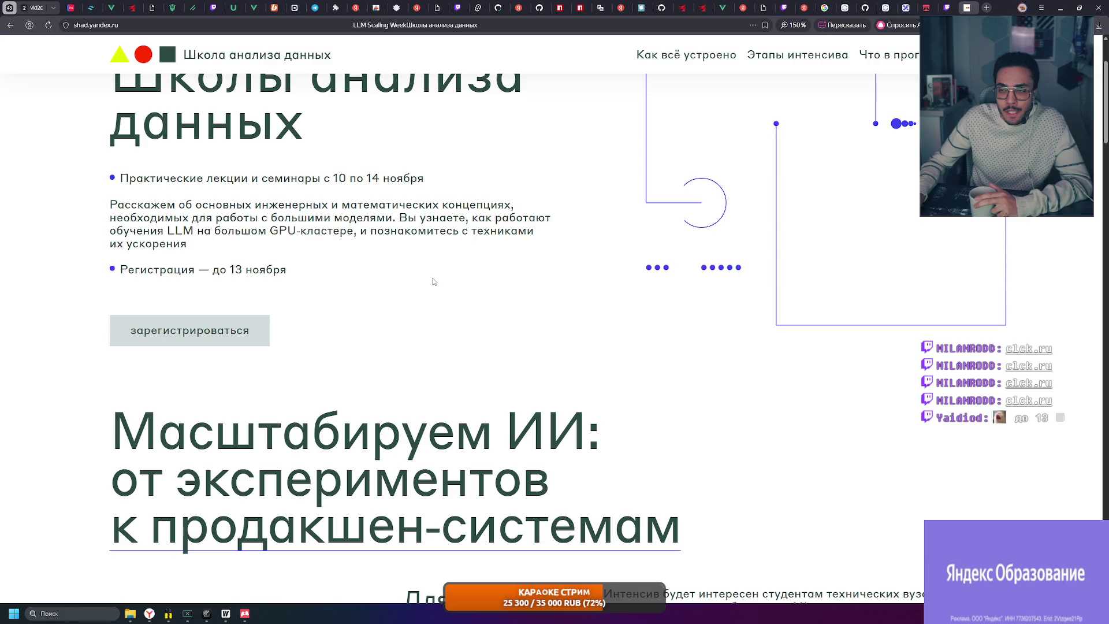
scroll(416, 266, down, 10)
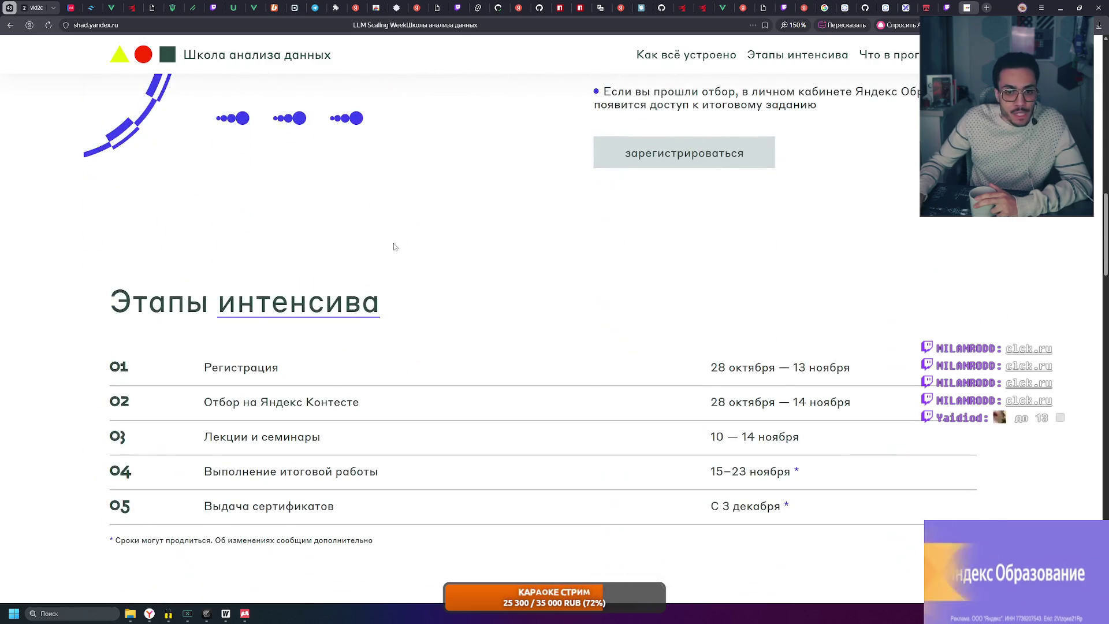
scroll(395, 247, down, 4)
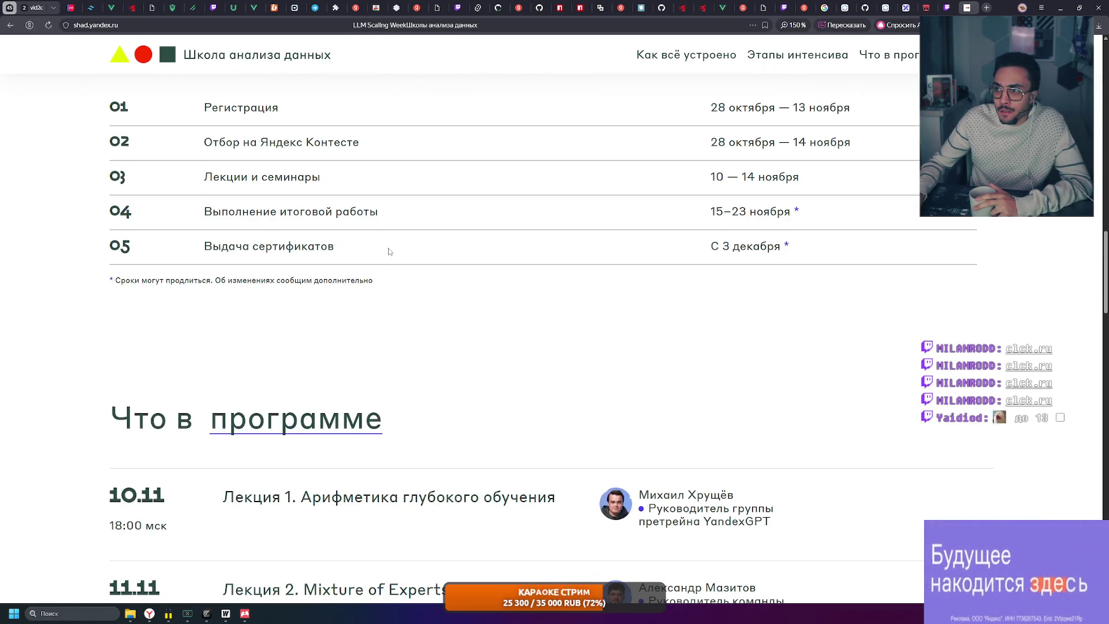
scroll(769, 277, up, 4)
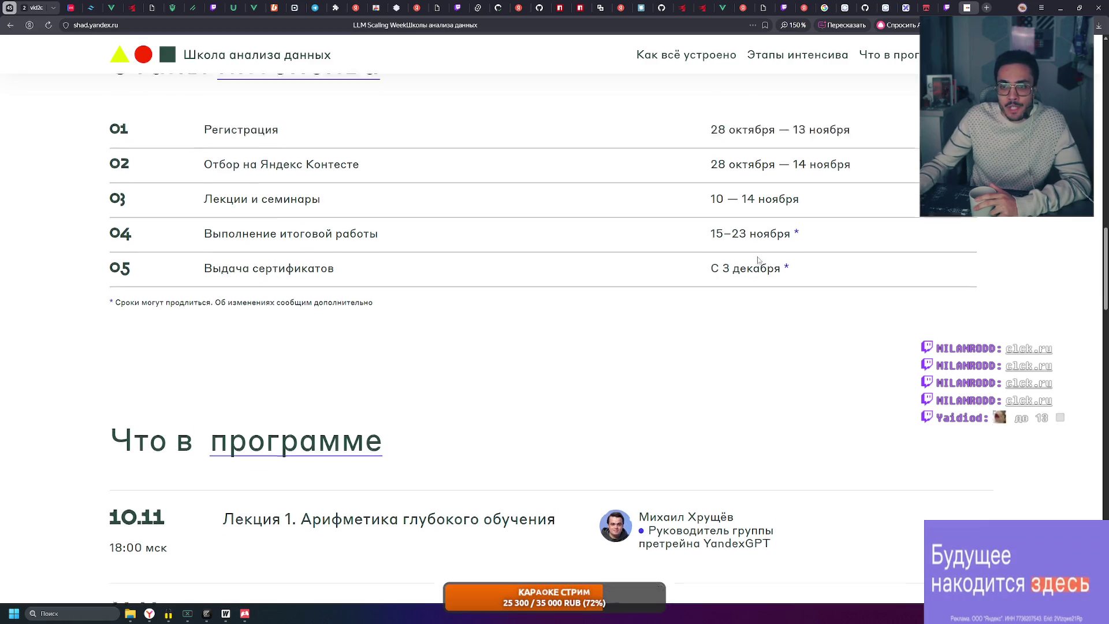
scroll(750, 310, up, 2)
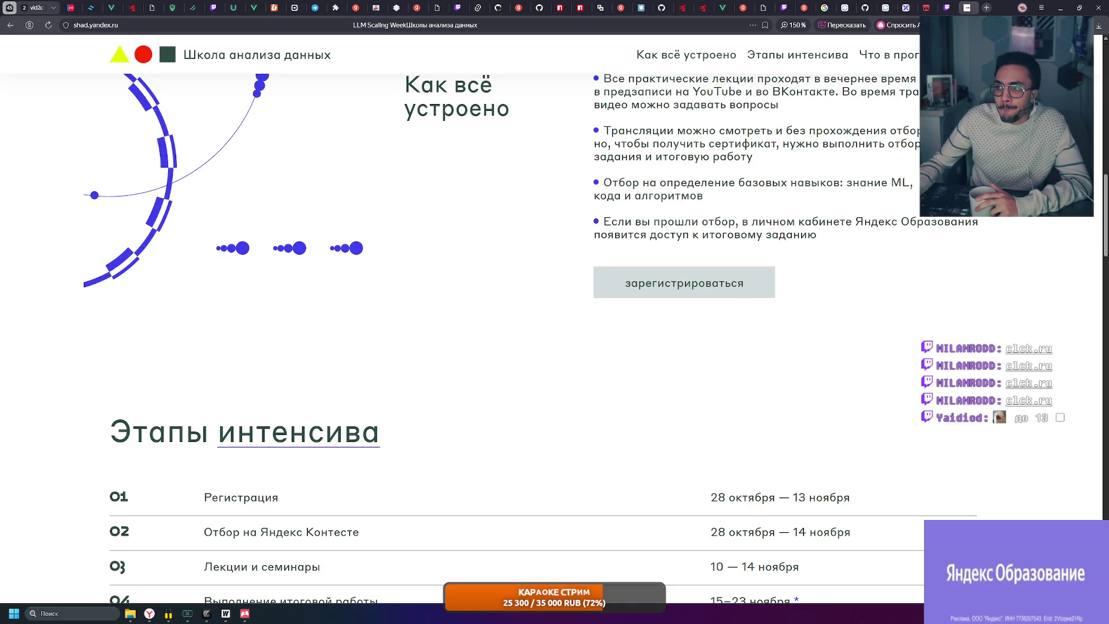
scroll(533, 344, up, 8)
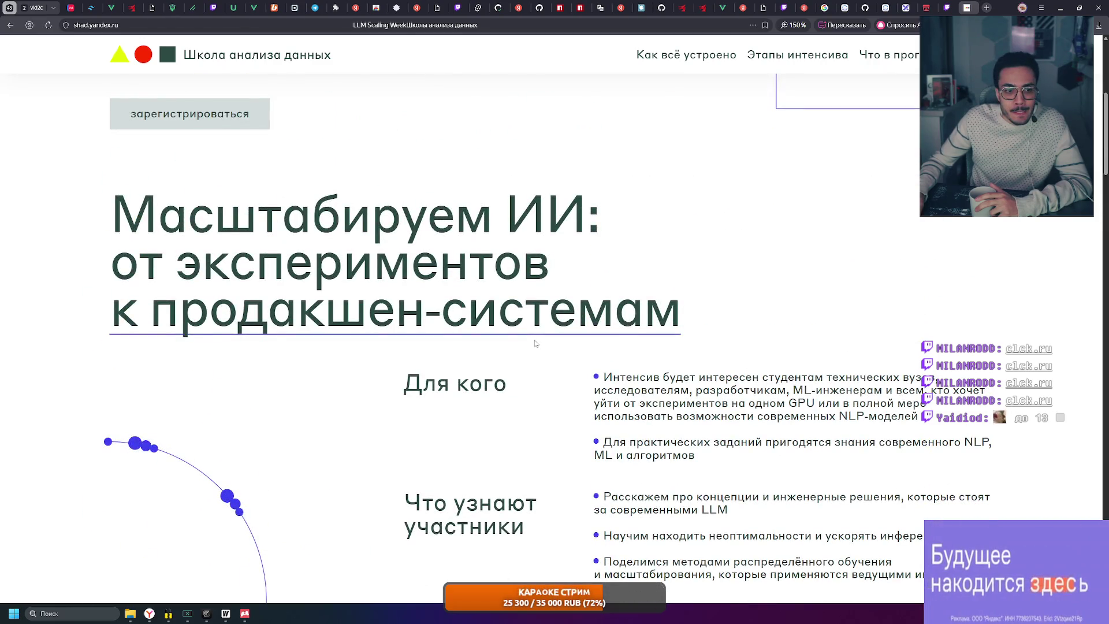
scroll(535, 342, up, 1)
scroll(535, 342, down, 8)
scroll(534, 343, up, 1)
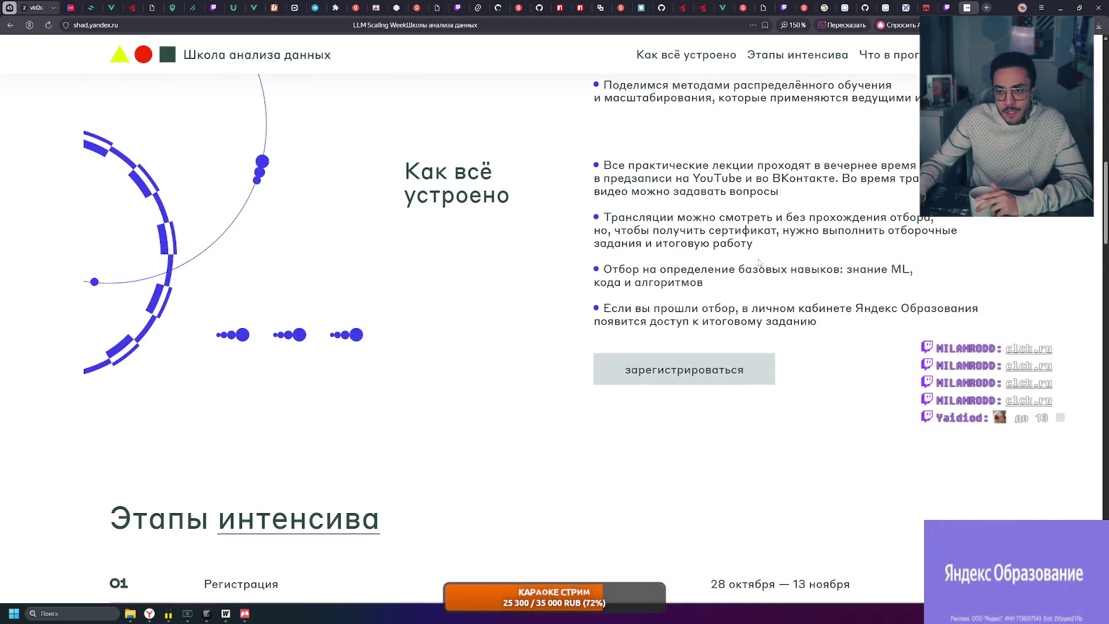
drag(729, 244, 598, 218)
click(715, 243)
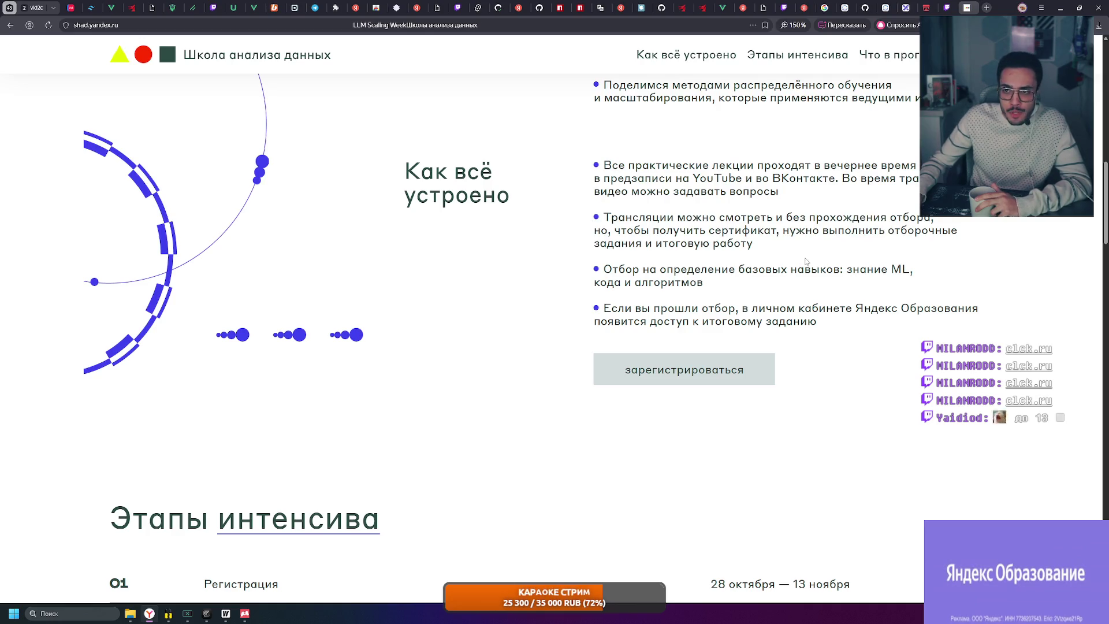
scroll(807, 261, up, 10)
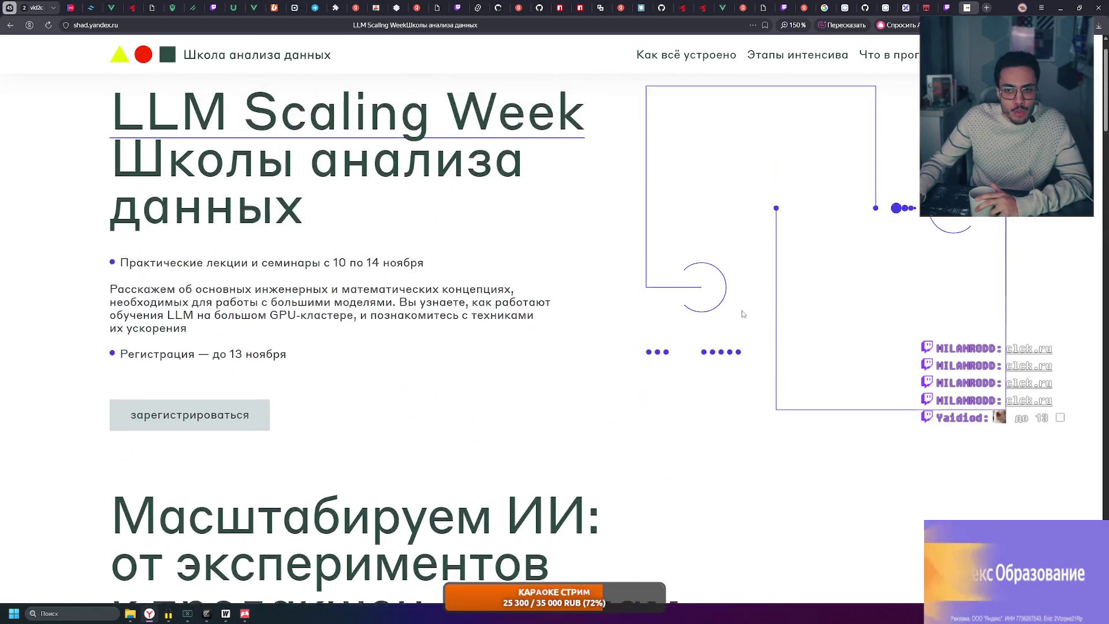
scroll(234, 241, up, 1)
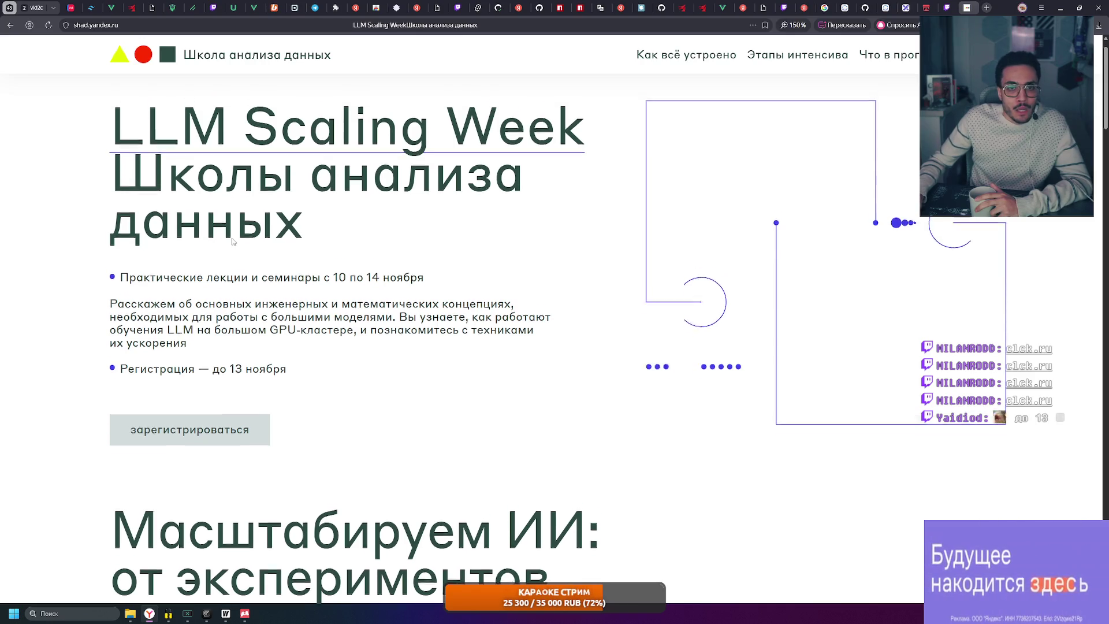
scroll(233, 241, up, 1)
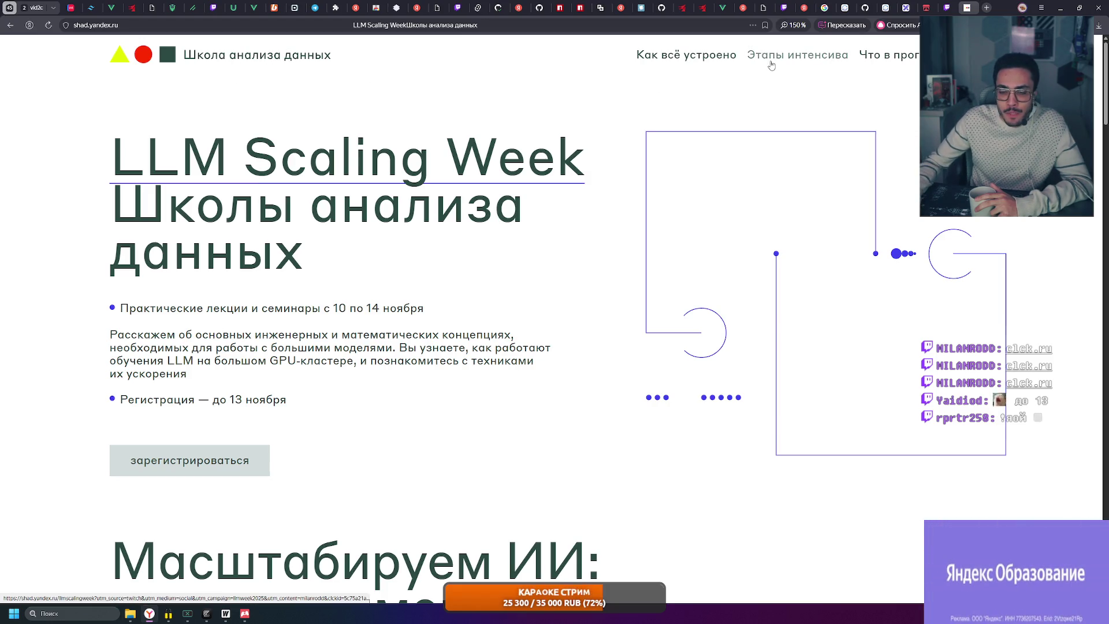
scroll(259, 346, down, 10)
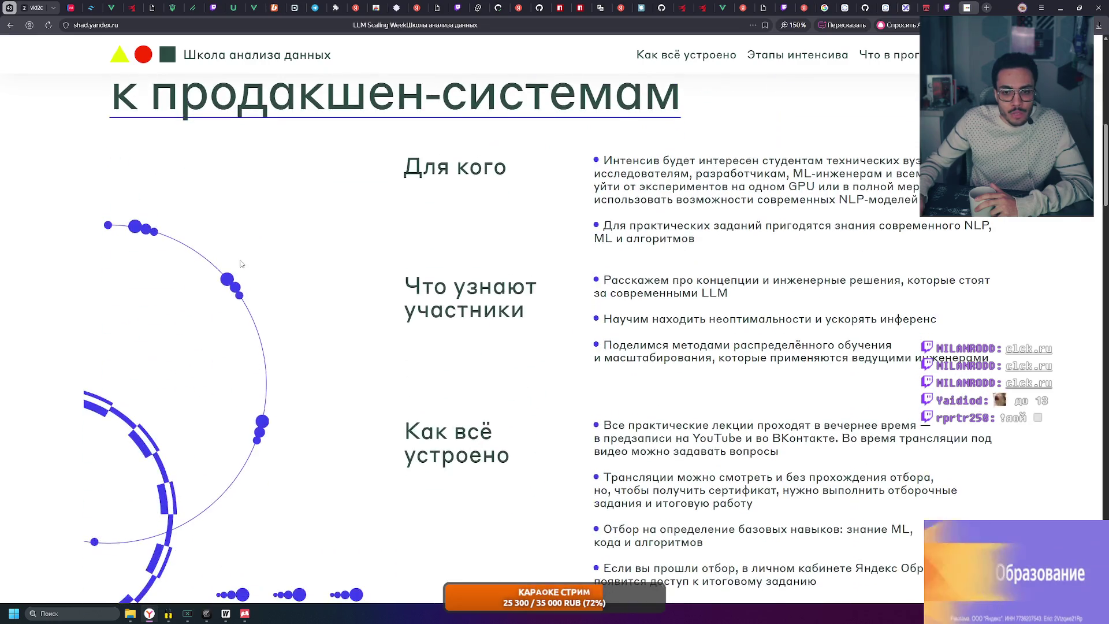
scroll(241, 262, down, 10)
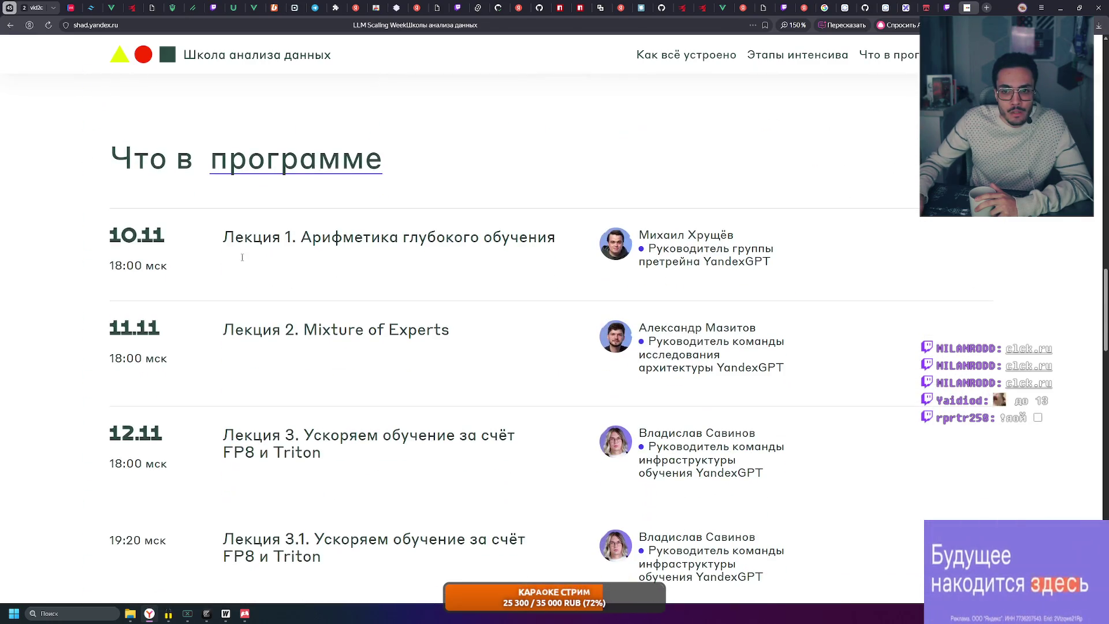
double_click(648, 248)
click(648, 248)
scroll(761, 266, down, 1)
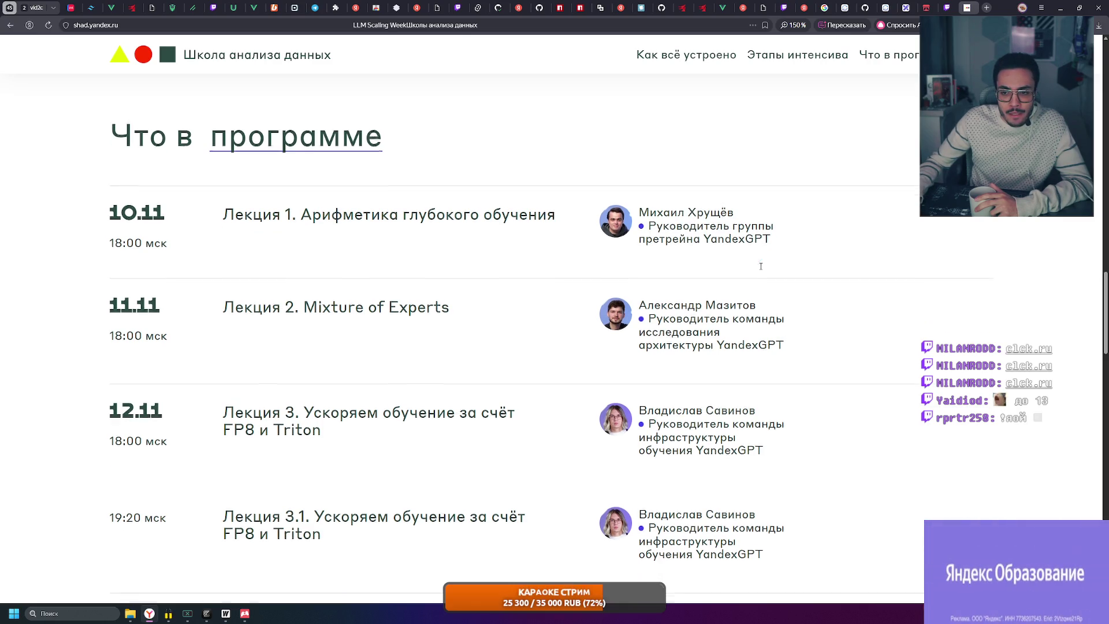
scroll(761, 266, down, 2)
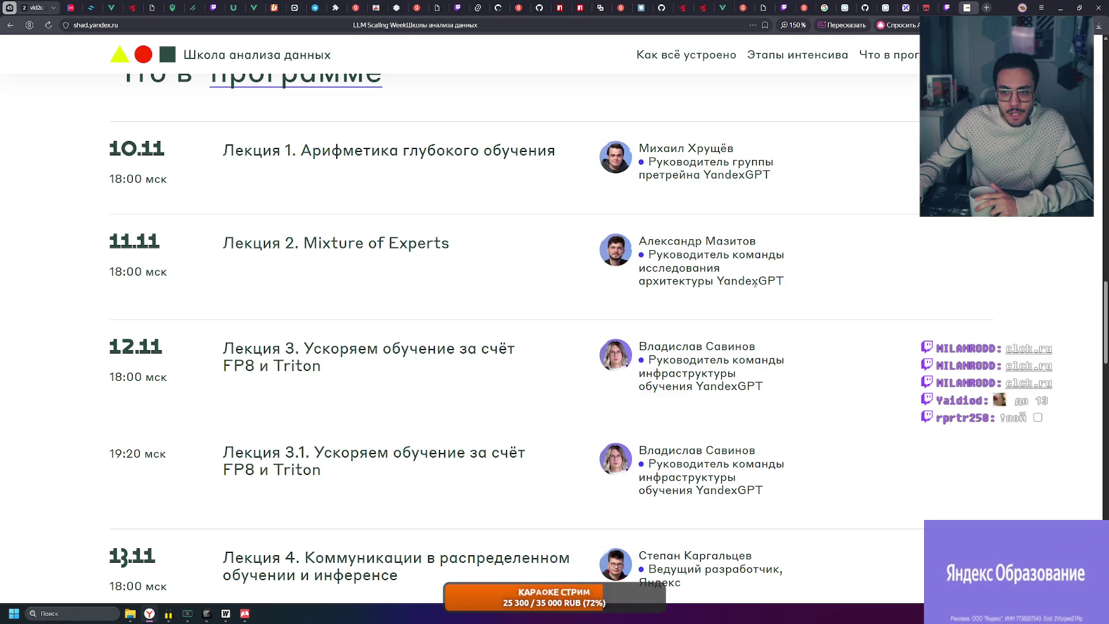
scroll(694, 295, down, 3)
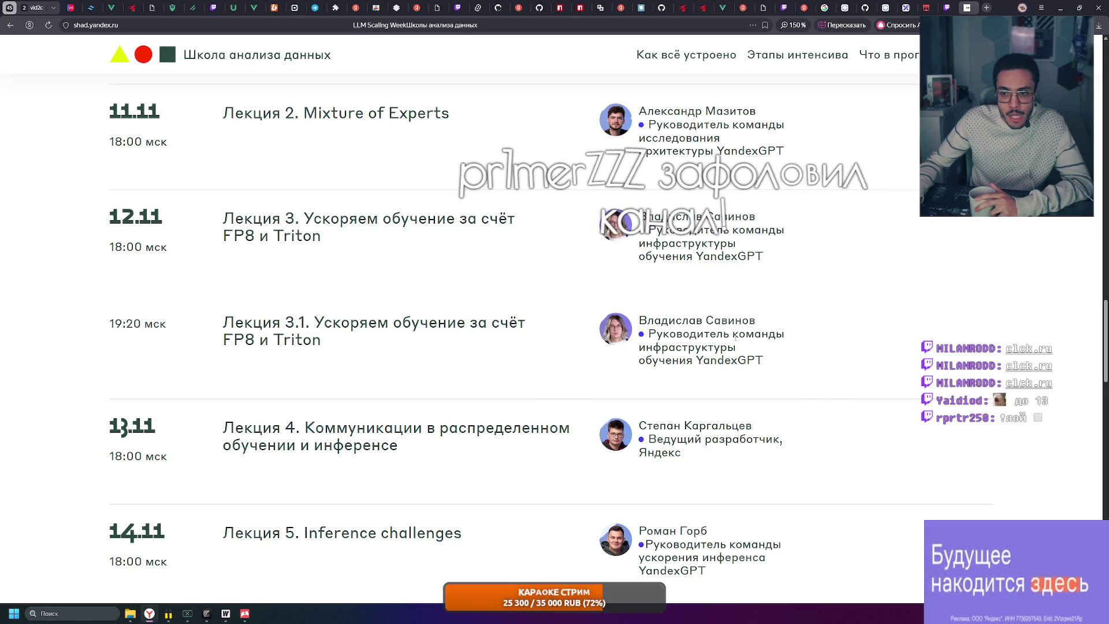
scroll(734, 335, down, 5)
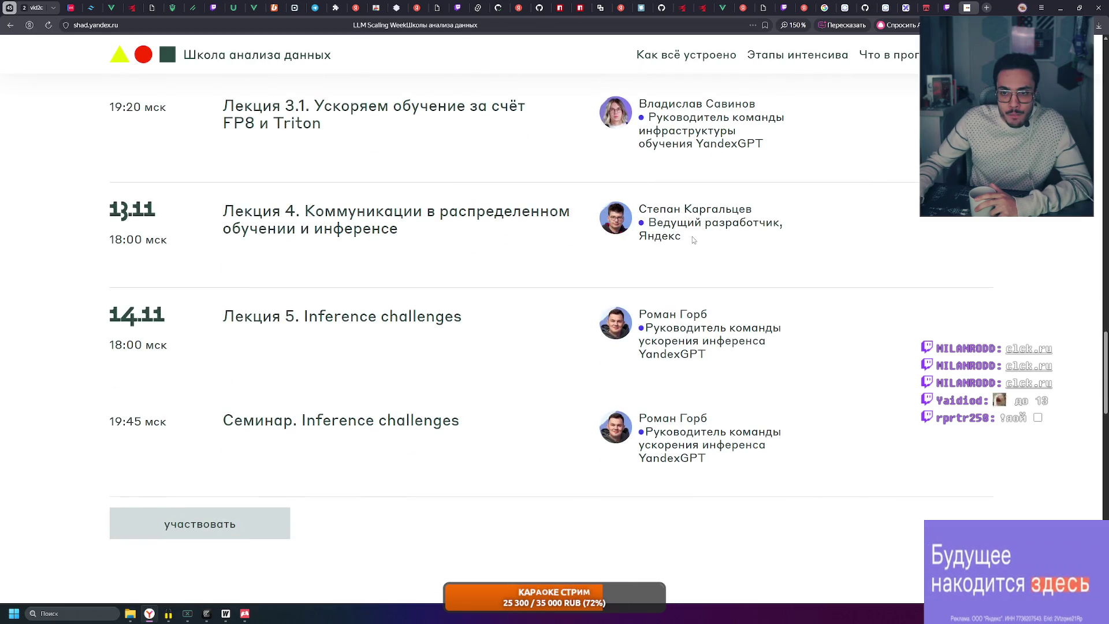
triple_click(696, 241)
click(693, 260)
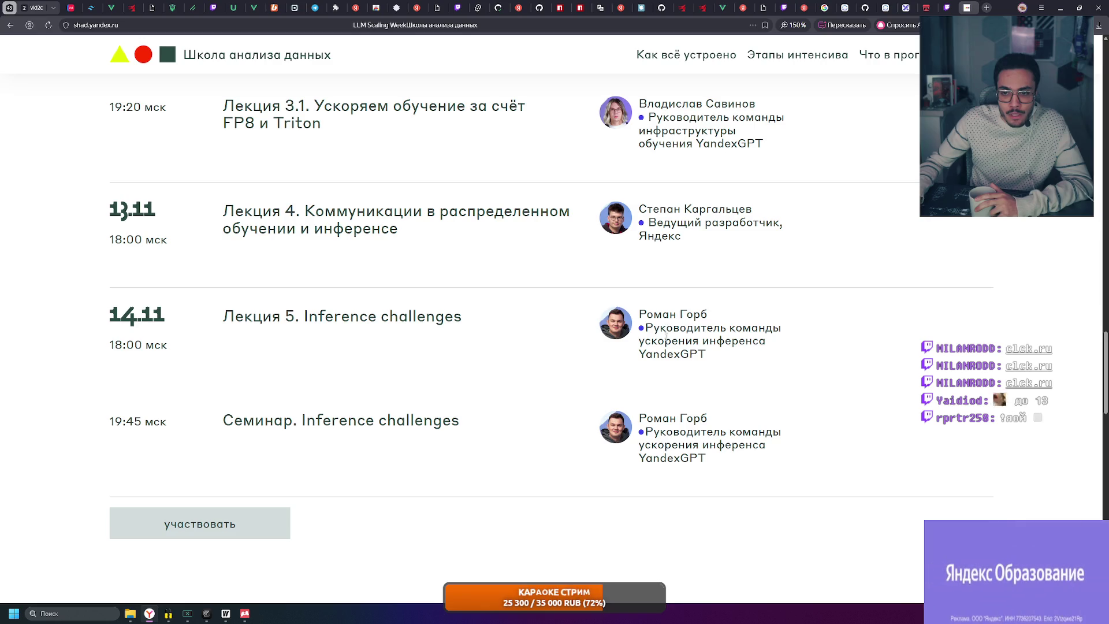
drag(680, 327, 739, 340)
click(708, 331)
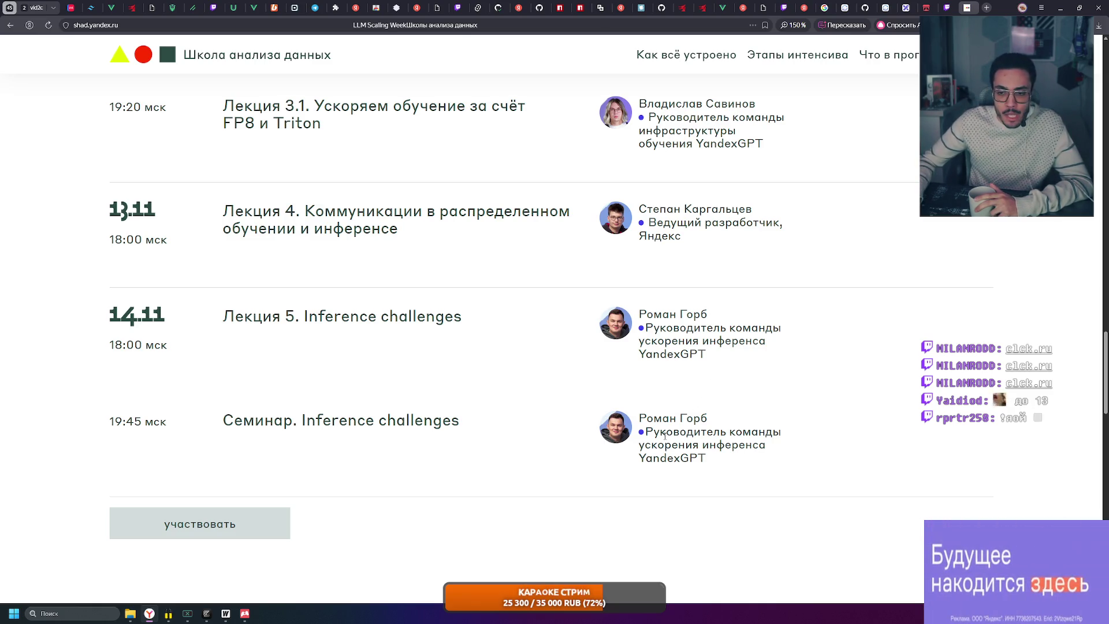
scroll(662, 453, down, 2)
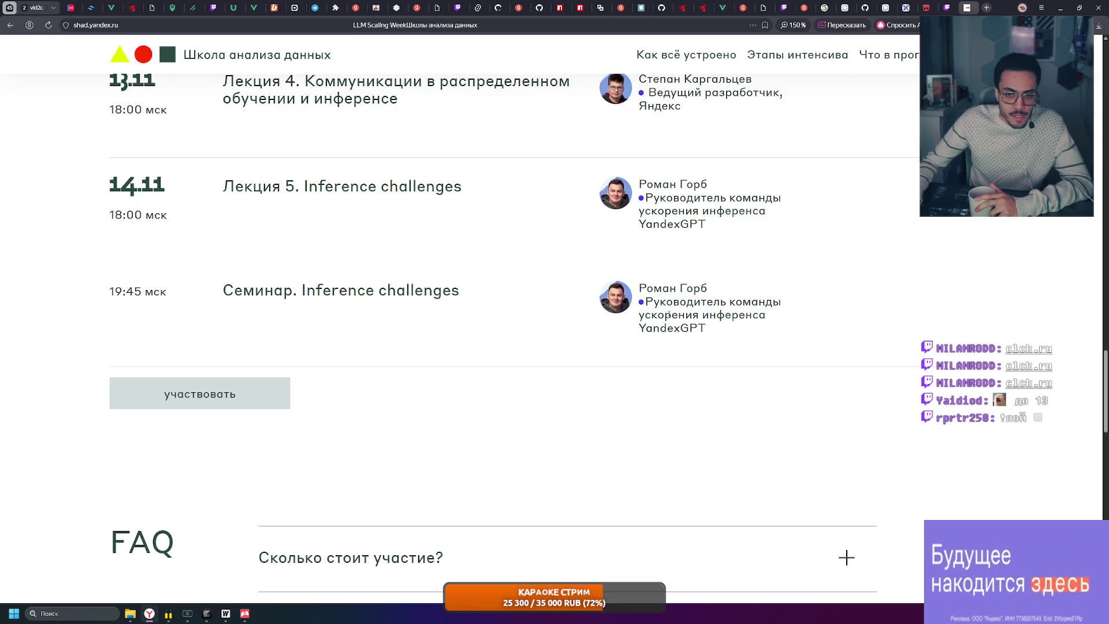
scroll(730, 327, down, 4)
scroll(520, 332, up, 4)
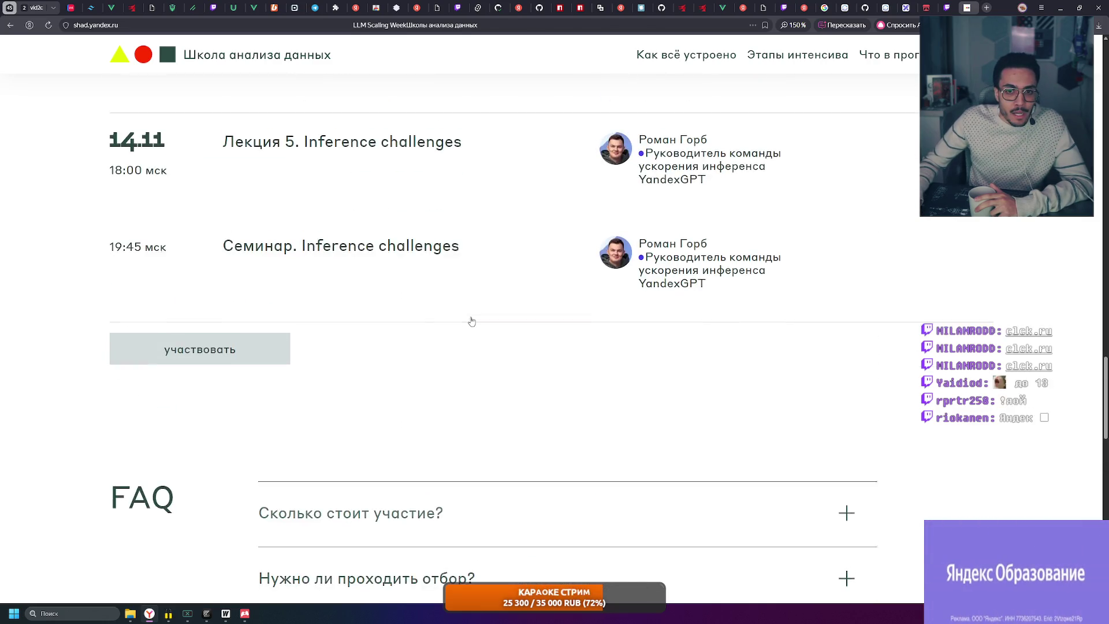
scroll(532, 339, up, 7)
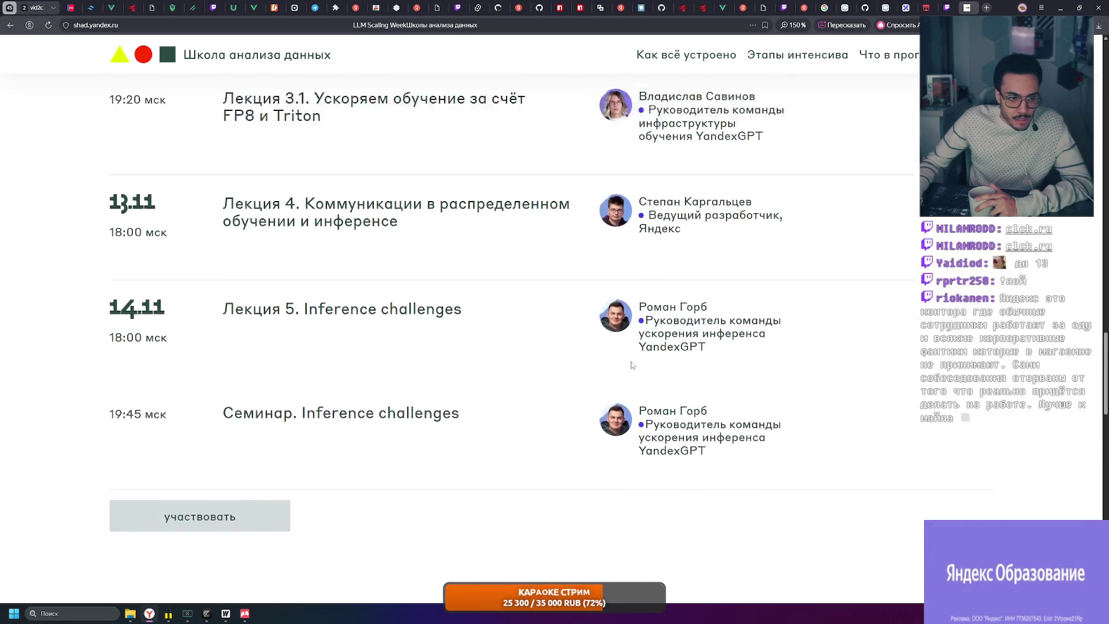
scroll(688, 373, up, 7)
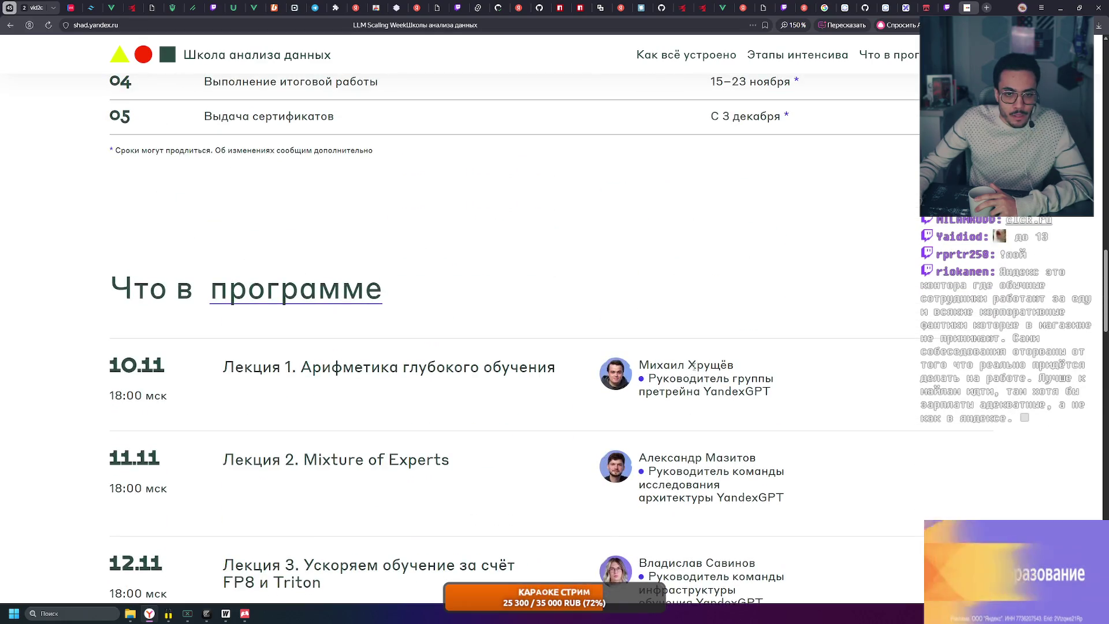
scroll(681, 366, up, 3)
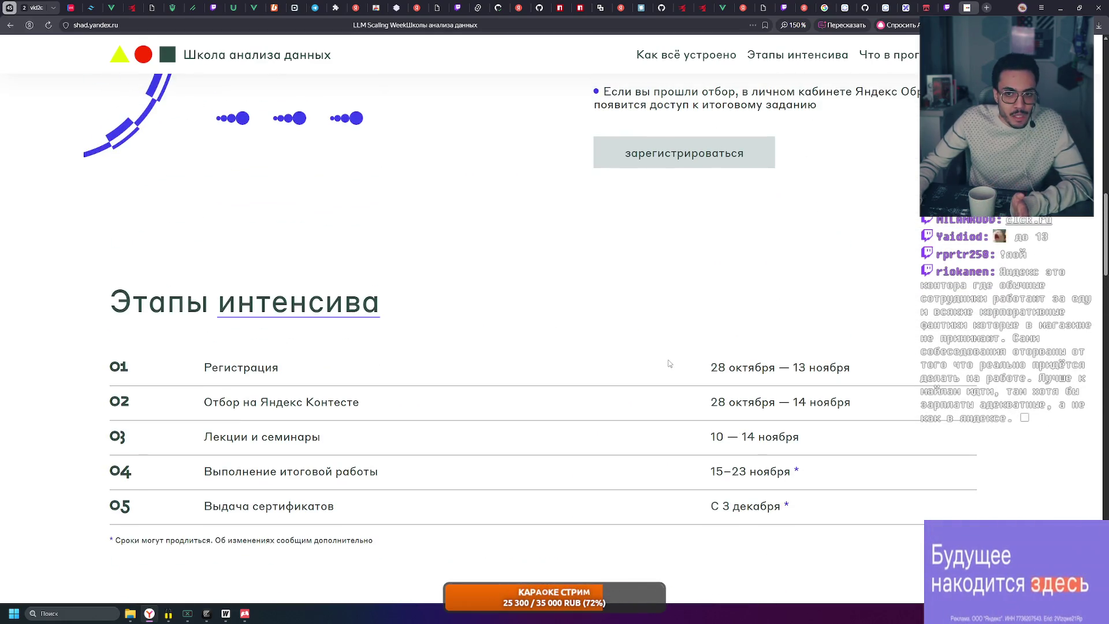
scroll(573, 384, up, 9)
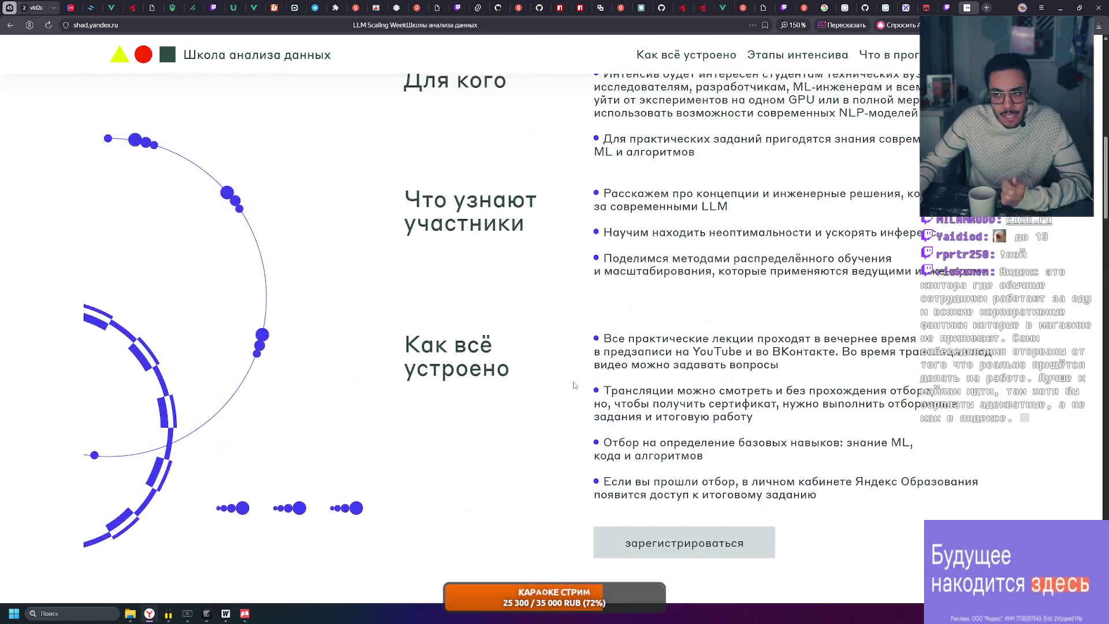
scroll(575, 385, up, 7)
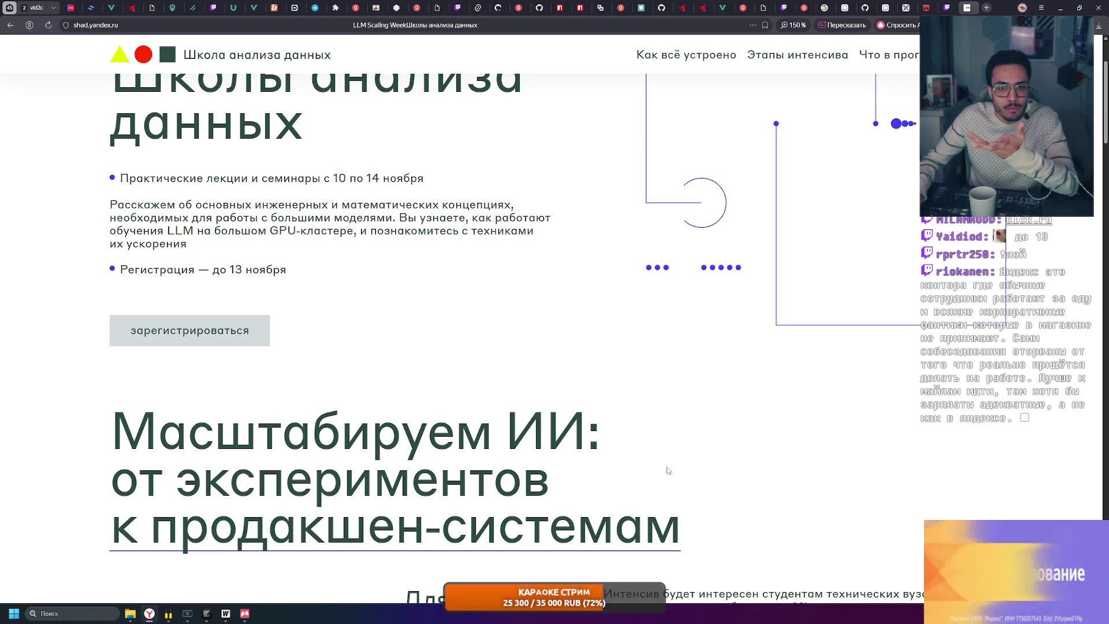
drag(294, 270, 128, 269)
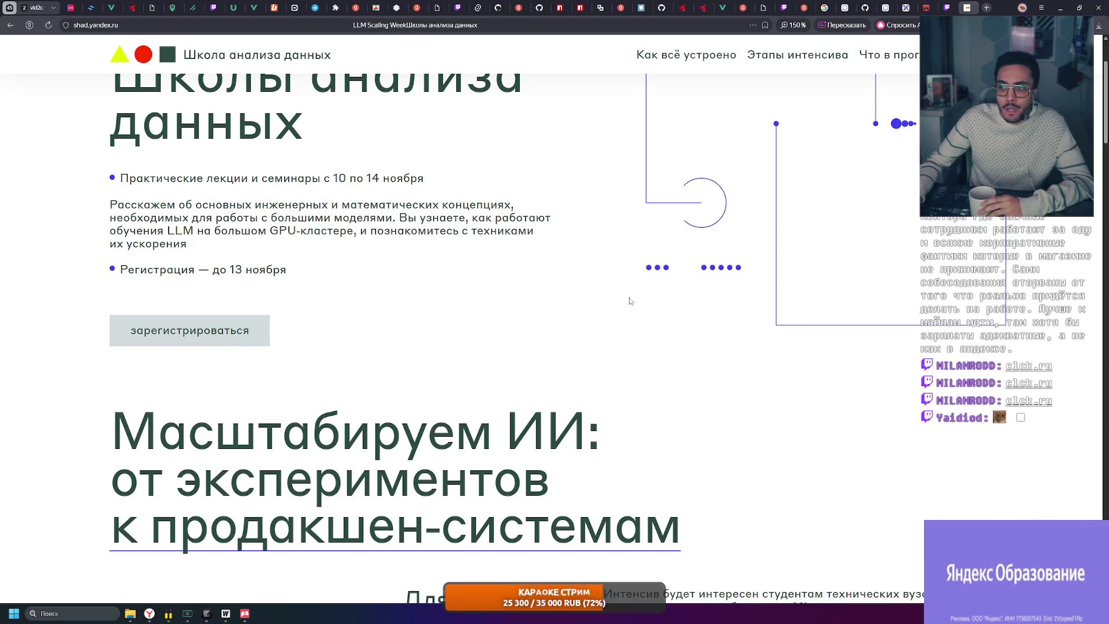
Scroll to the top and select the full 'LLM Scaling Week' title text
scroll(743, 174, up, 2)
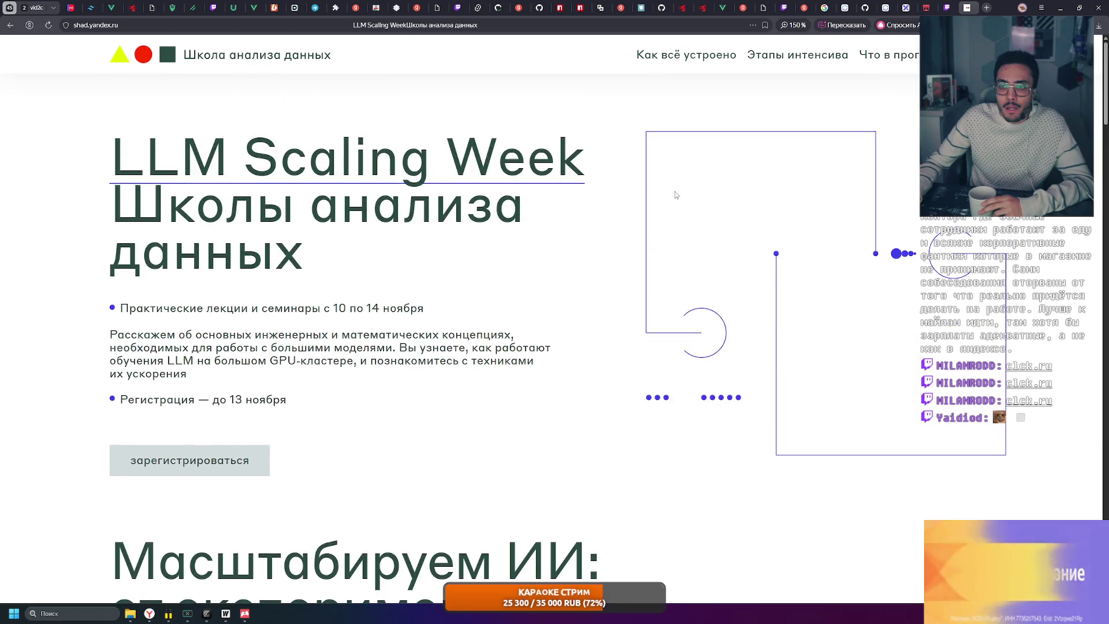
mouse_move(111, 155)
mouse_down()
mouse_move(558, 168)
mouse_move(529, 232)
mouse_up()
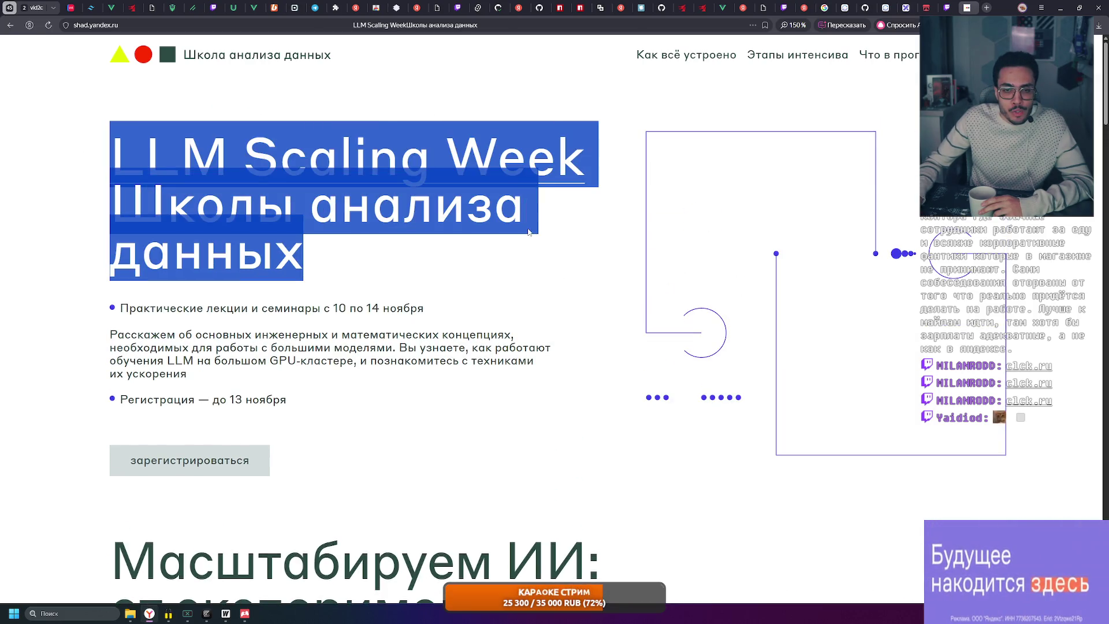
click(324, 252)
drag(323, 252, 112, 142)
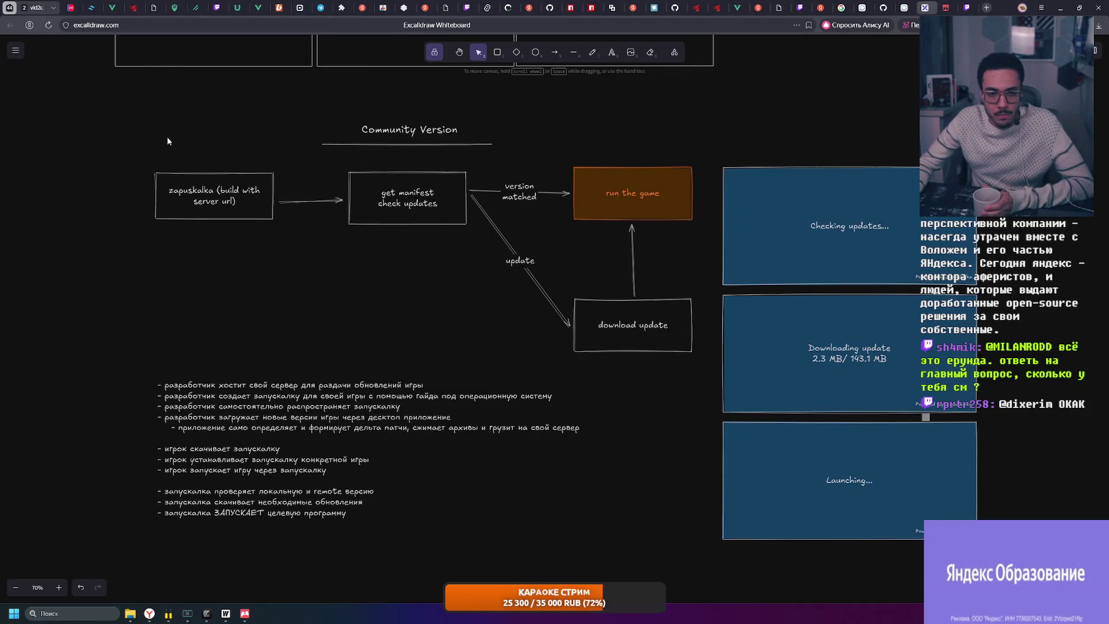
Nudge the Russian bullet list slightly lower, then select the Community Version flowchart
drag(147, 112, 982, 549)
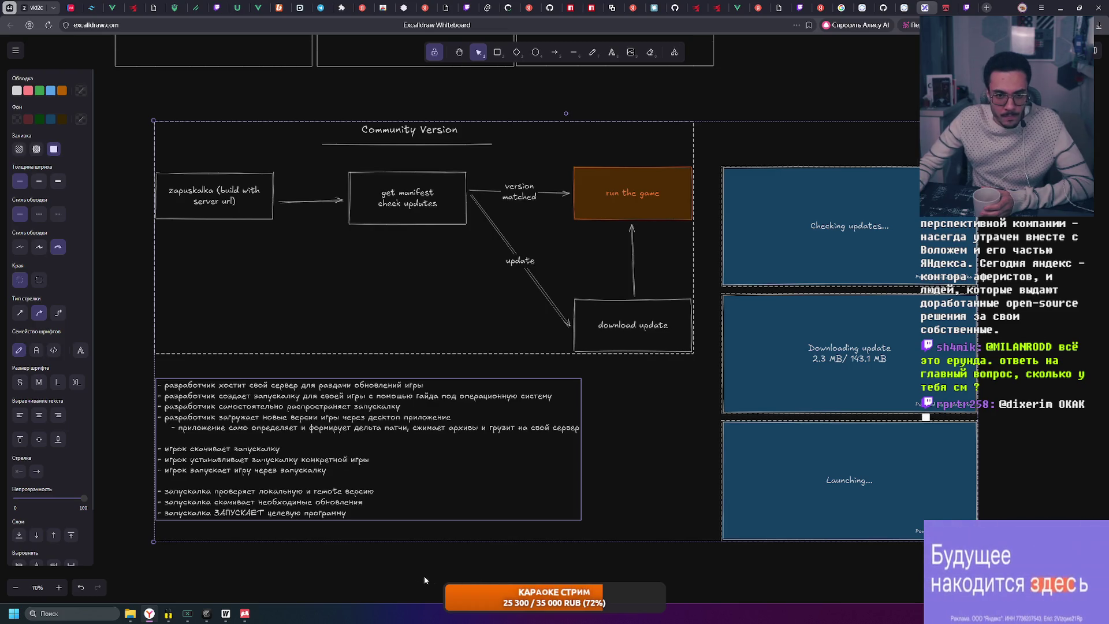
click(282, 460)
mouse_move(296, 454)
mouse_down()
mouse_move(277, 453)
mouse_move(296, 458)
mouse_move(289, 430)
mouse_move(275, 470)
mouse_up()
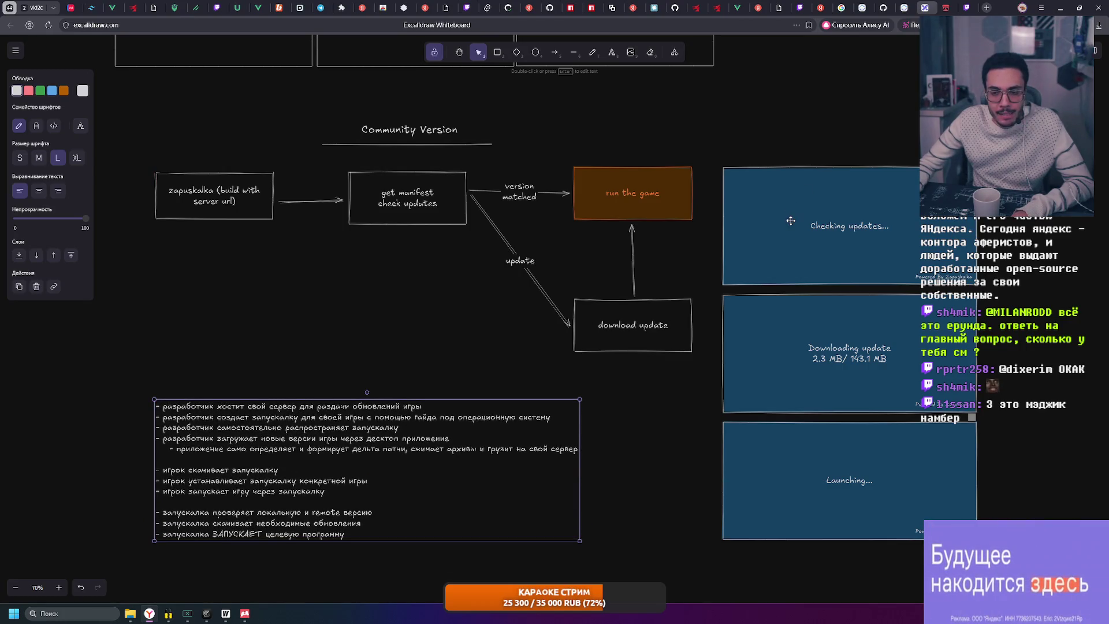
key(Escape)
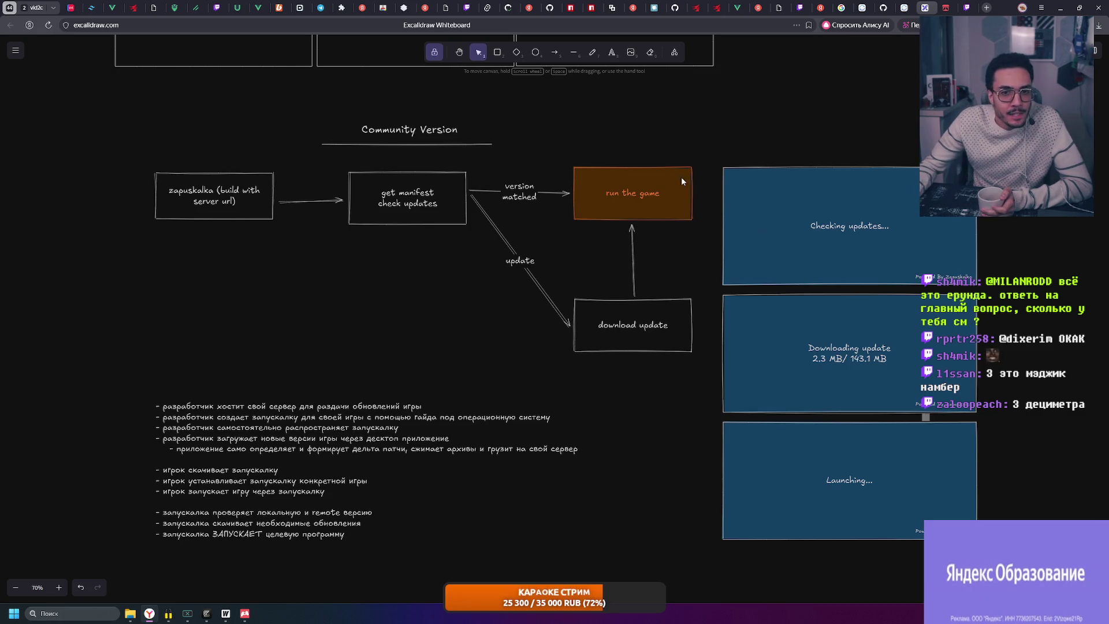
drag(143, 110, 708, 368)
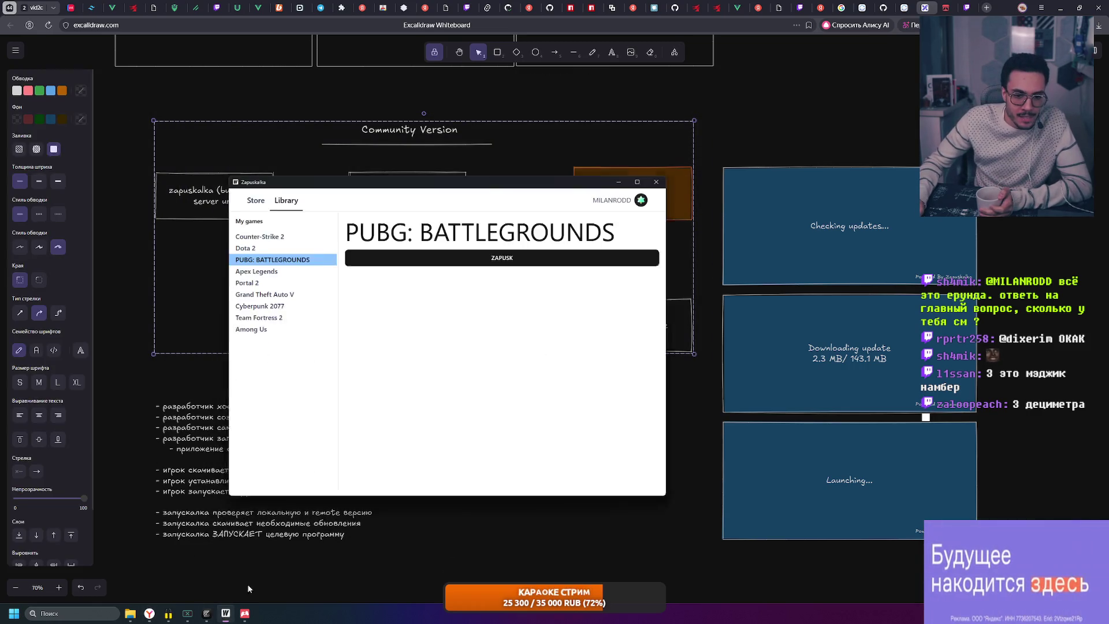
Show Apex Legends in the Zapuskalka library, then minimize the launcher
click(296, 256)
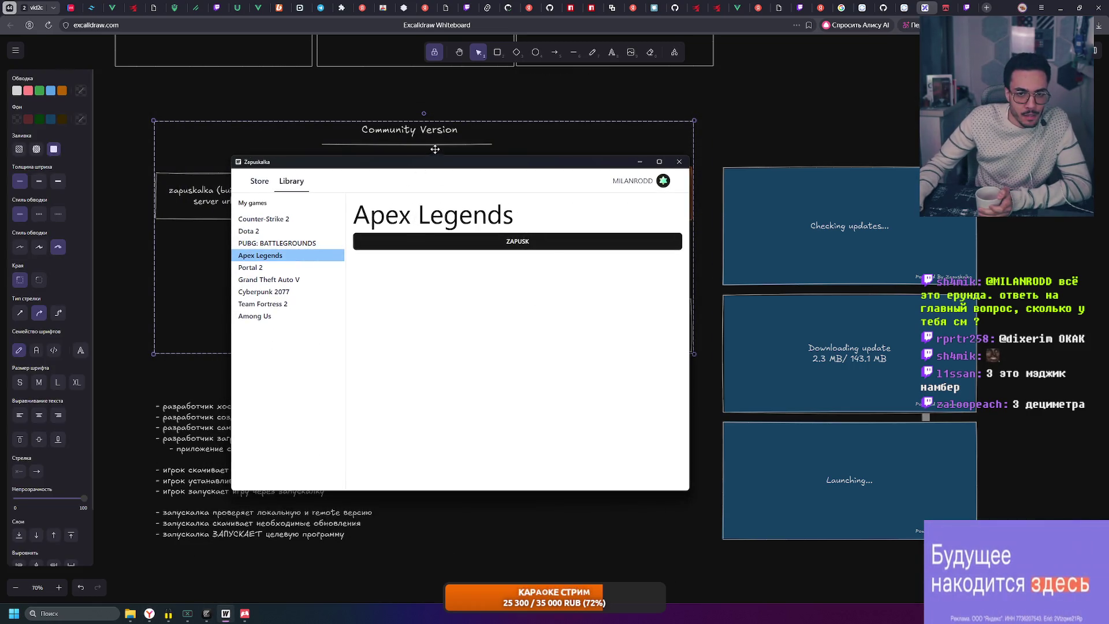
click(640, 162)
click(507, 96)
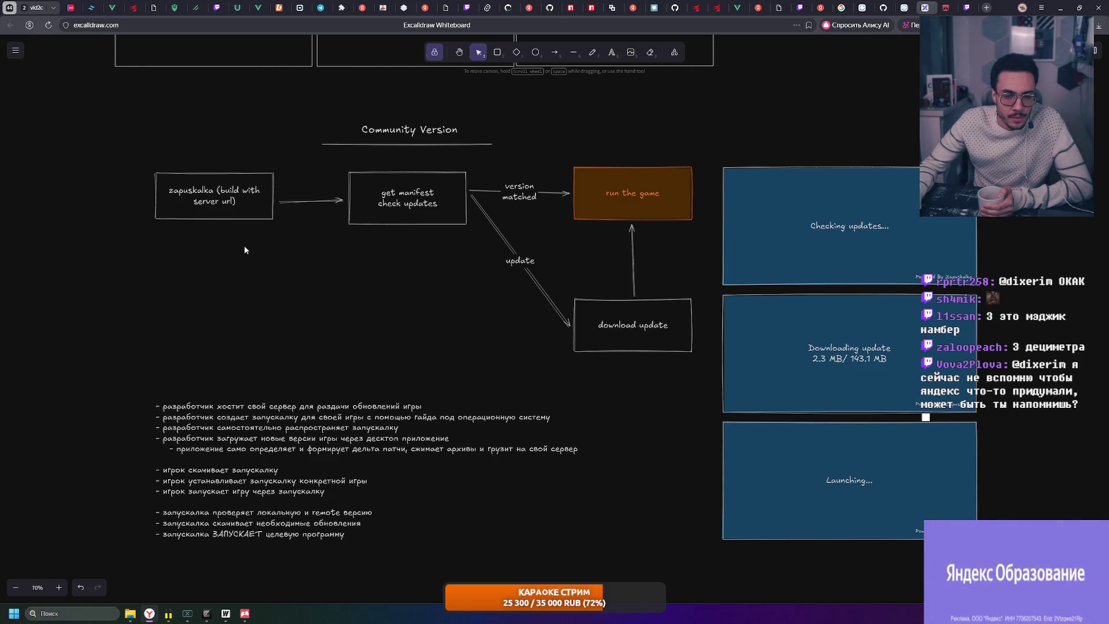
In the bullet list, replace the mistyped word in the second bullet with 'его'
ctrl+scroll(250, 215, up, 3)
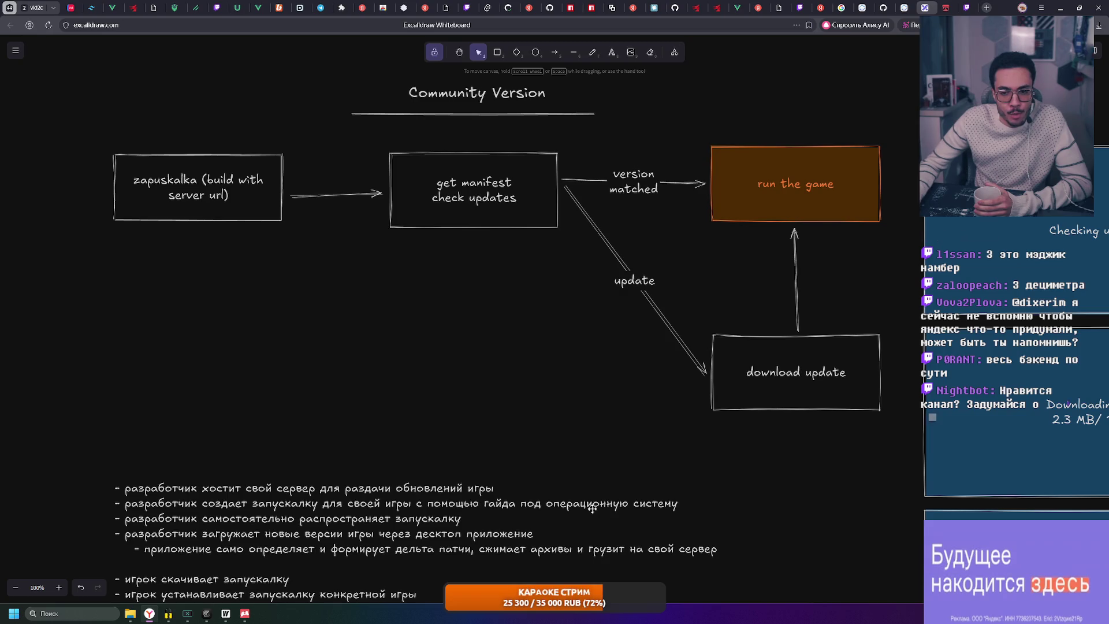
click(316, 504)
double_click(283, 504)
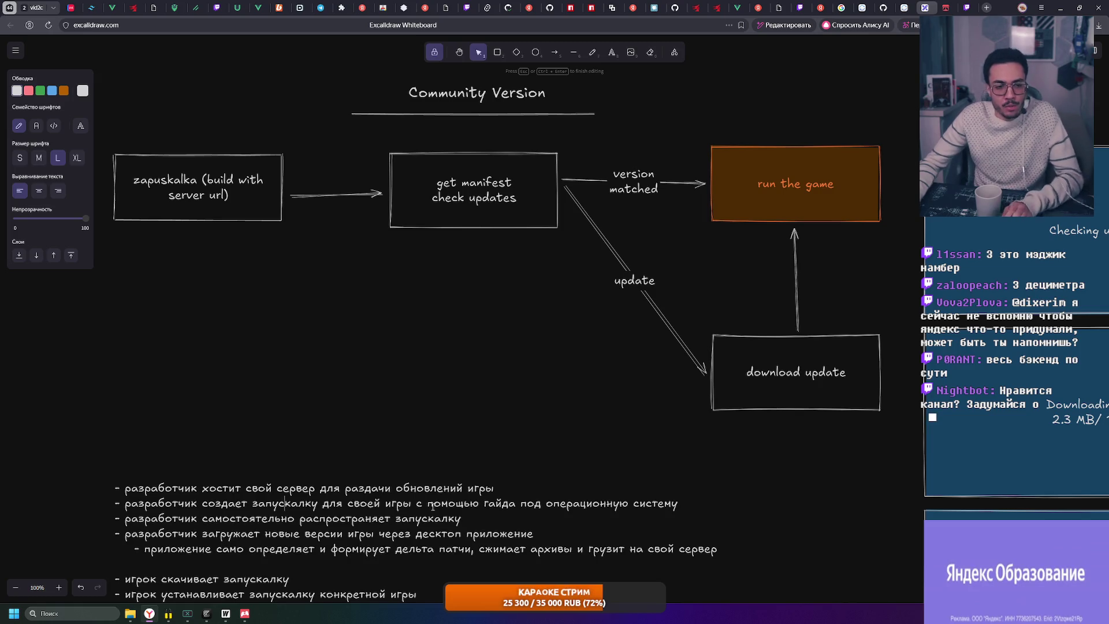
scroll(404, 499, down, 4)
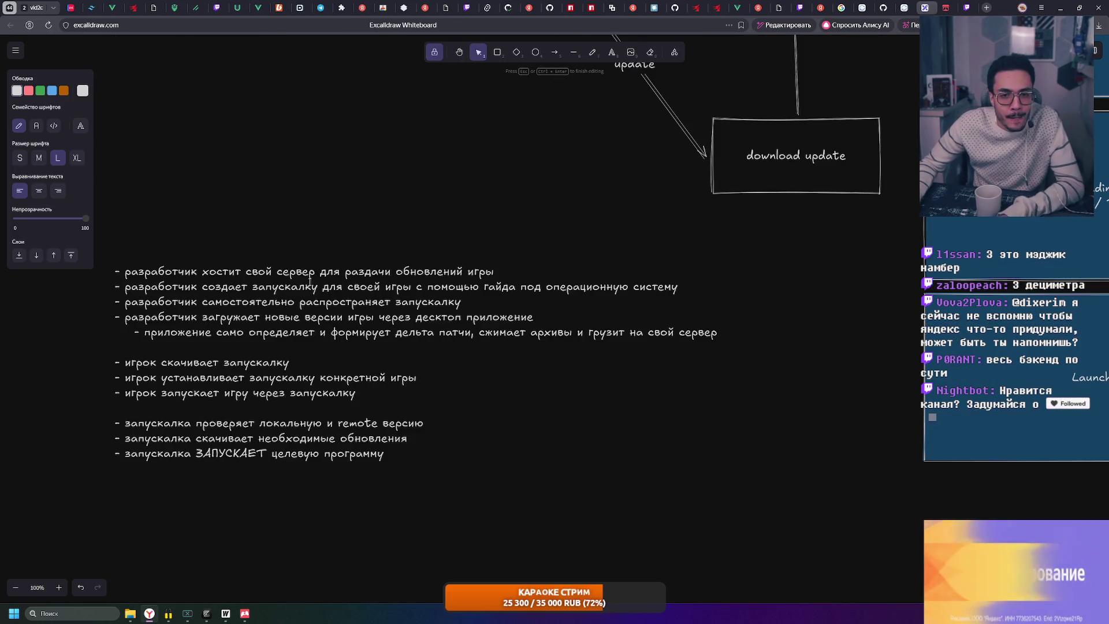
click(681, 288)
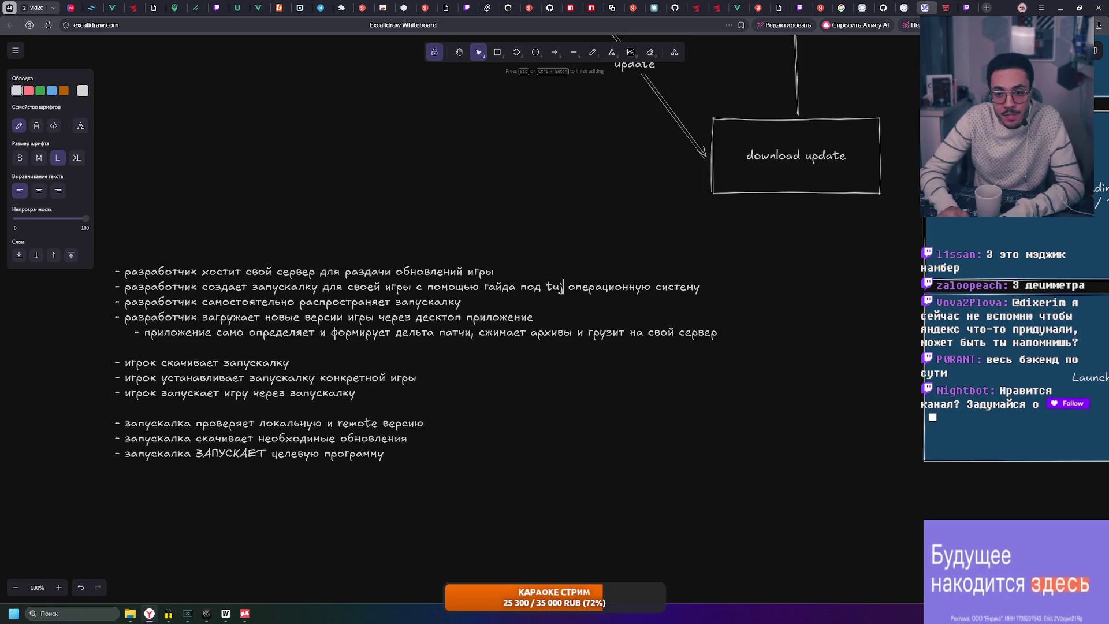
key(BackSpace)
key(BackSpace)
key(BackSpace)
text(его)
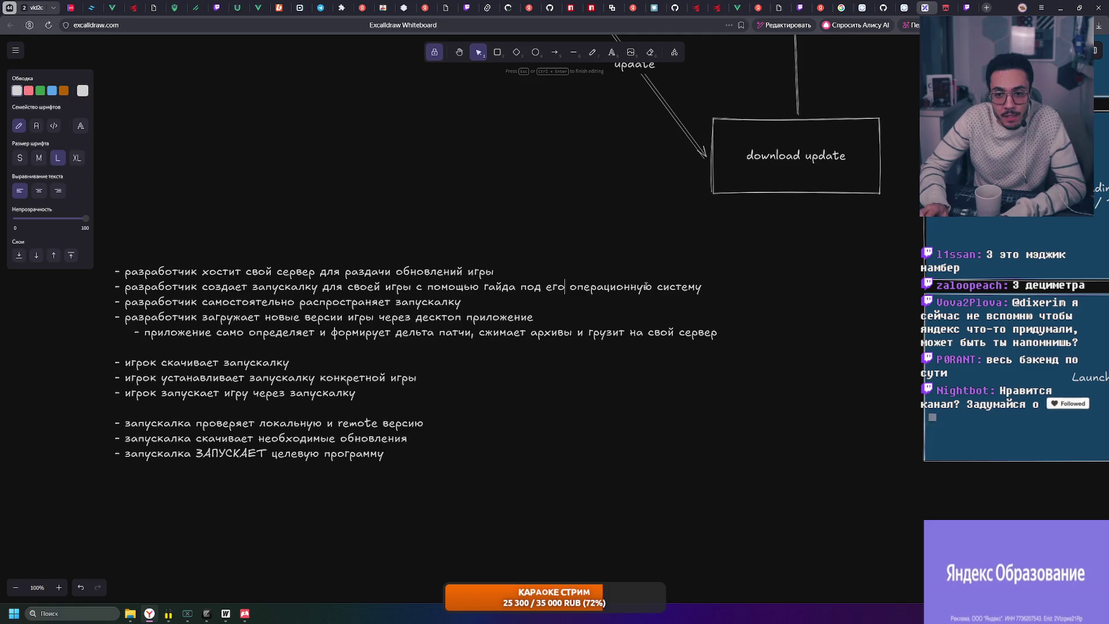
Add a new line under the second bullet: 'предоставляет env со своим server url -'
key(Return)
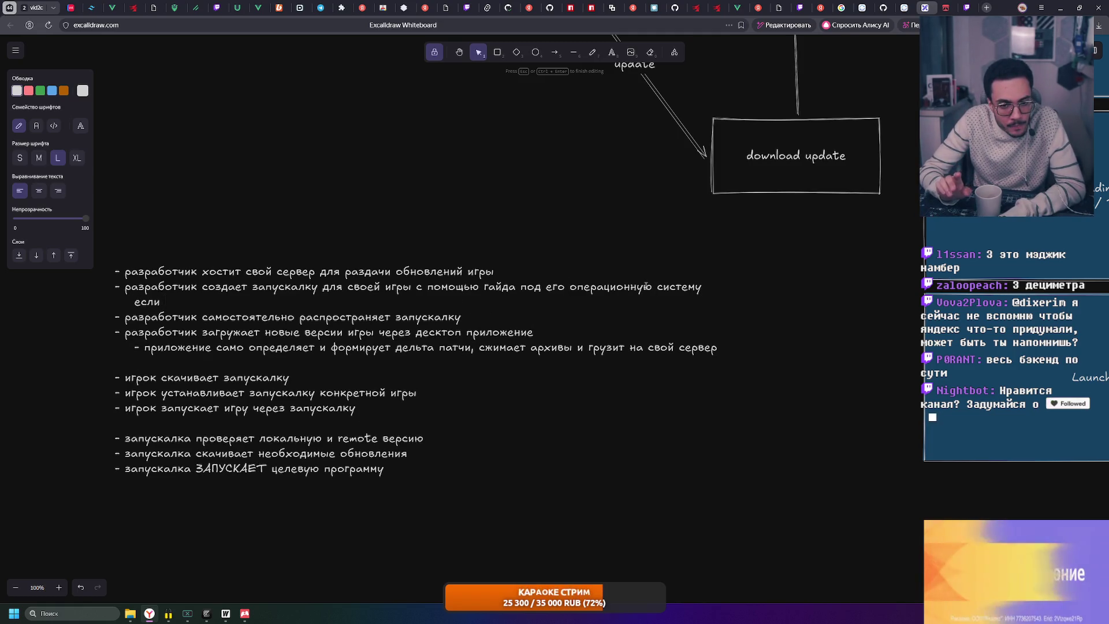
text(он предоставляетт)
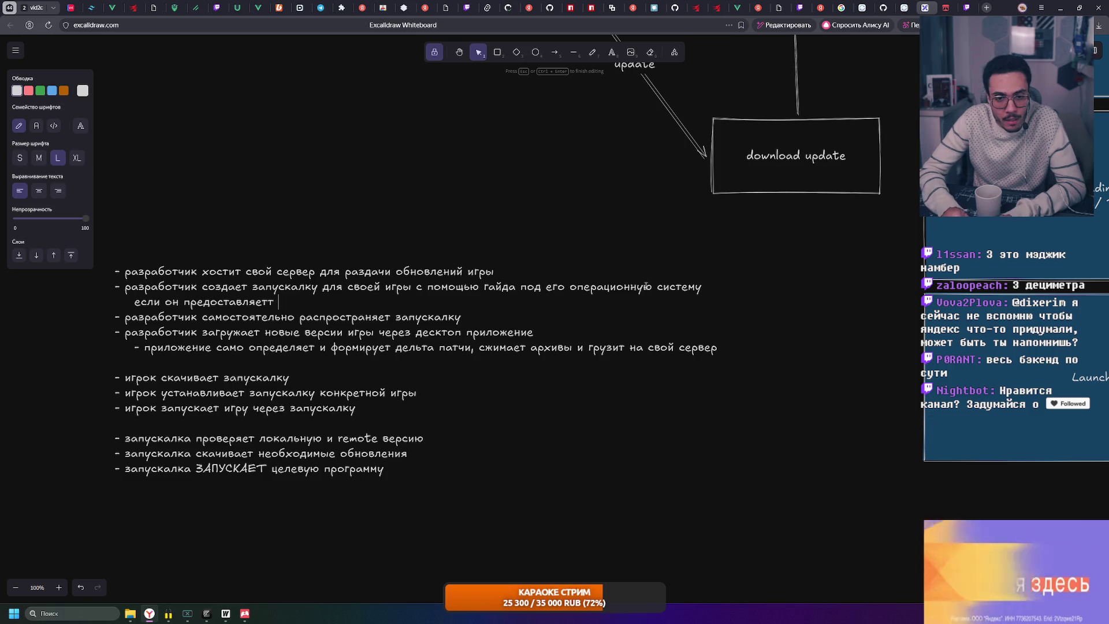
key(BackSpace)
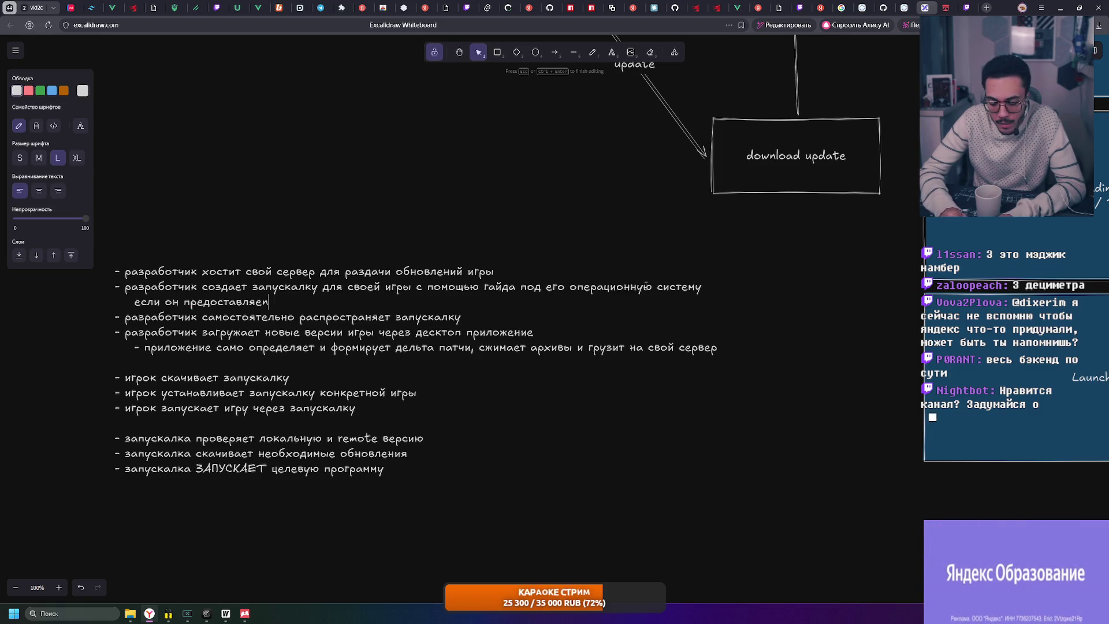
key(BackSpace)
text(т )
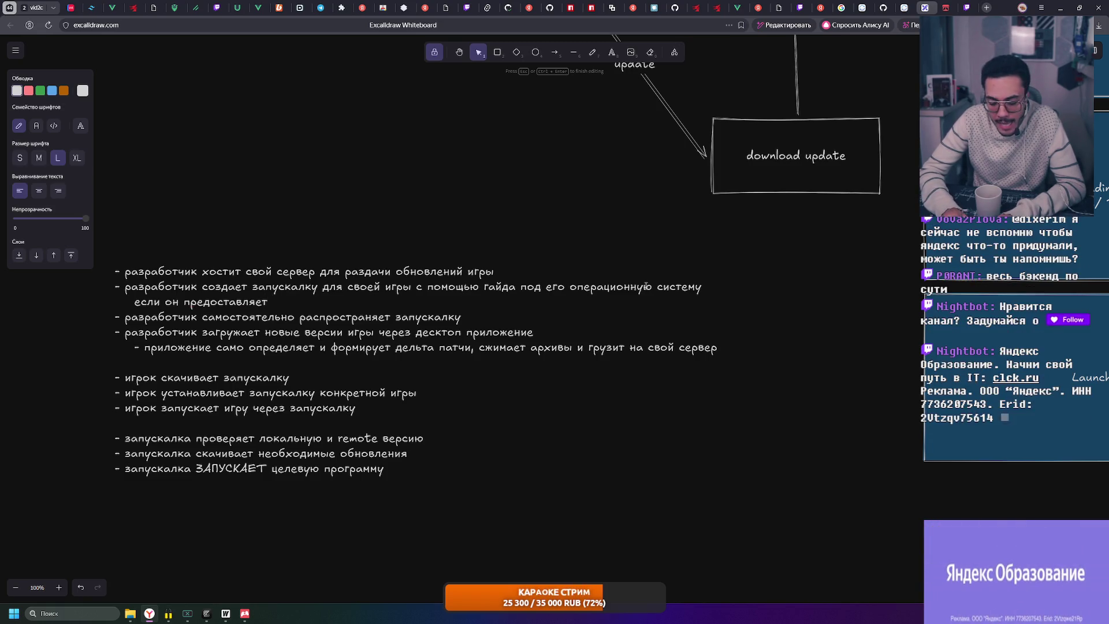
text(env со своим)
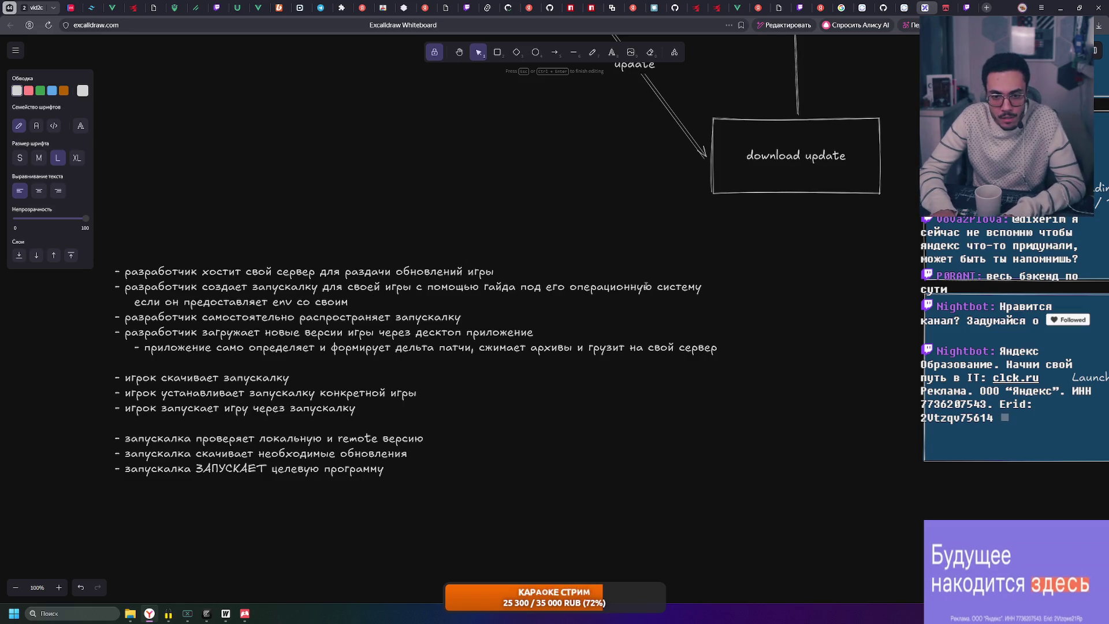
text( server url -)
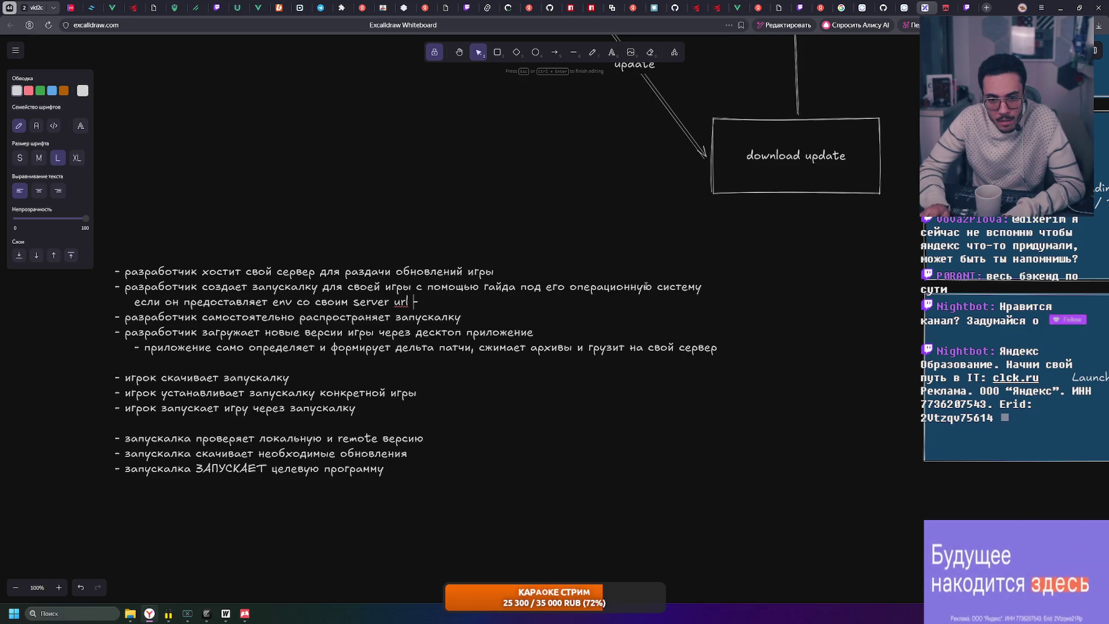
click(646, 287)
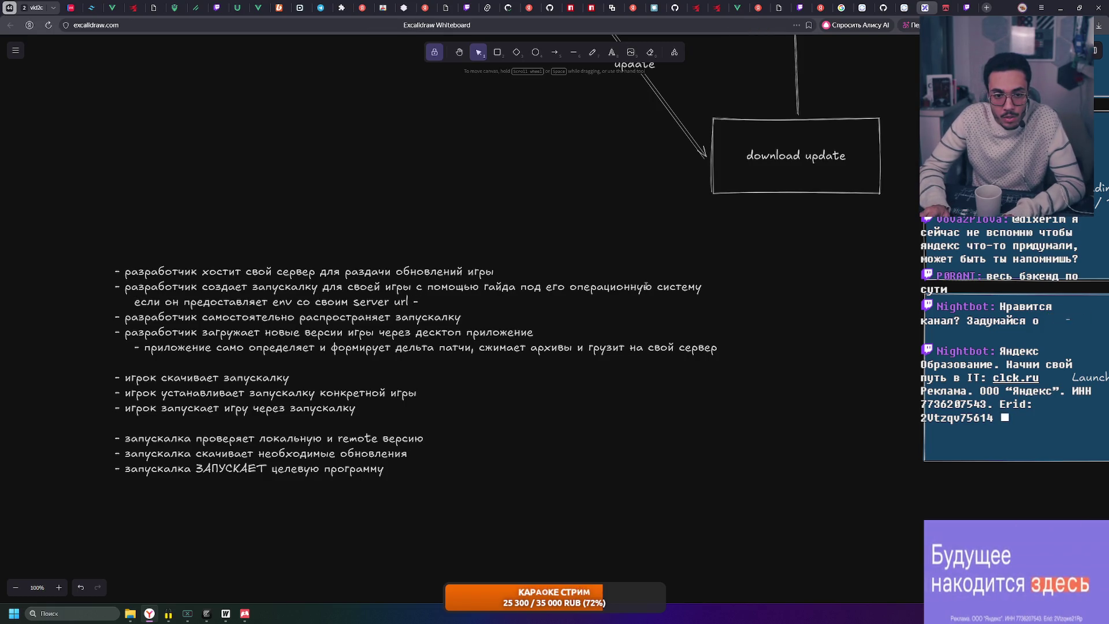
Continue the server url line with 'это комьюнити эдишн, иначе общий хаб'
click(427, 300)
double_click(426, 301)
click(450, 301)
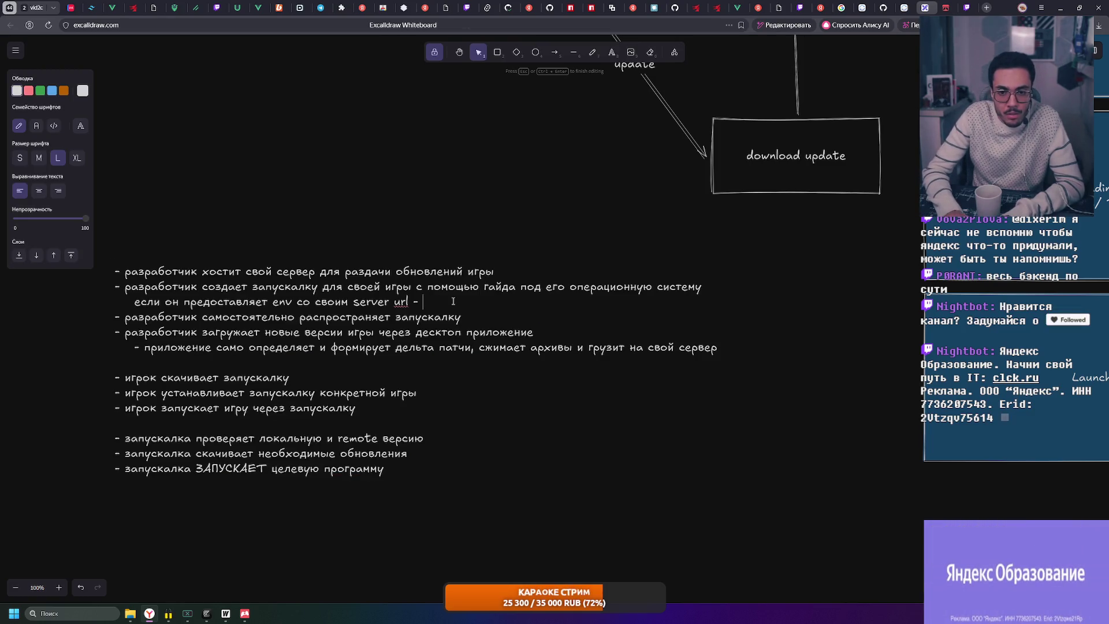
text(тоэто комьюнити эдишн, иначе о)
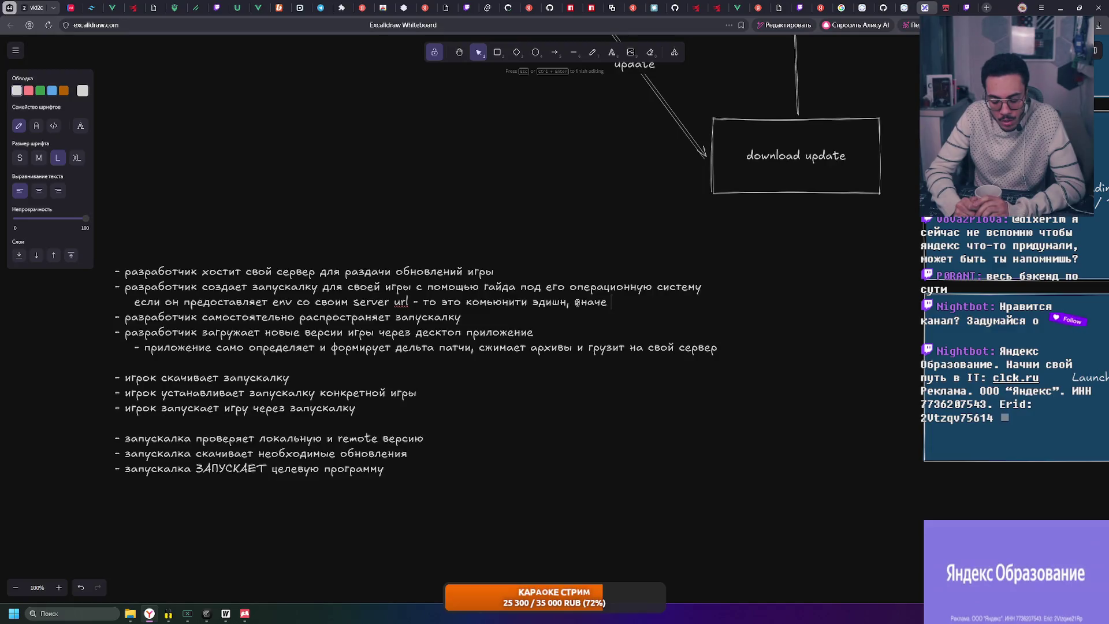
text(бщ)
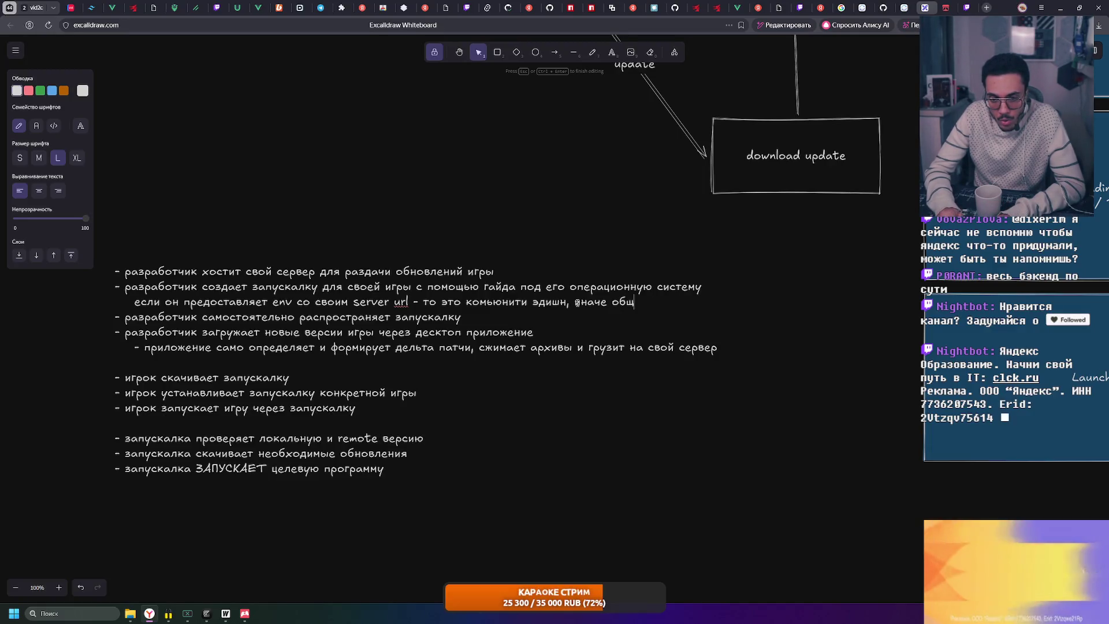
text(ий ххаб)
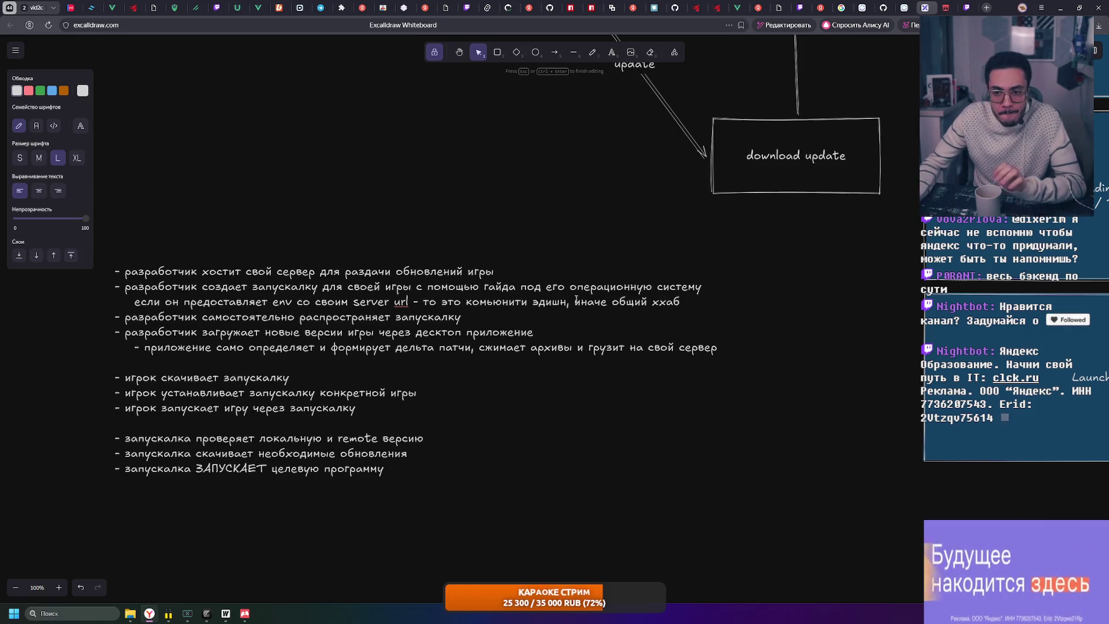
key(Left)
key(Left)
key(Left)
key(BackSpace)
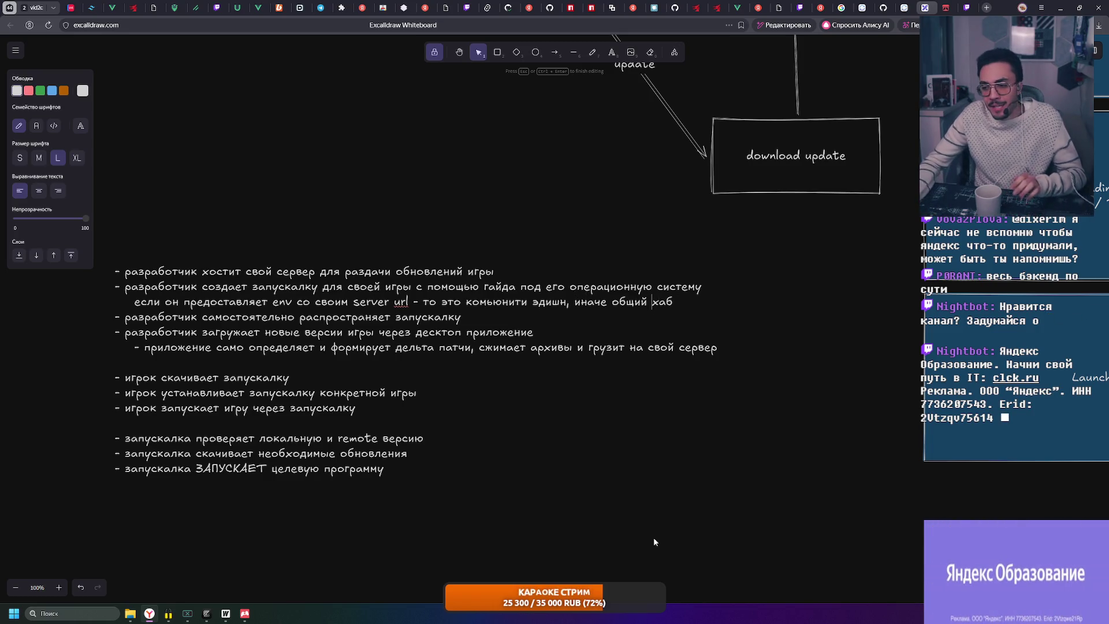
click(650, 544)
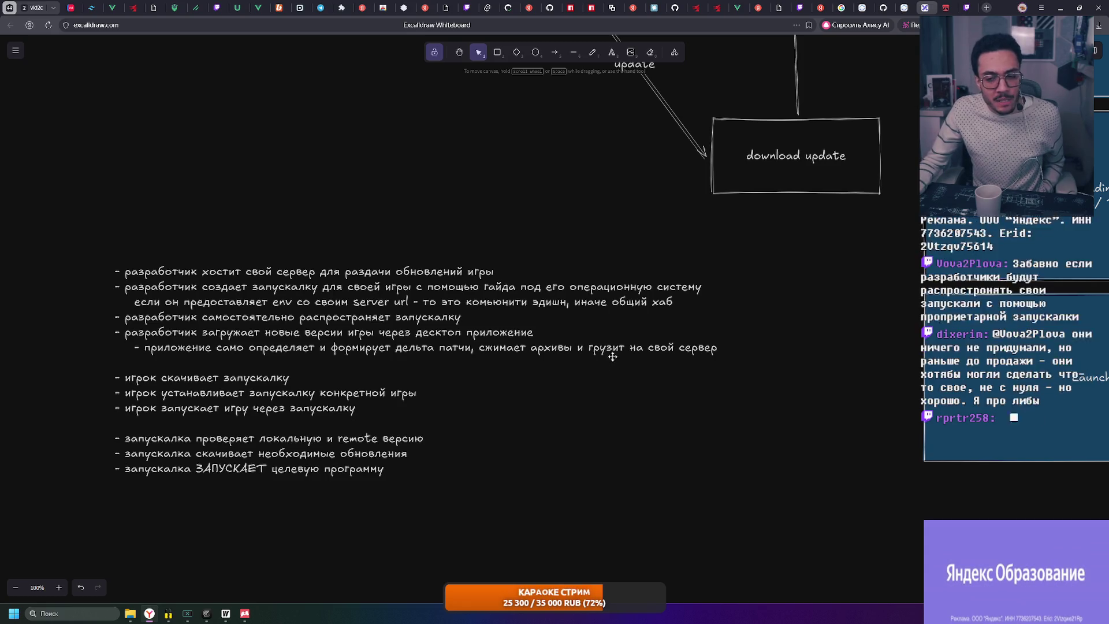
scroll(494, 405, right, 2)
scroll(494, 406, right, 1)
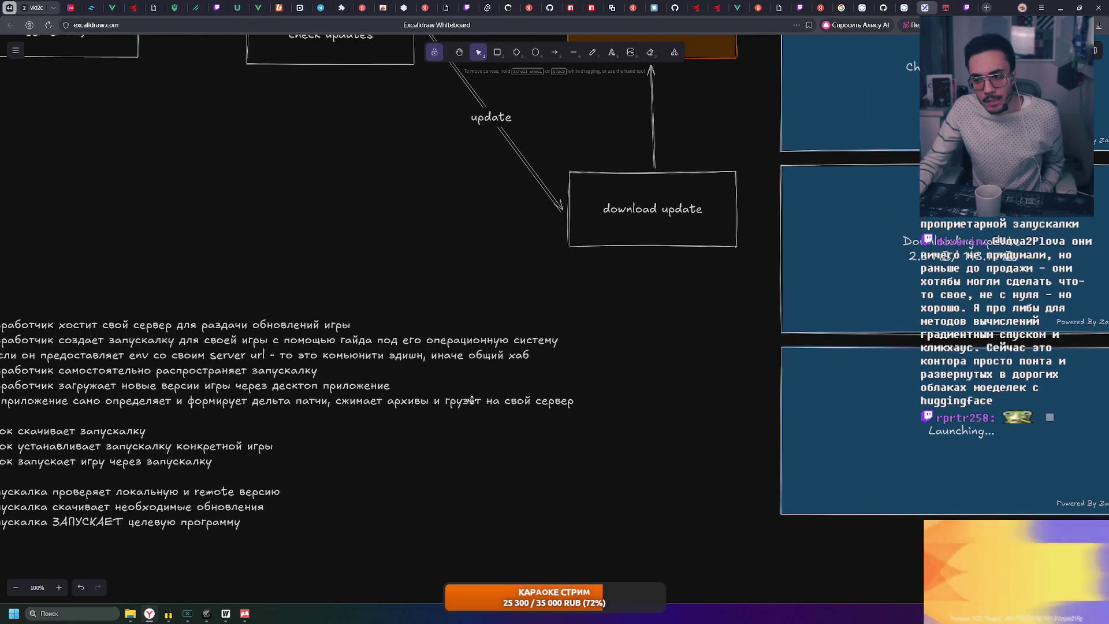
drag(472, 400, 659, 354)
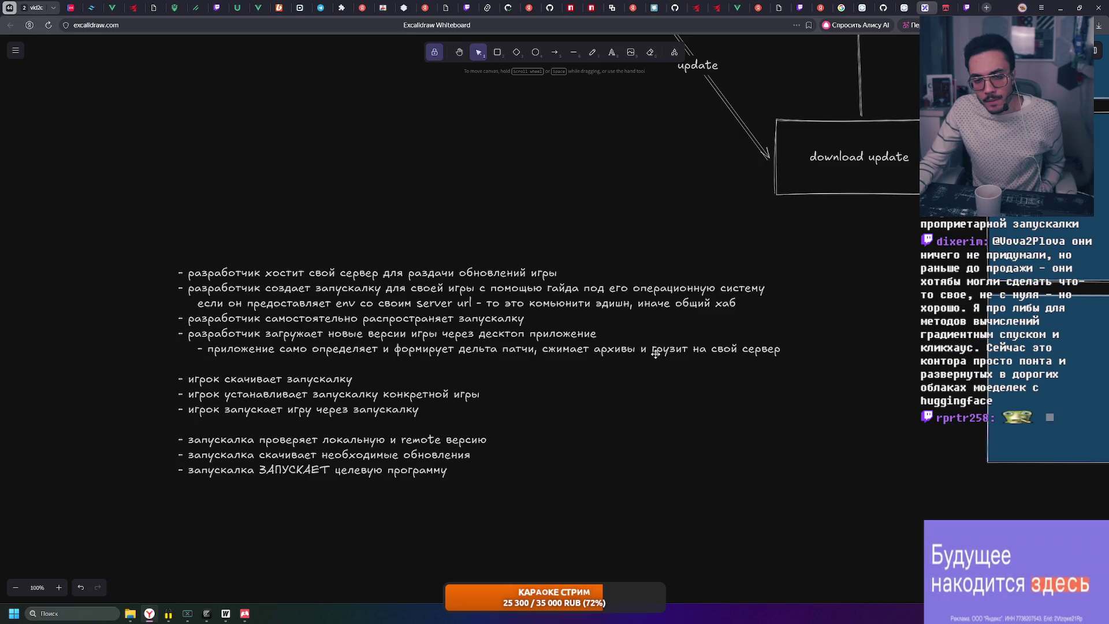
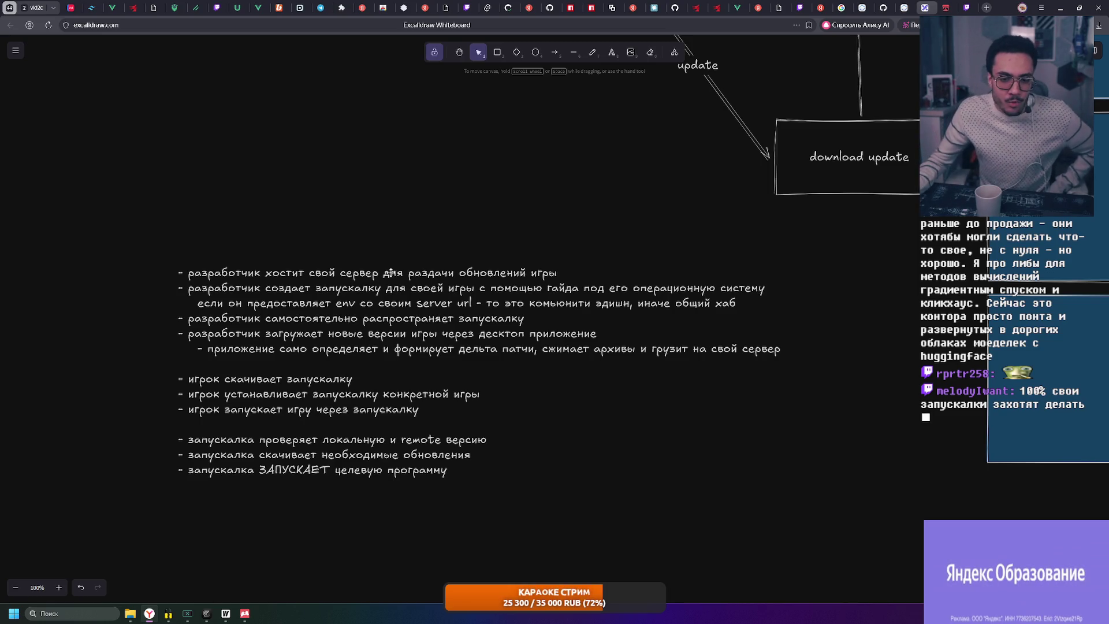
Open the Zapuskalka launcher and step through library games up to Counter-Strike 2
click(225, 613)
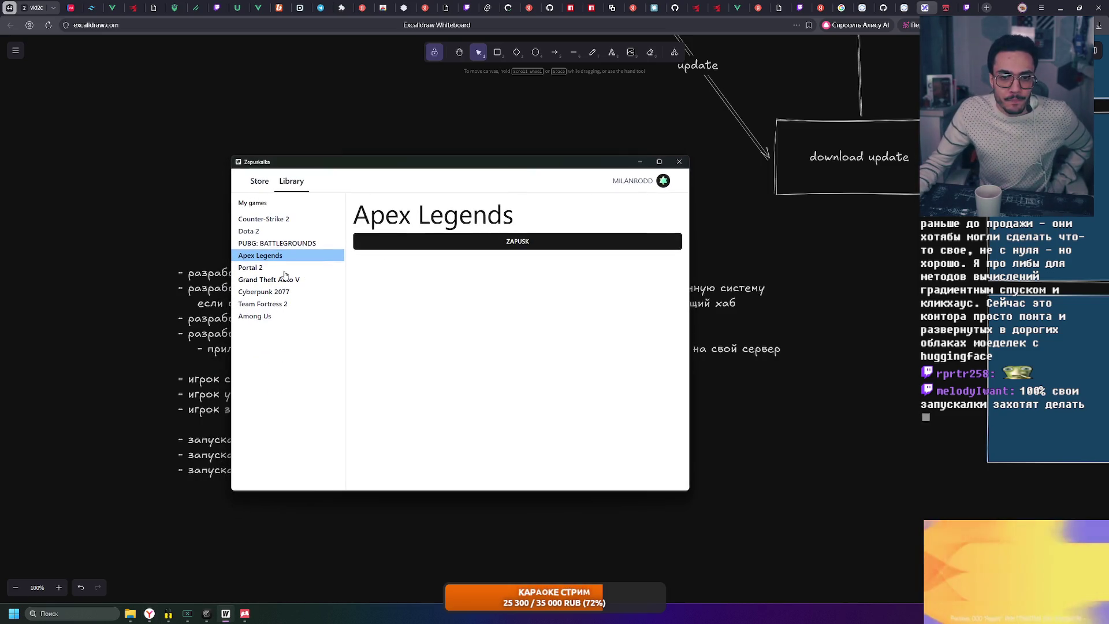
click(286, 269)
click(282, 254)
click(281, 243)
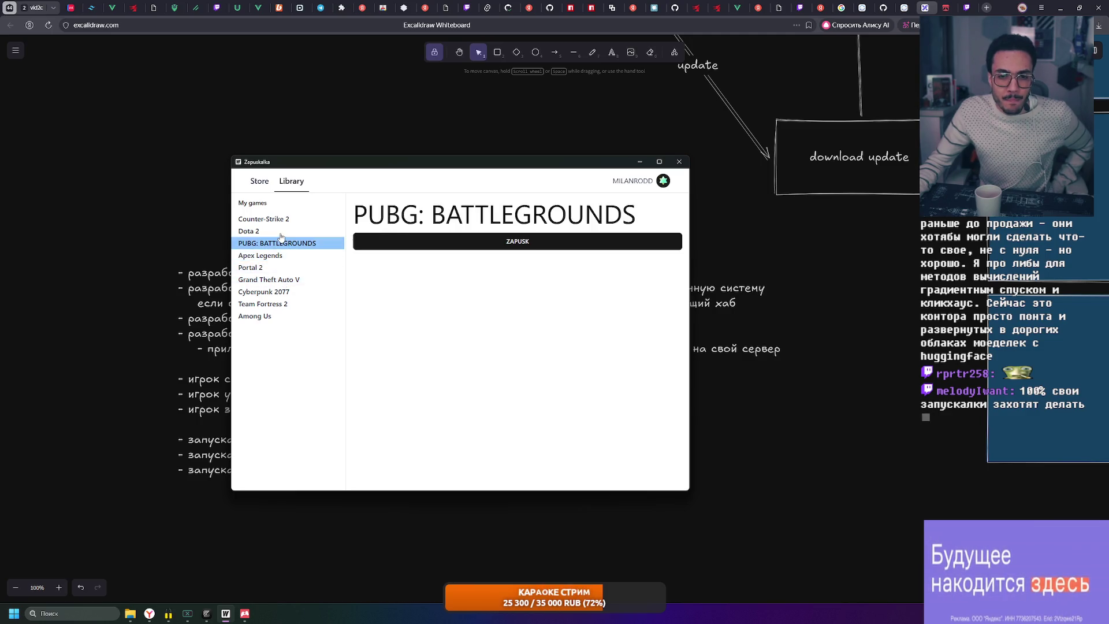
click(281, 230)
click(280, 219)
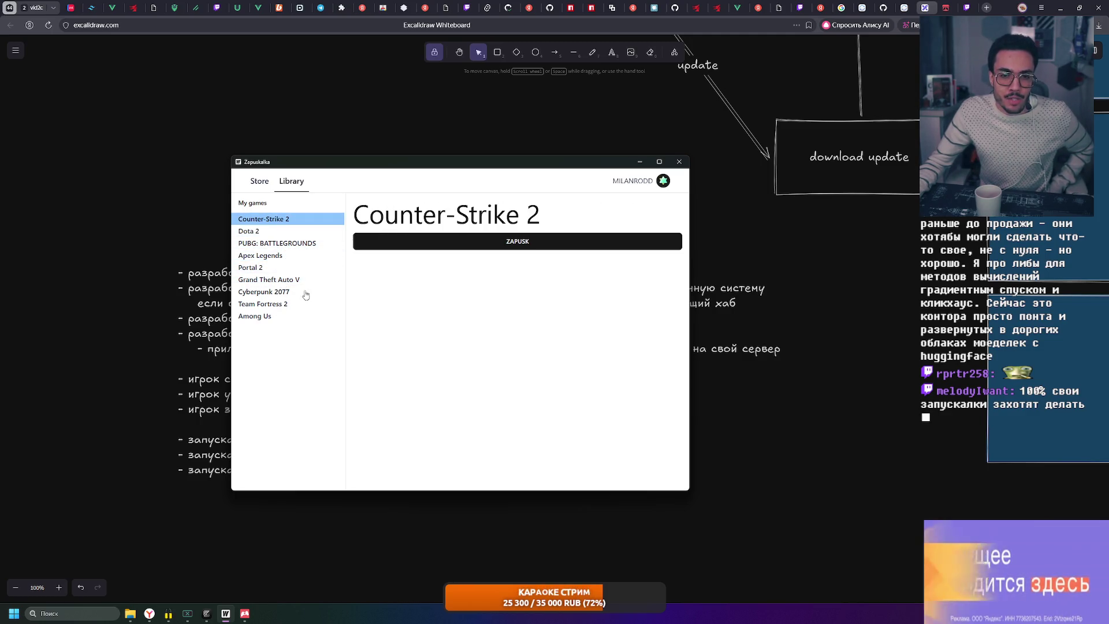
Move the launcher window toward the lower right while viewing the Apex Legends and Portal 2 pages
mouse_move(426, 163)
mouse_down()
mouse_move(654, 312)
mouse_move(564, 403)
mouse_move(691, 237)
mouse_move(581, 59)
mouse_move(531, 27)
mouse_move(699, 77)
mouse_move(543, 140)
mouse_up()
click(398, 232)
drag(465, 156, 548, 224)
click(490, 314)
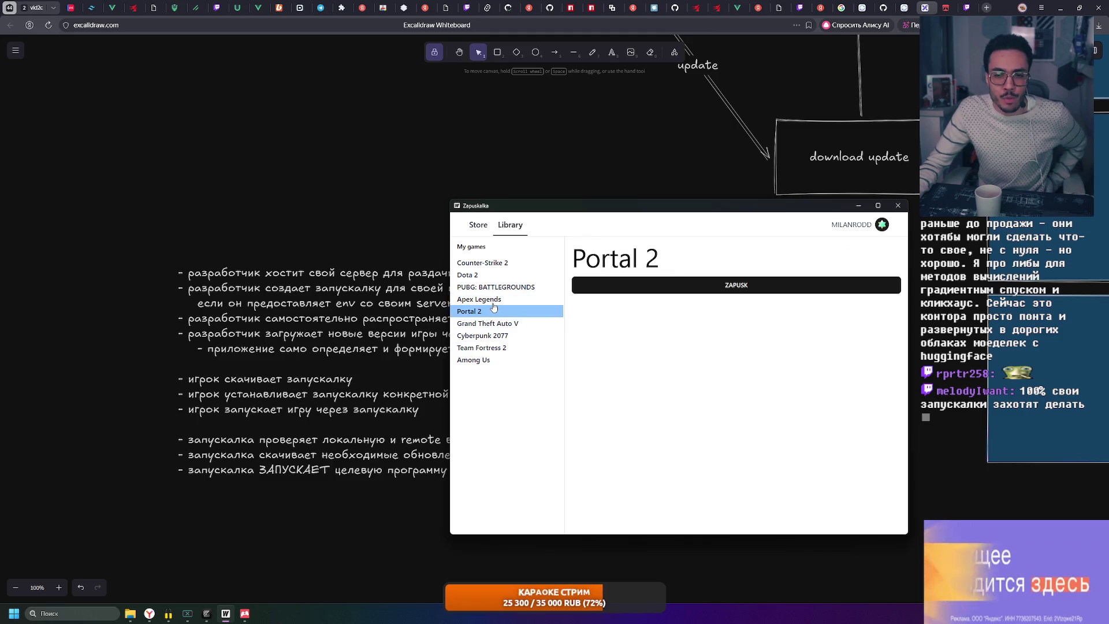
click(491, 299)
Cycle through the PUBG, Dota 2 and Portal 2 pages, ending on Counter-Strike 2
click(493, 287)
click(495, 275)
click(496, 262)
click(491, 312)
click(493, 287)
click(491, 275)
click(494, 264)
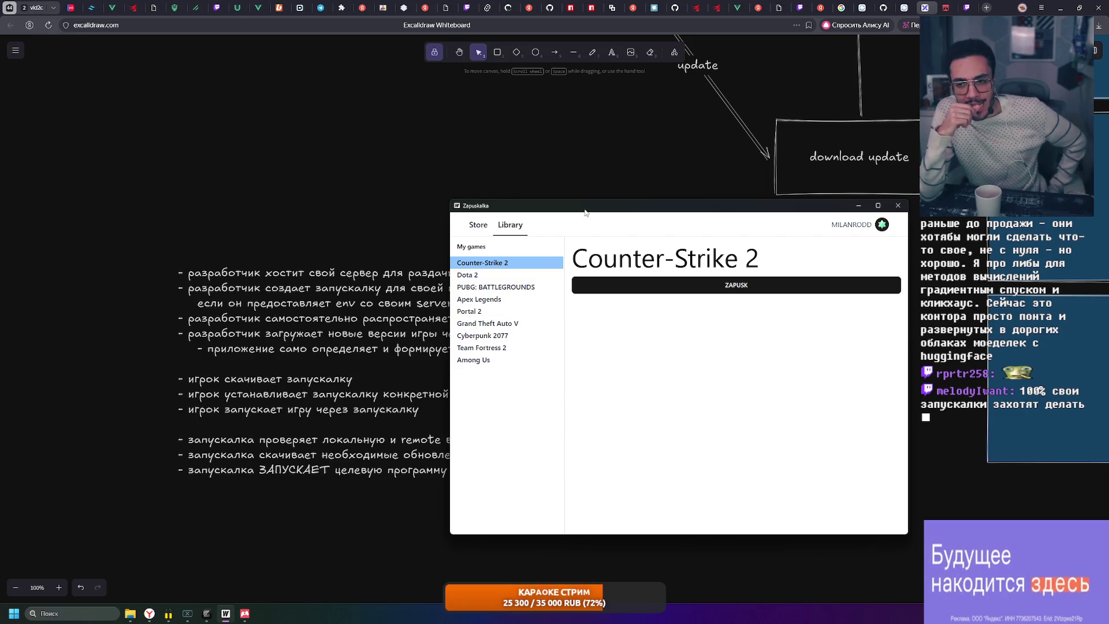
drag(681, 208, 534, 150)
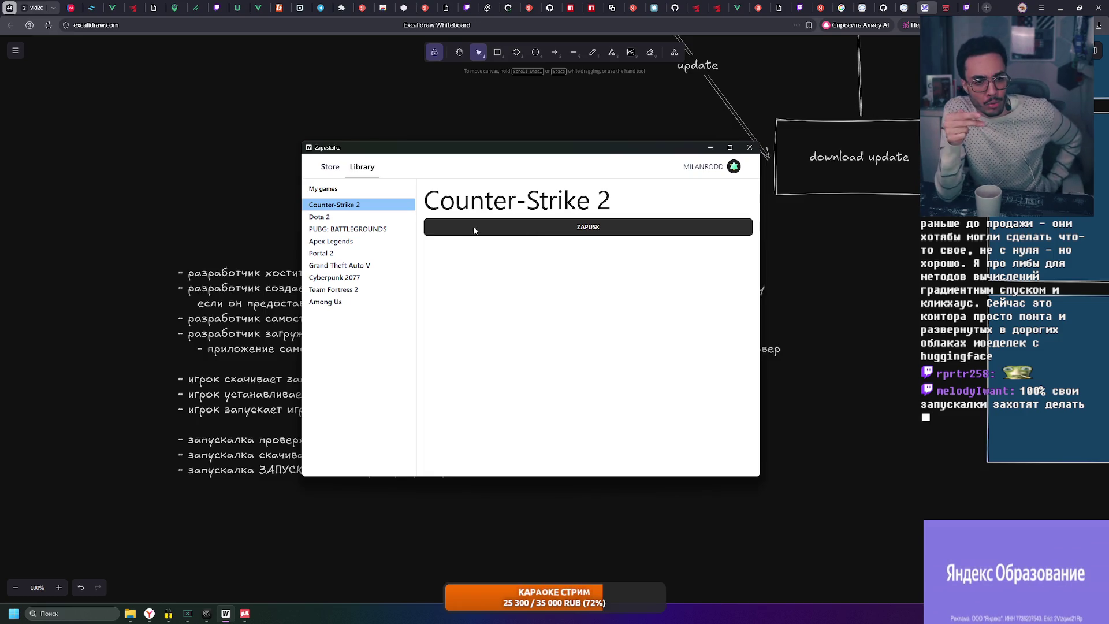
mouse_move(489, 212)
mouse_down()
mouse_move(534, 243)
mouse_move(573, 237)
mouse_up()
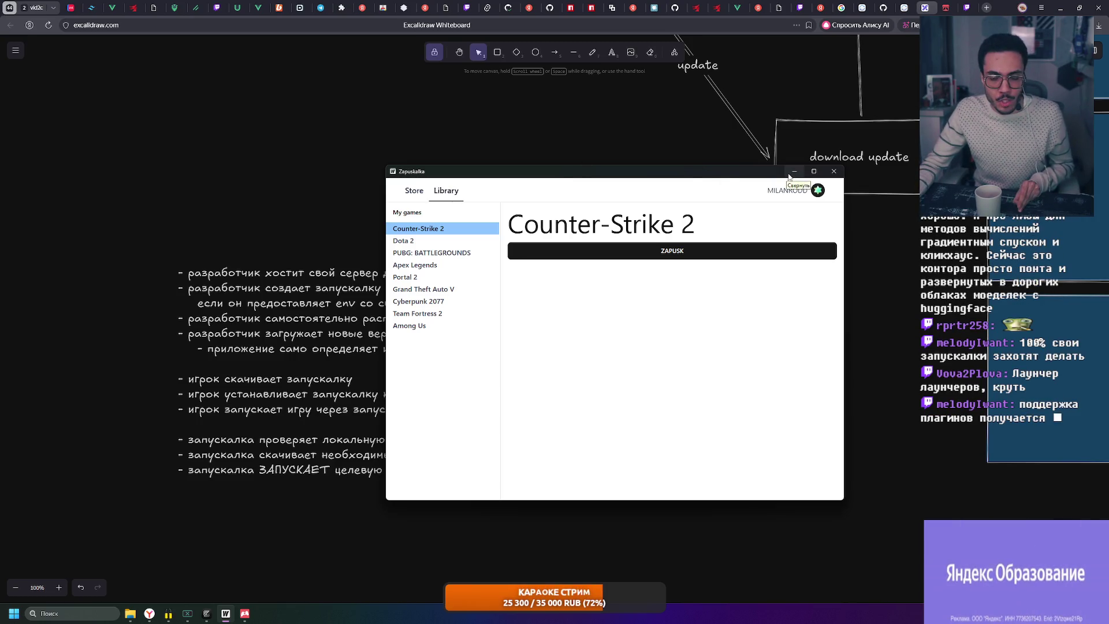
mouse_move(720, 176)
mouse_down()
mouse_move(711, 218)
mouse_move(619, 195)
mouse_move(620, 205)
mouse_up()
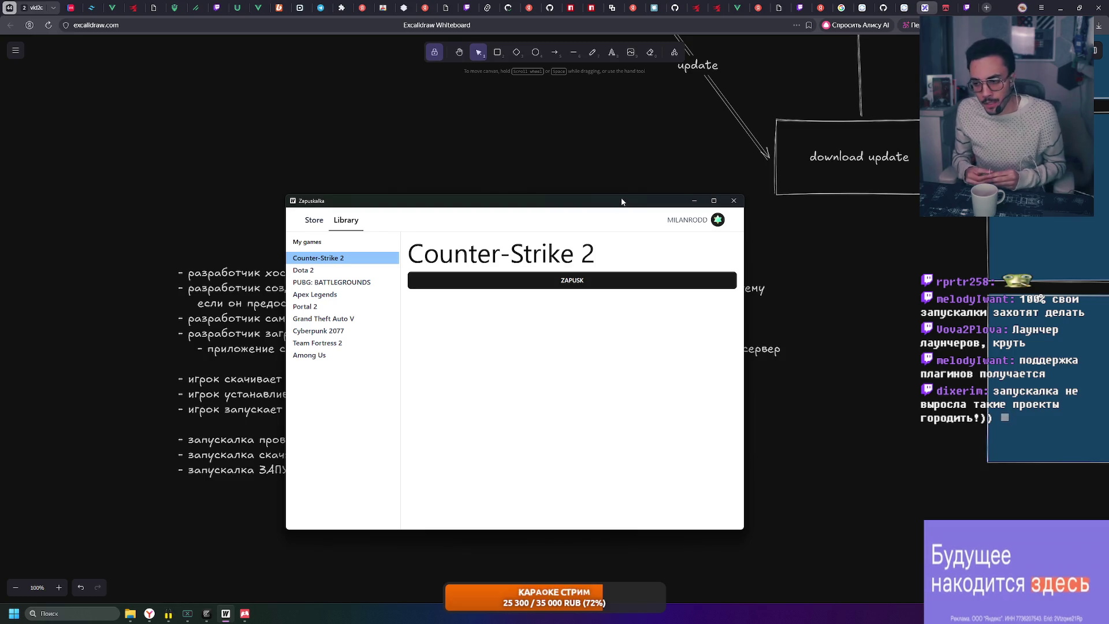
mouse_move(612, 201)
mouse_down()
mouse_move(792, 208)
mouse_move(723, 208)
mouse_up()
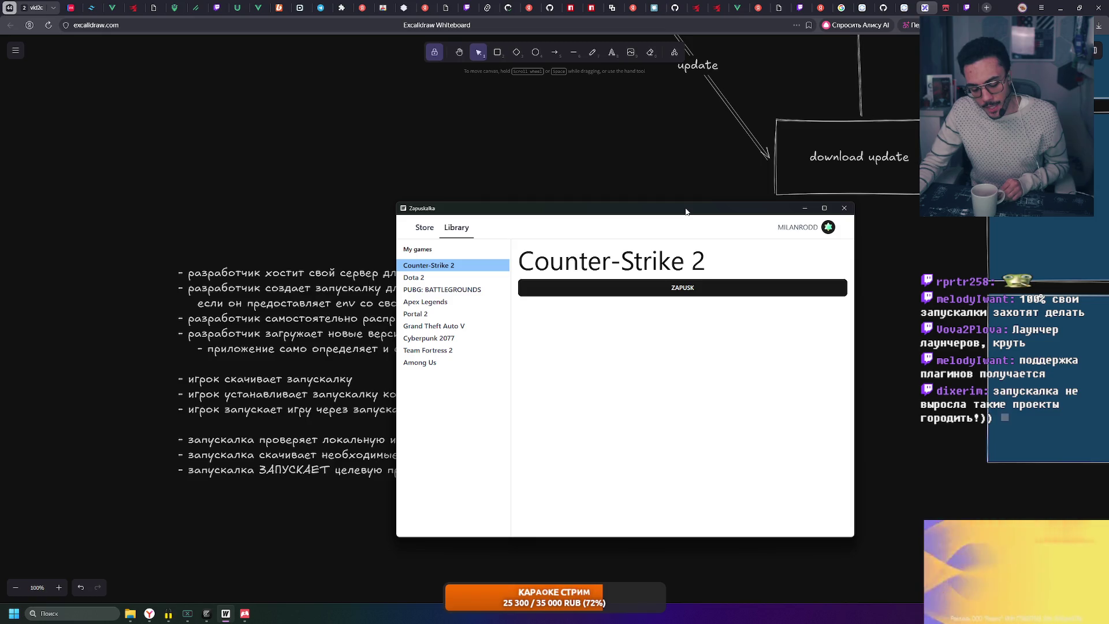
drag(548, 210, 476, 171)
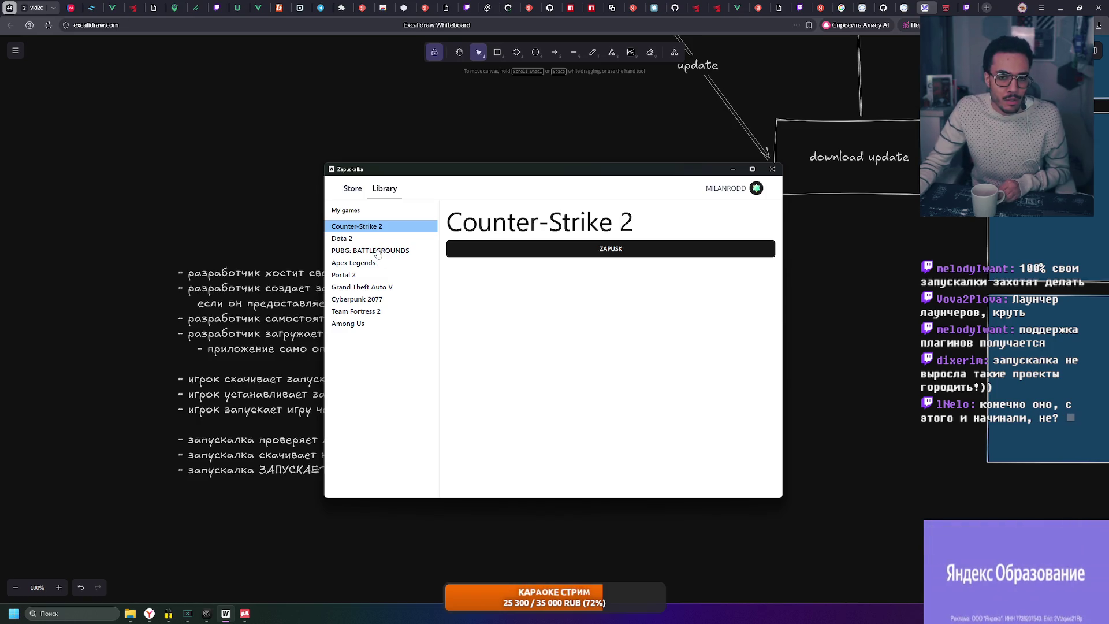
Show Dota 2, start its ZAPUSK launch, and drag the launcher off the whiteboard notes
click(394, 242)
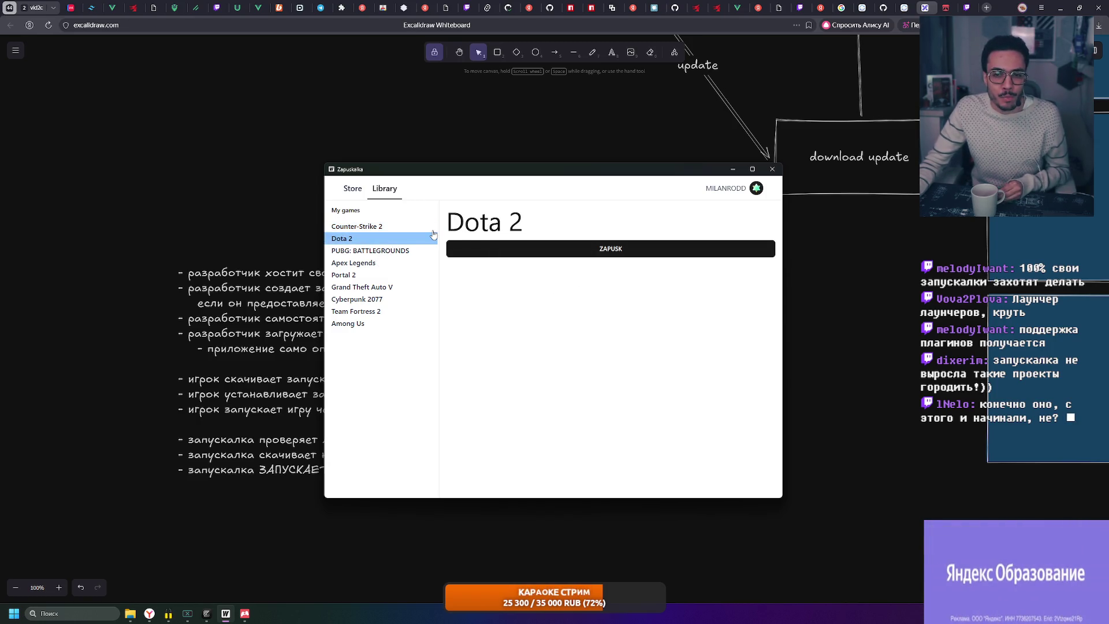
click(516, 249)
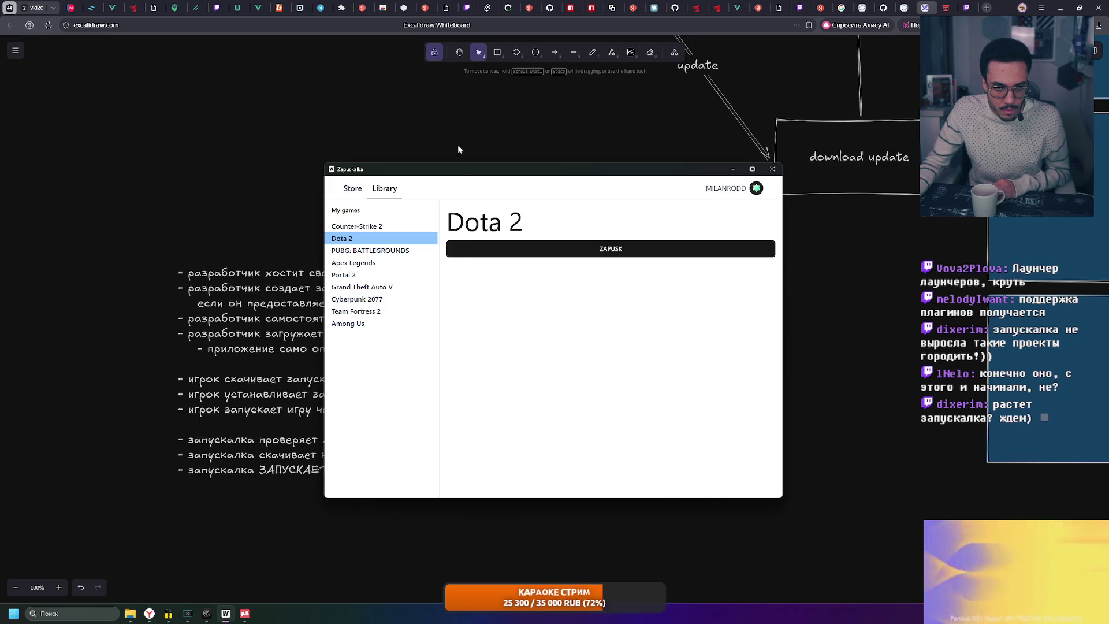
mouse_move(454, 169)
mouse_down()
mouse_move(608, 192)
mouse_move(772, 269)
mouse_move(777, 106)
mouse_move(800, 94)
mouse_up()
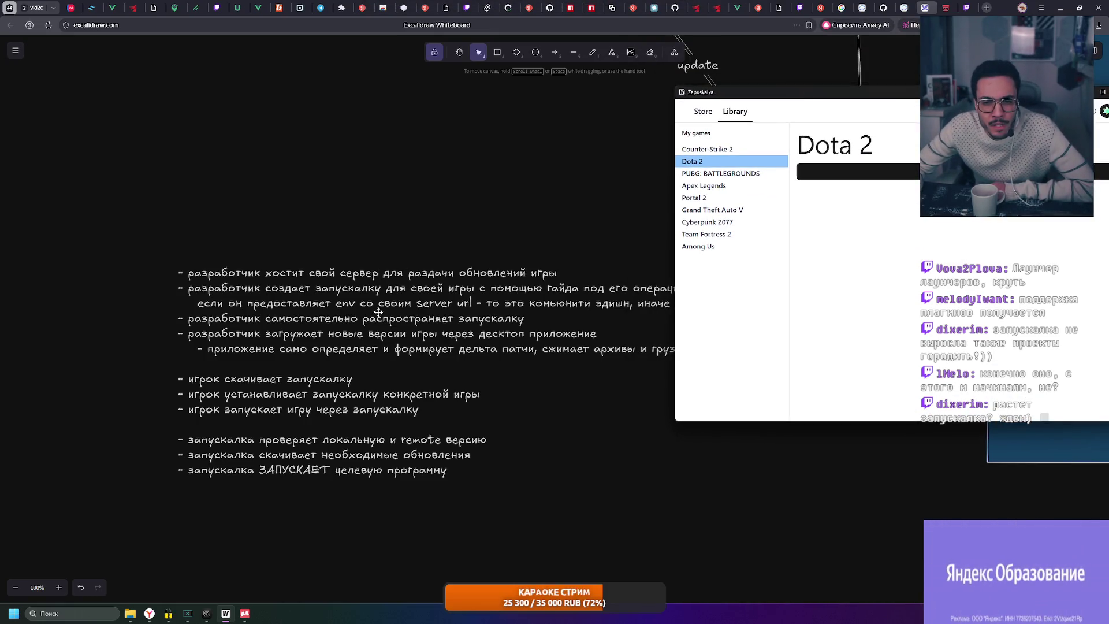
mouse_move(893, 92)
mouse_down()
mouse_move(882, 102)
mouse_move(835, 349)
mouse_up()
Cut the update-server hosting line and paste it on a new line below the server url sub-note
double_click(284, 290)
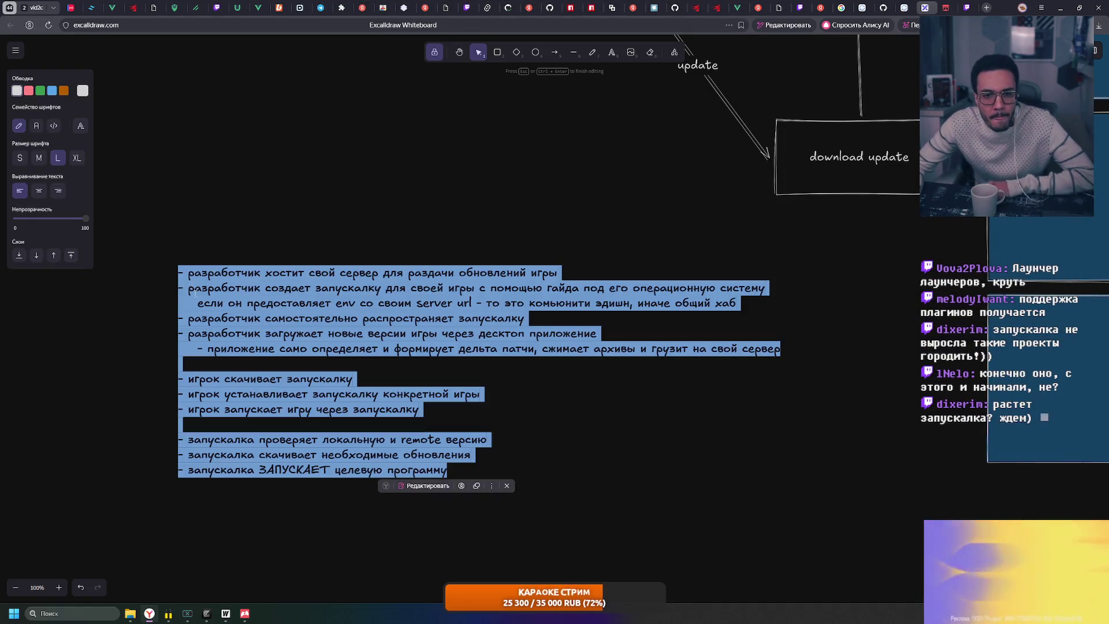
click(181, 288)
mouse_move(179, 287)
mouse_down()
mouse_move(564, 288)
mouse_move(554, 273)
mouse_move(179, 273)
mouse_up()
key(ctrl+c)
key(BackSpace)
key(Delete)
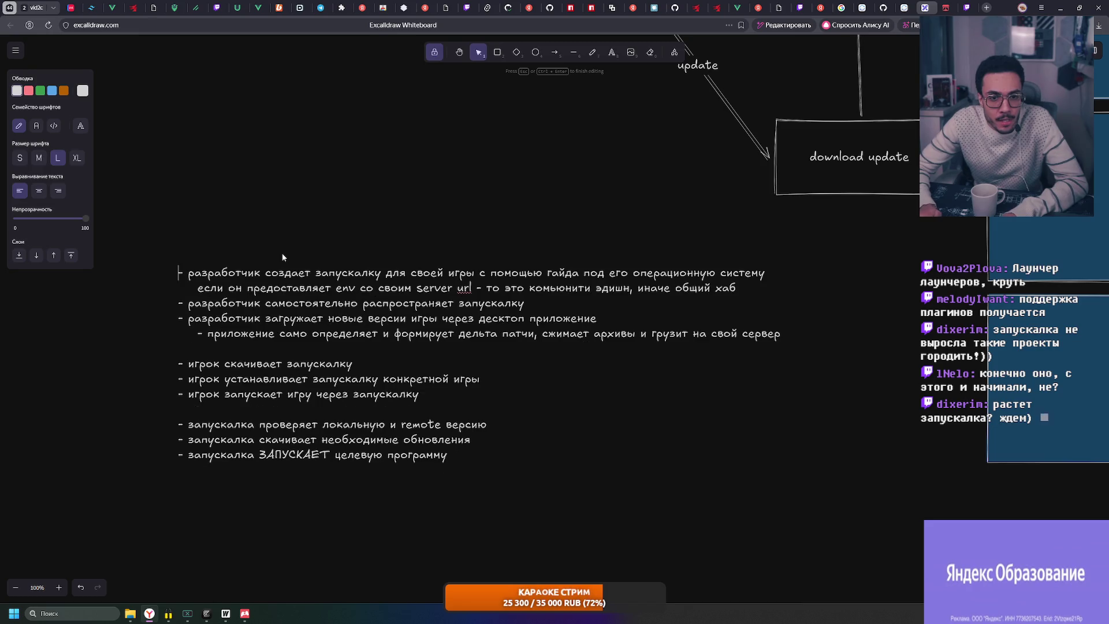
click(744, 288)
key(Return)
key(ctrl+v)
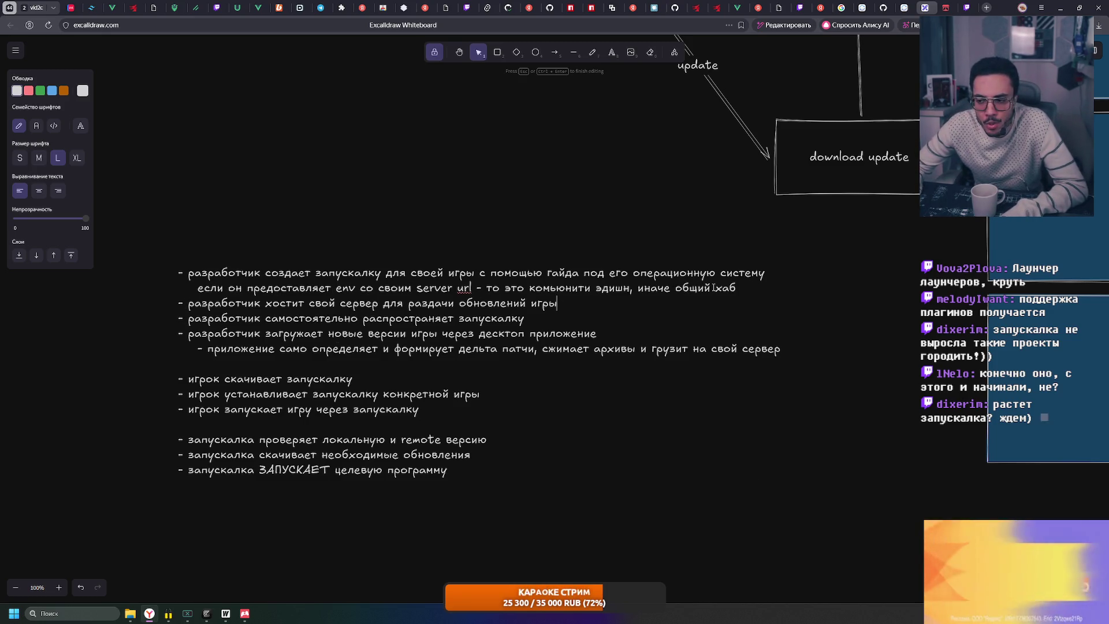
click(643, 509)
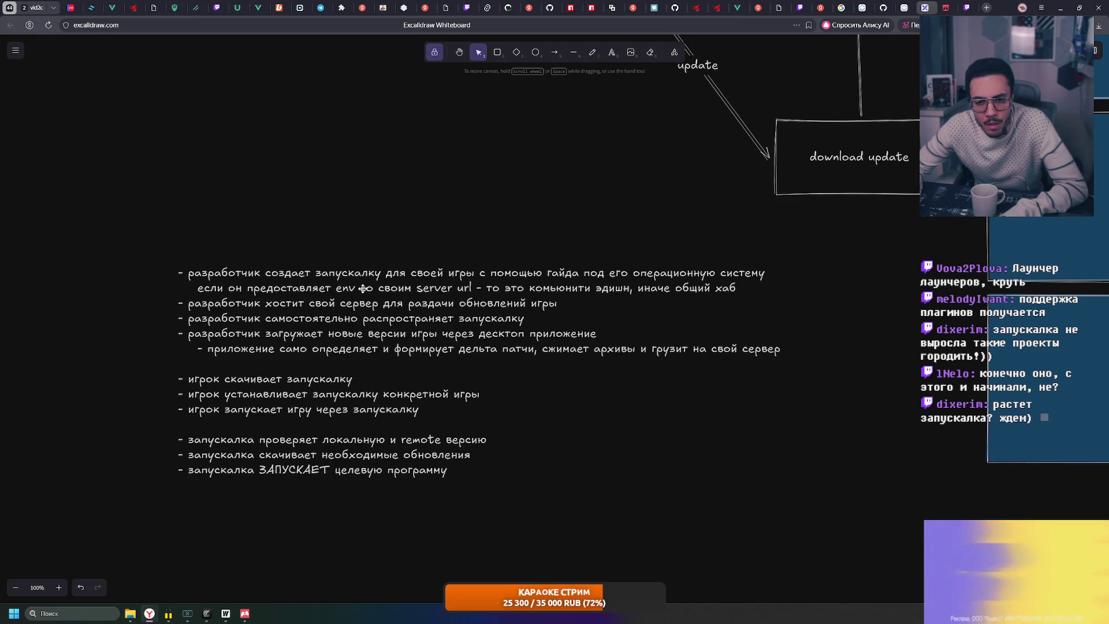
scroll(545, 210, down, 3)
Duplicate the workflow list below and change the copy's first line to 'с помощью приложения хаба'
mouse_move(343, 212)
mouse_down()
mouse_move(376, 471)
mouse_move(337, 501)
mouse_up()
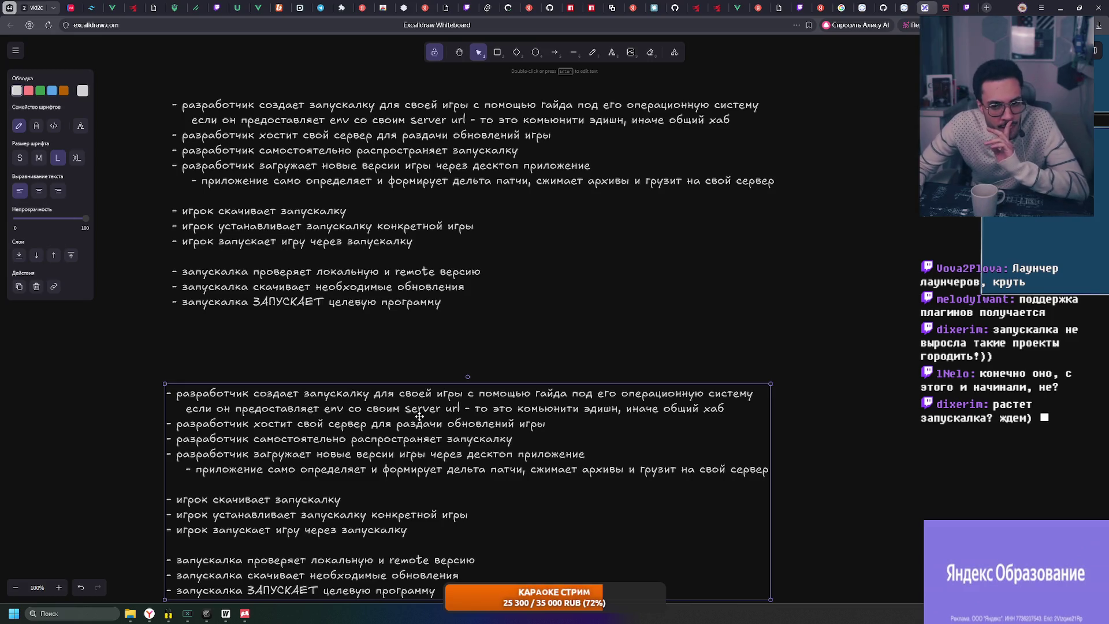
double_click(479, 394)
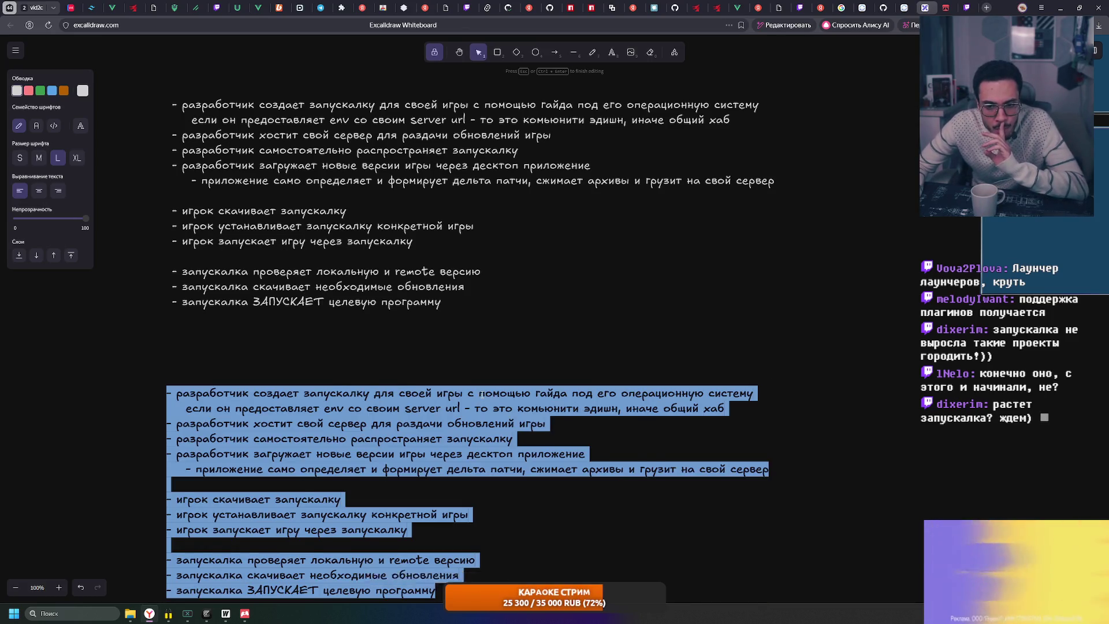
click(479, 394)
drag(480, 394, 778, 416)
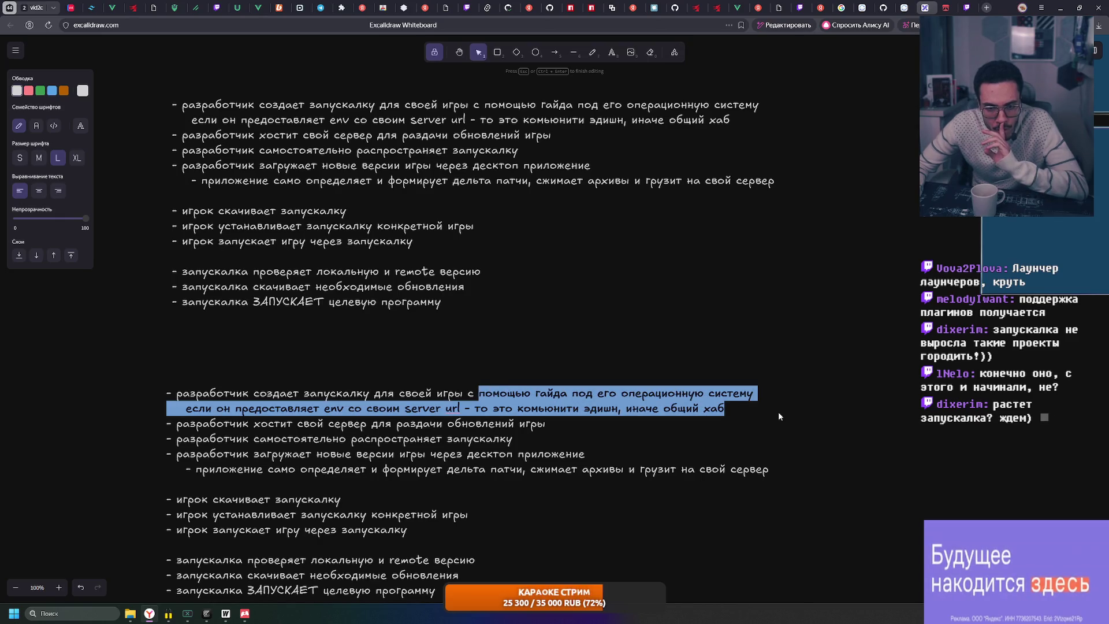
text(хаба)
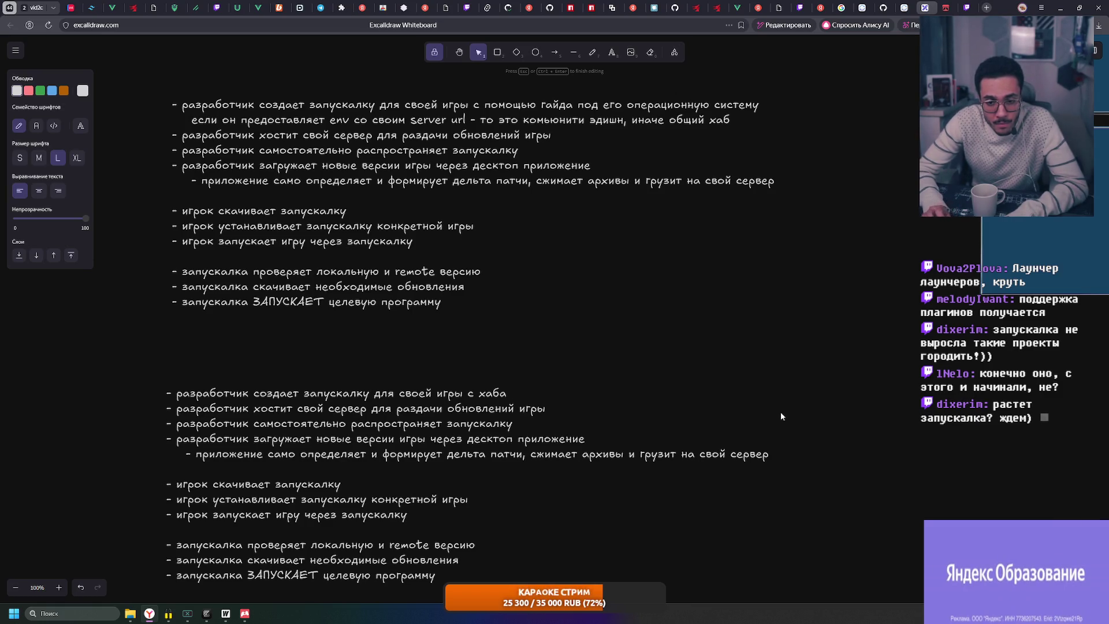
text( помощью )
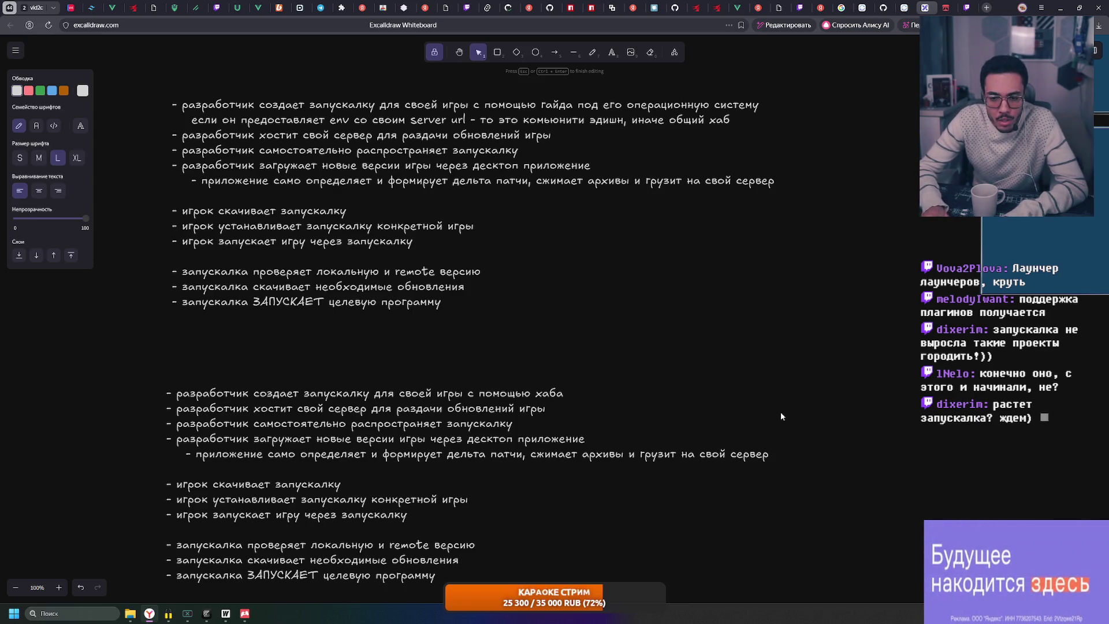
text(приложения)
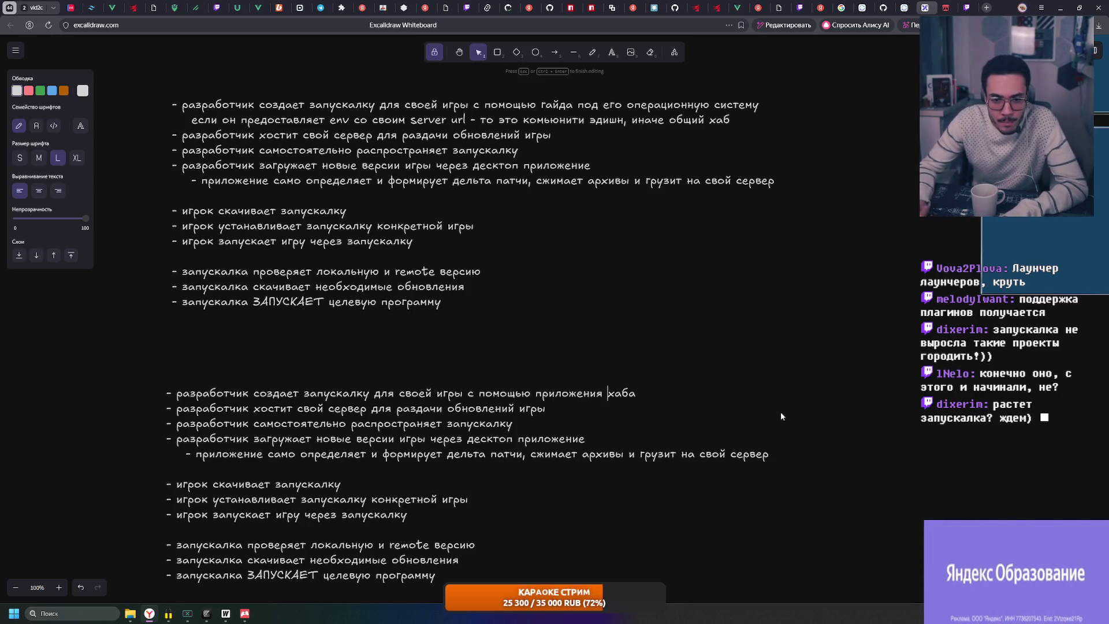
drag(550, 412, 177, 411)
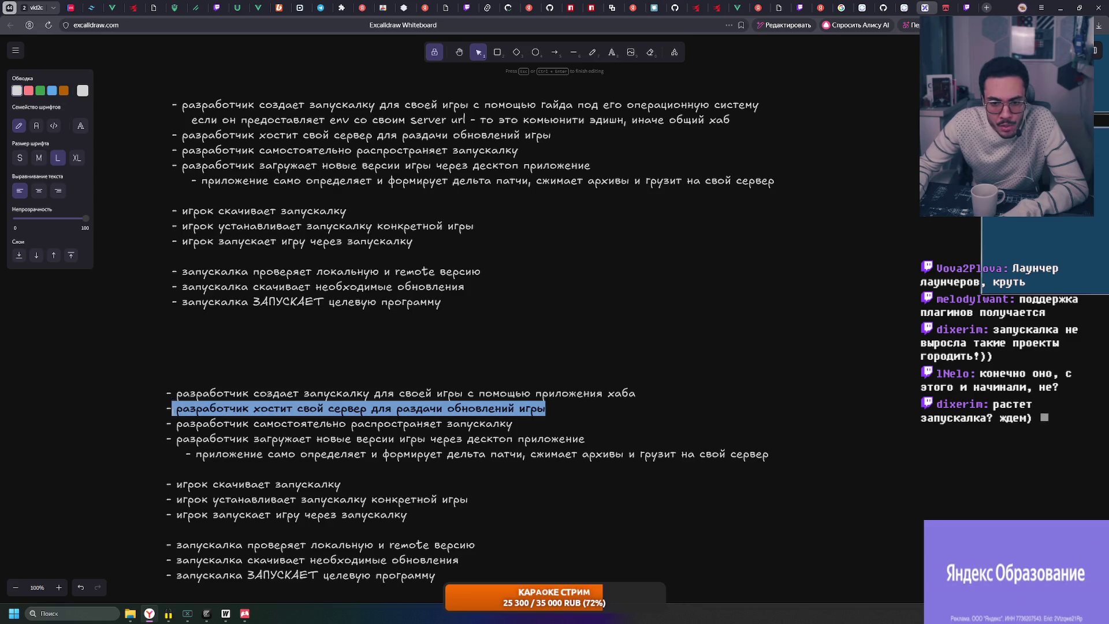
Delete the own-server hosting line and the self-distribution line from the copied list
key(BackSpace)
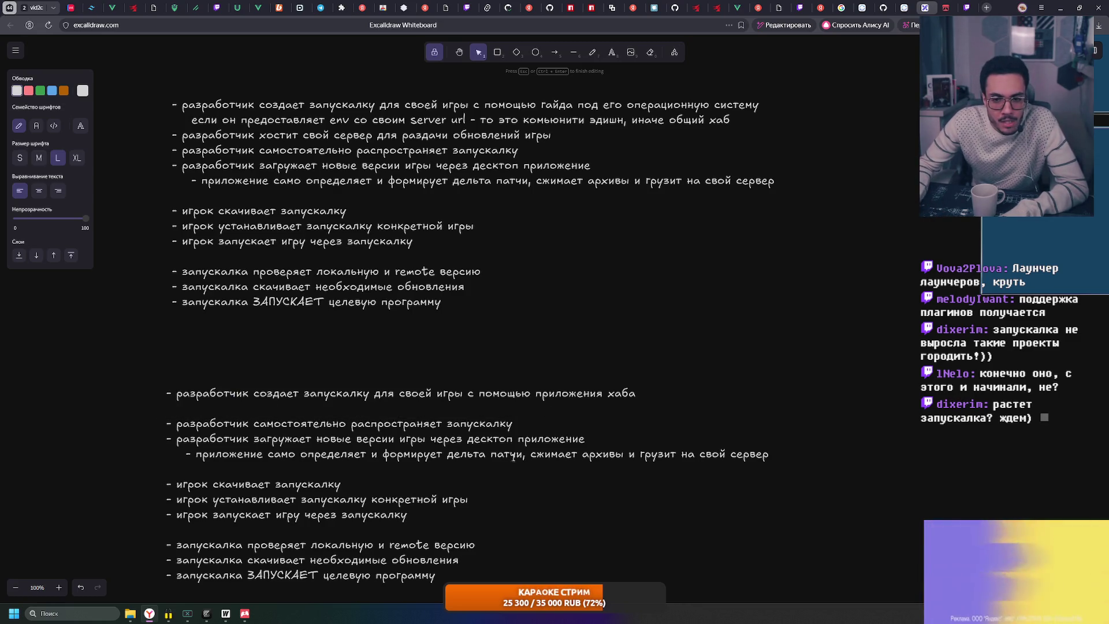
drag(511, 424, 116, 400)
key(BackSpace)
key(BackSpace)
key(BackSpace)
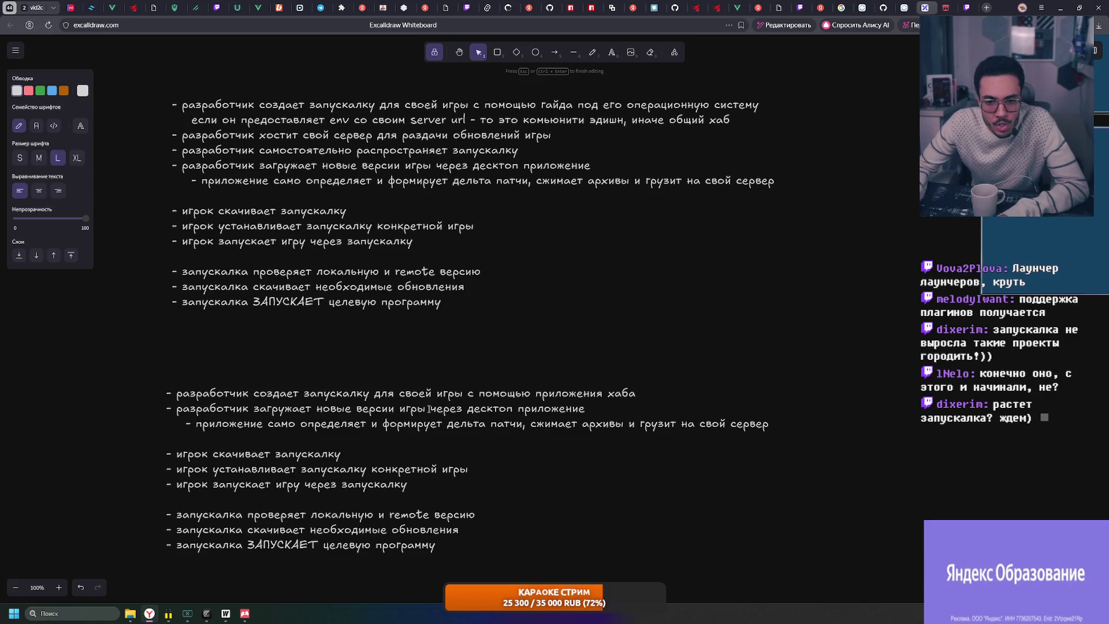
Reword the copy's first line to 'через проприетарное десктоп приложение'
drag(429, 408, 585, 408)
key(ctrl+c)
click(468, 392)
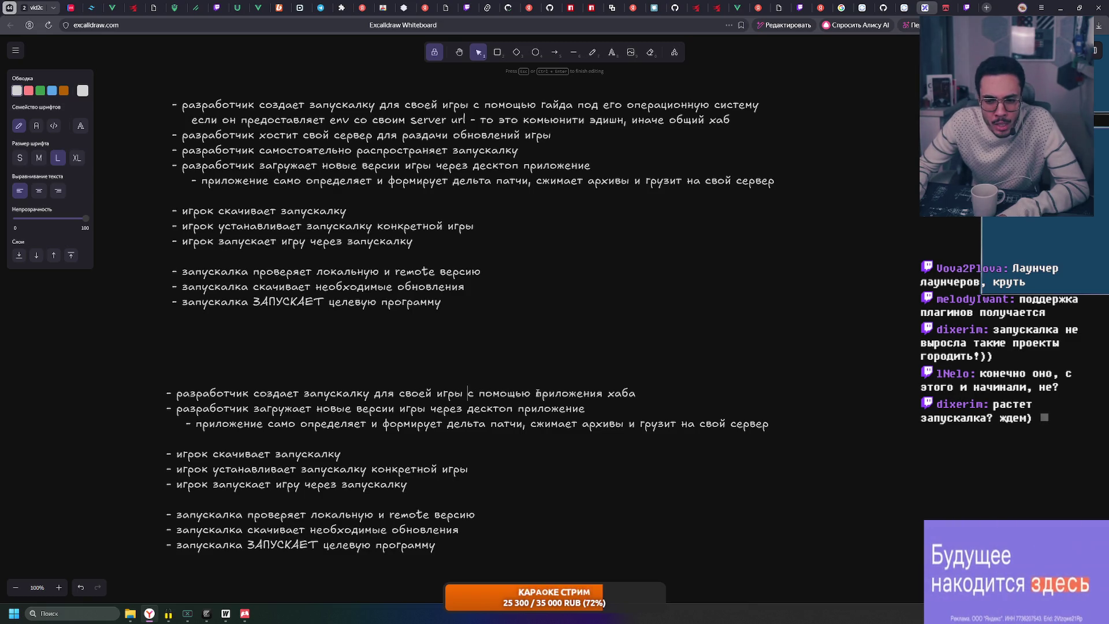
drag(558, 394, 636, 394)
key(ctrl+v)
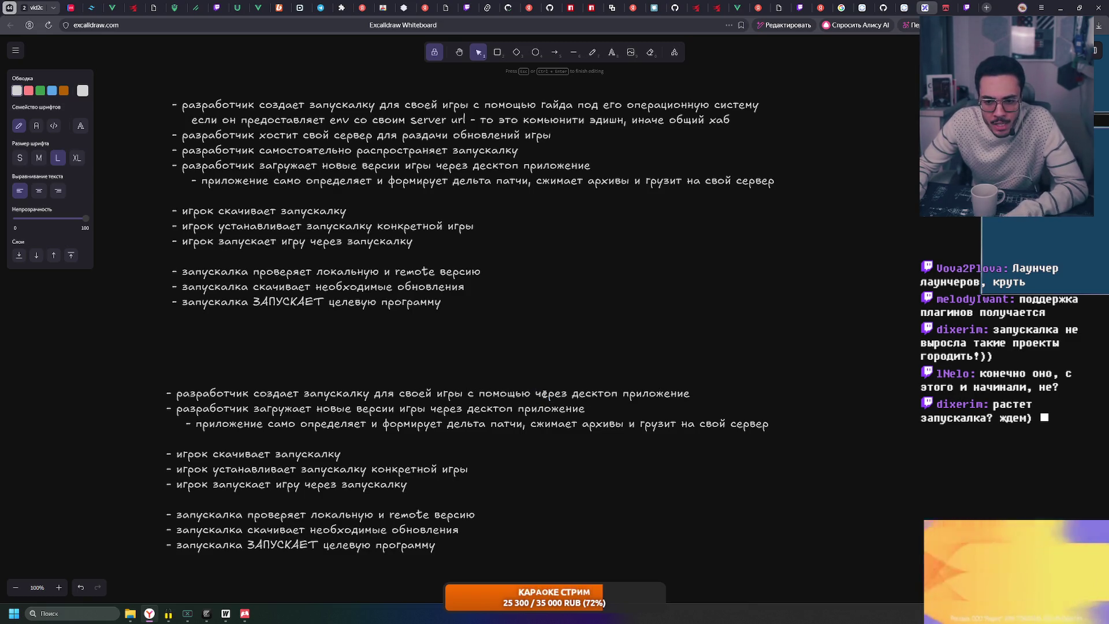
double_click(549, 393)
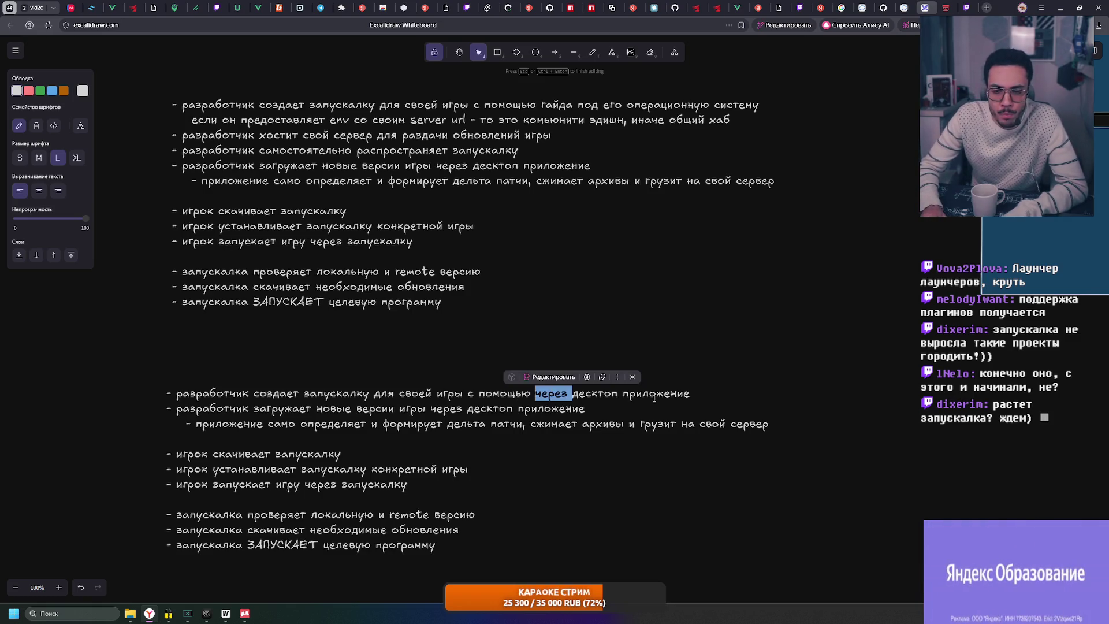
key(Left)
key(ctrl+BackSpace)
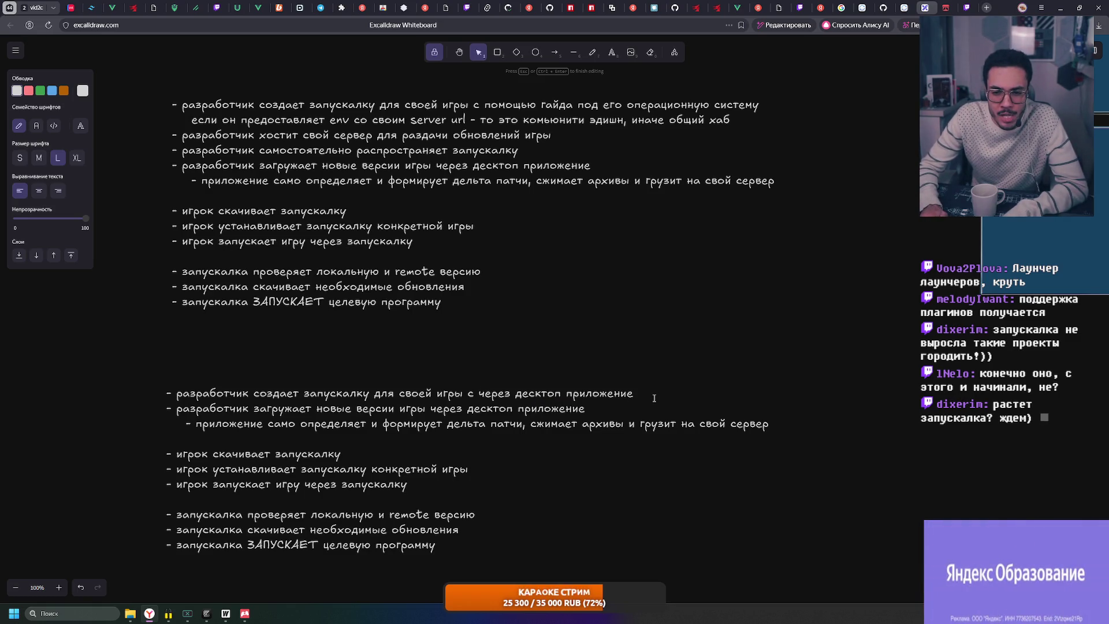
key(ctrl+Right)
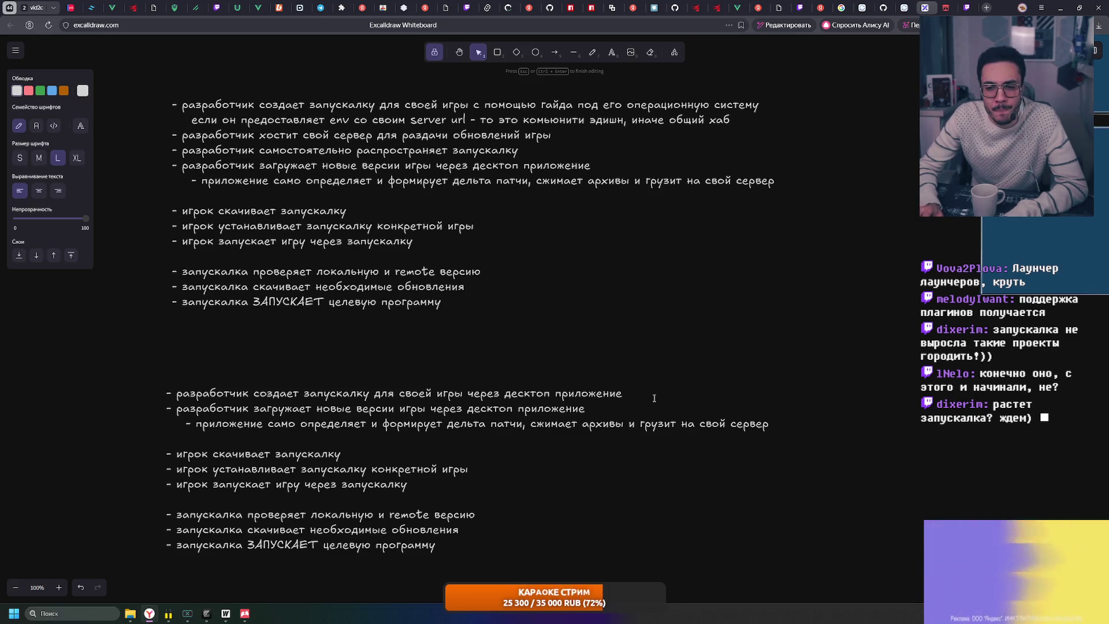
text(ghjghbtnfhyj)
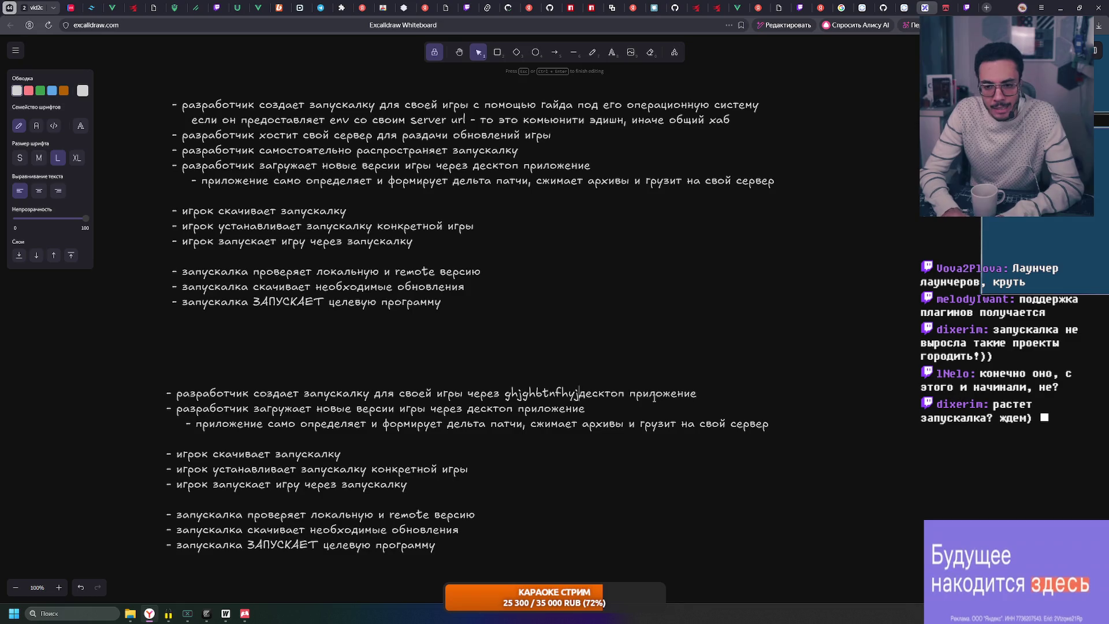
key(ctrl+BackSpace)
text(проприета)
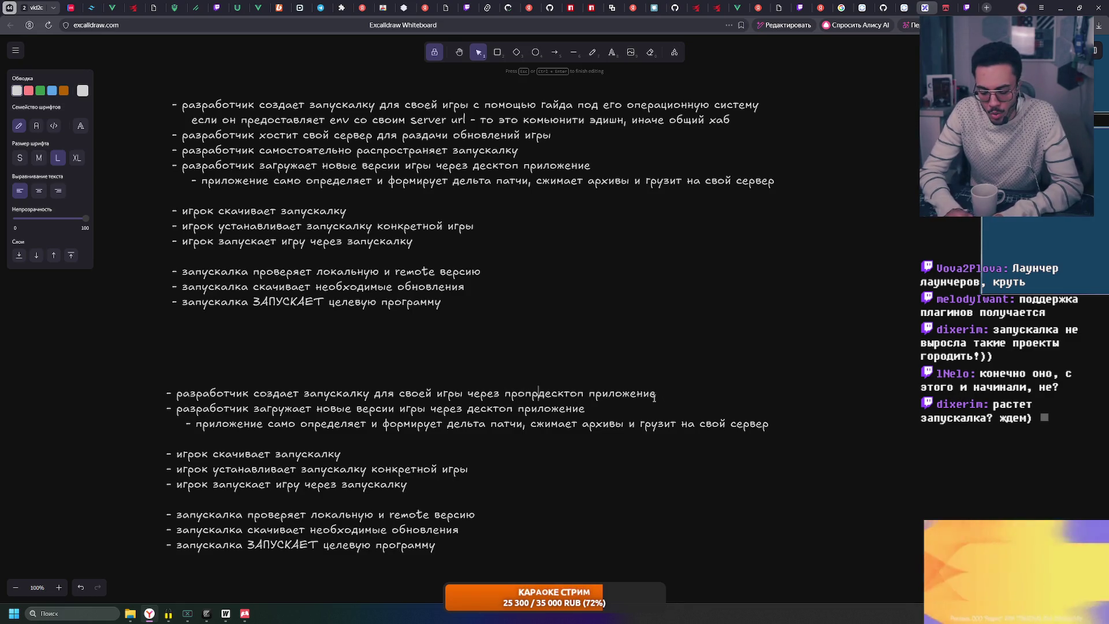
text(рное)
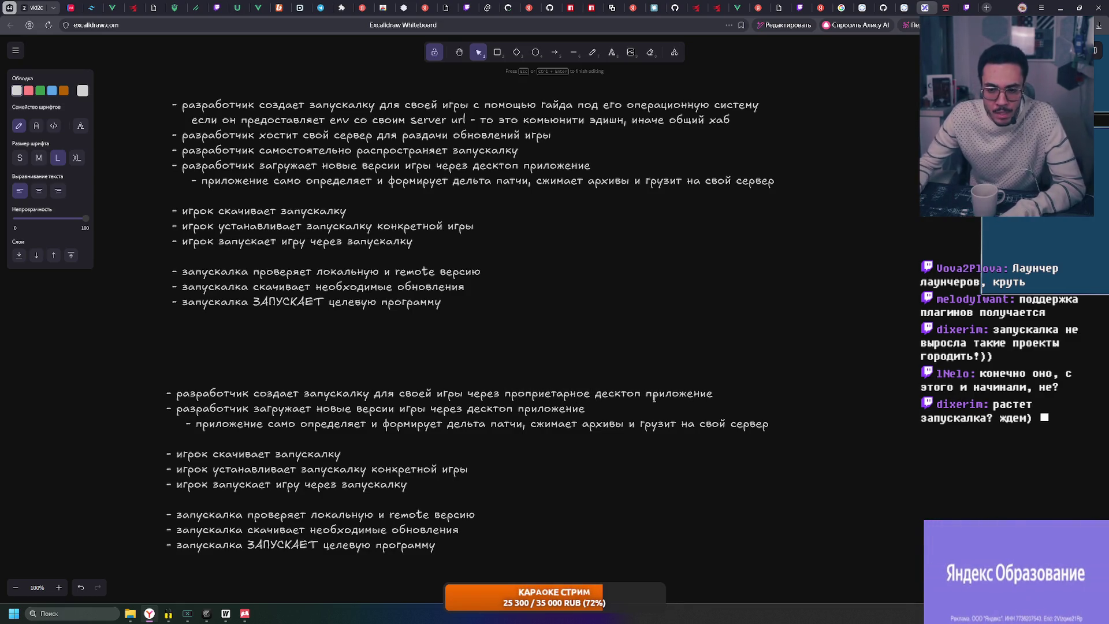
Copy 'проприетарное' and insert it before 'десктоп' on the second line
double_click(259, 411)
click(321, 424)
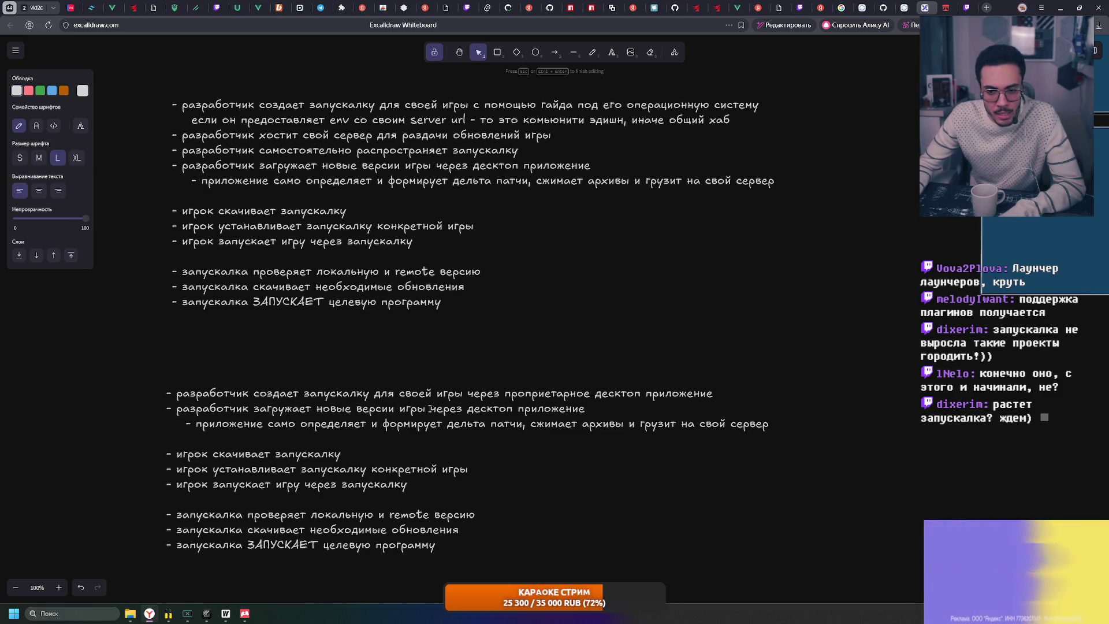
double_click(547, 393)
key(ctrl+c)
click(465, 409)
key(ctrl+v)
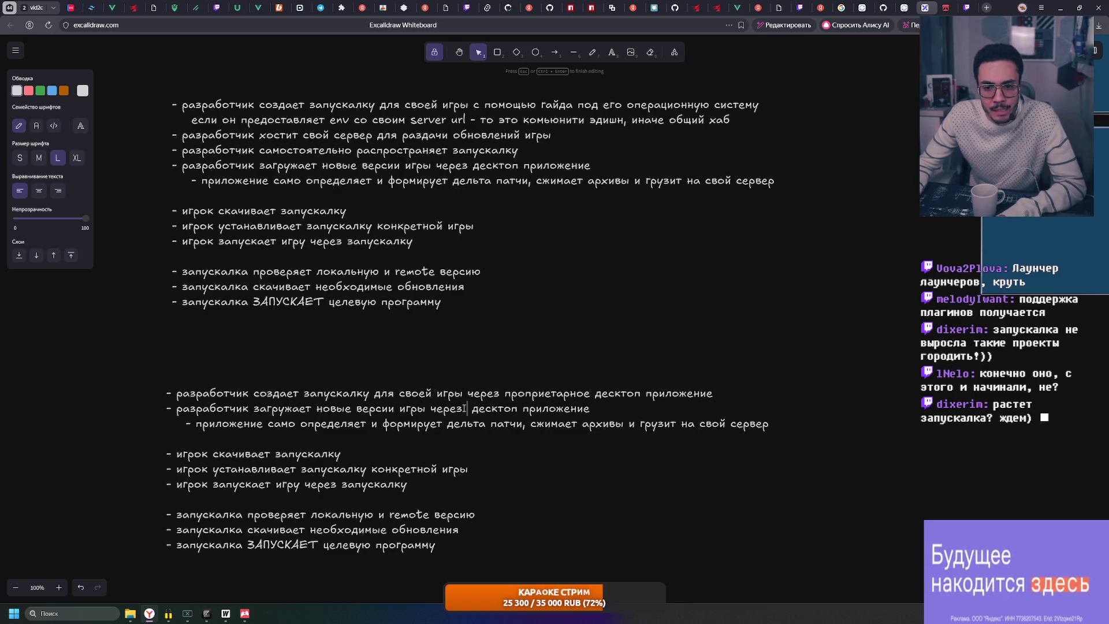
key(BackSpace)
Finish editing the lower list and save the board with Ctrl+S
key(Escape)
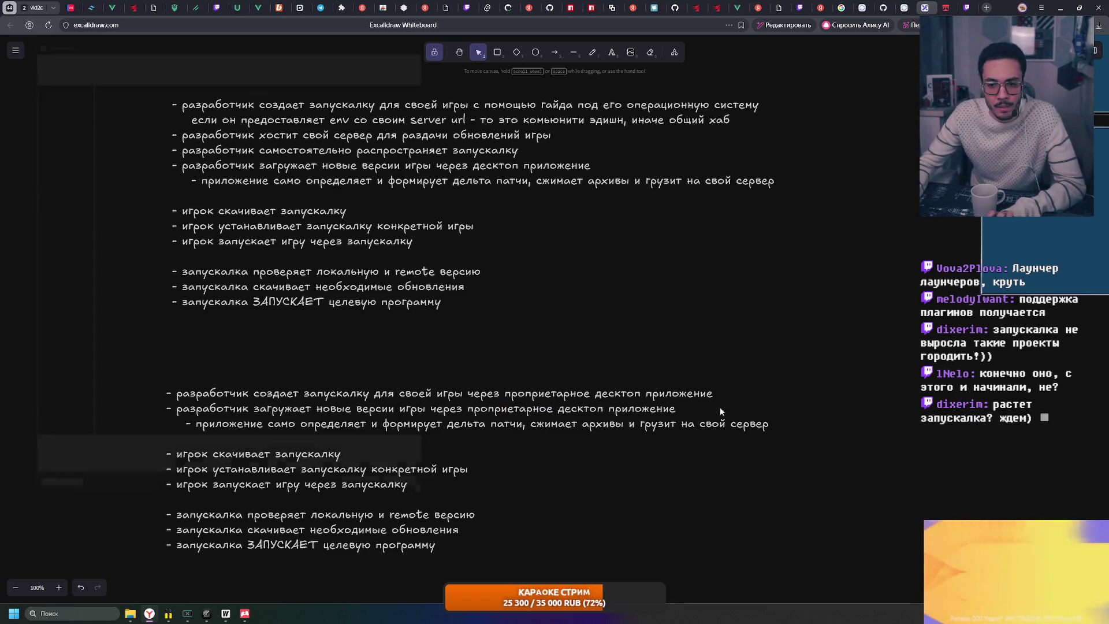
key(ctrl+s)
click(450, 528)
click(888, 452)
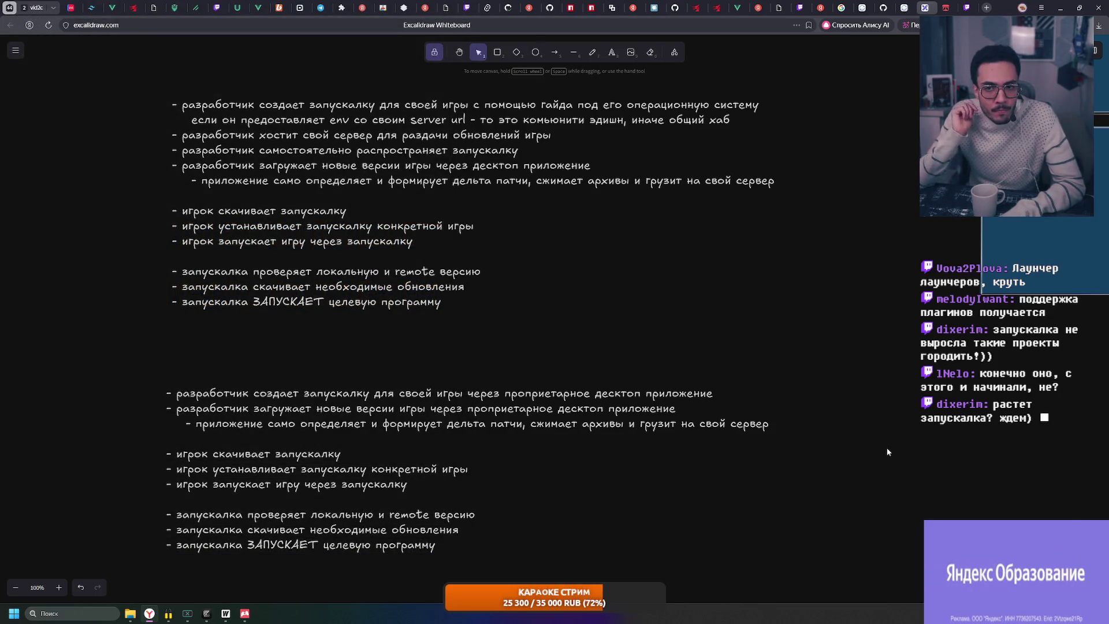
double_click(546, 118)
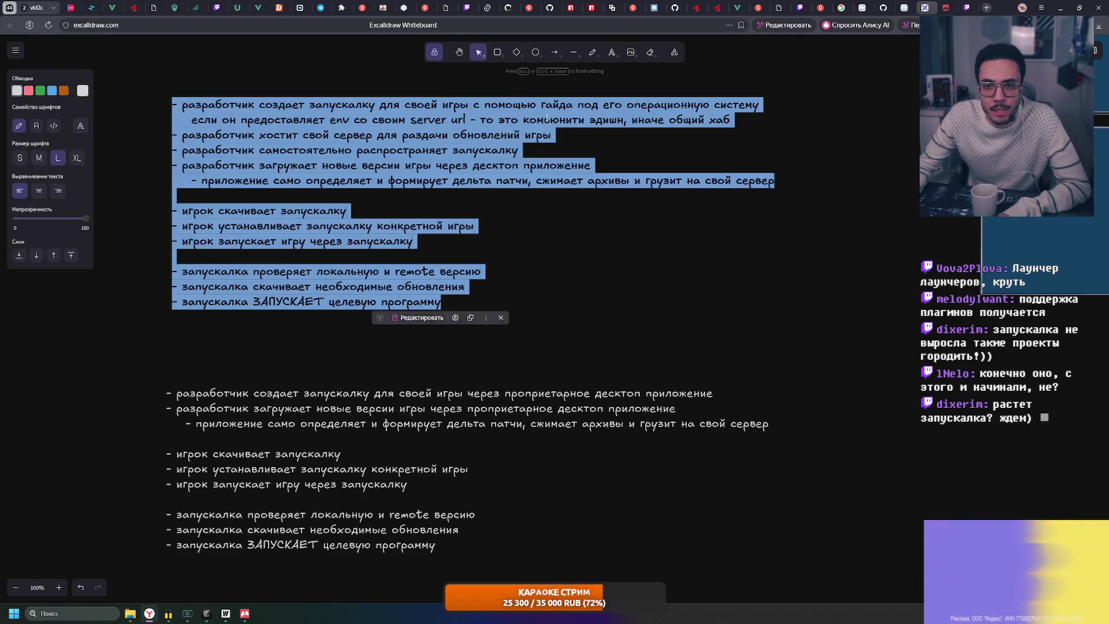
Insert 'комьюнити' before 'десктоп' on line five of the upper list
double_click(546, 117)
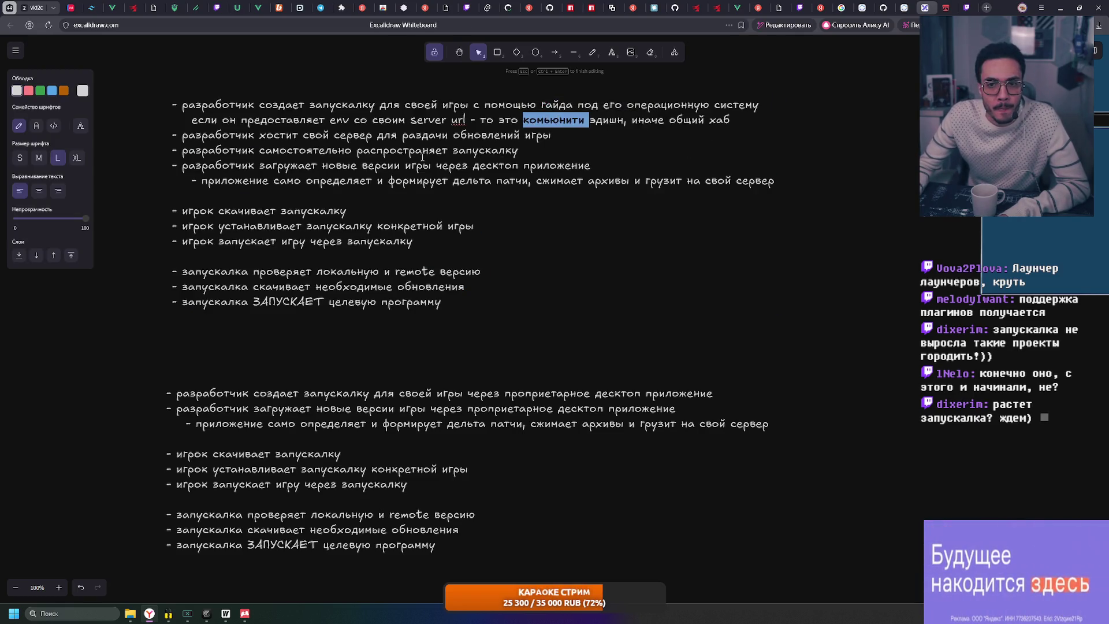
click(453, 152)
key(ctrl+v)
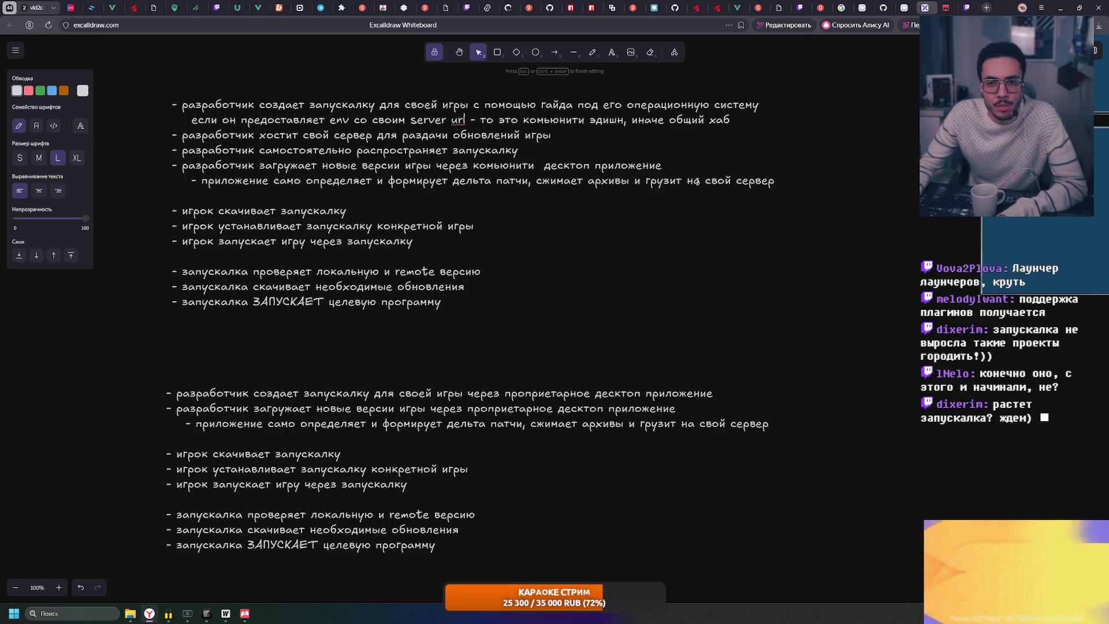
key(Escape)
double_click(531, 166)
click(538, 166)
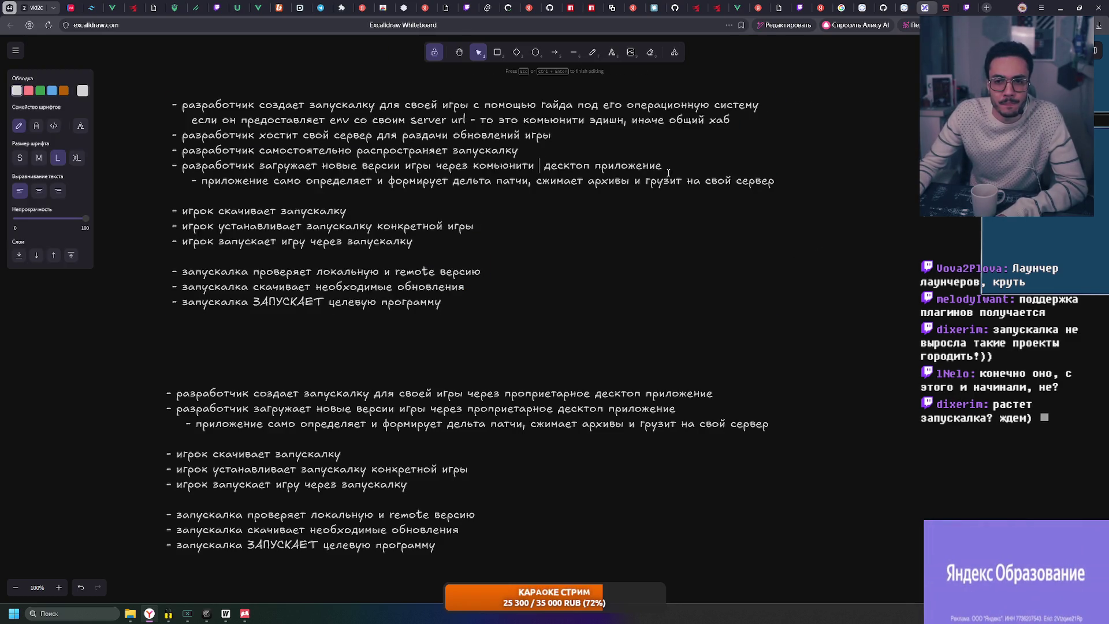
key(Escape)
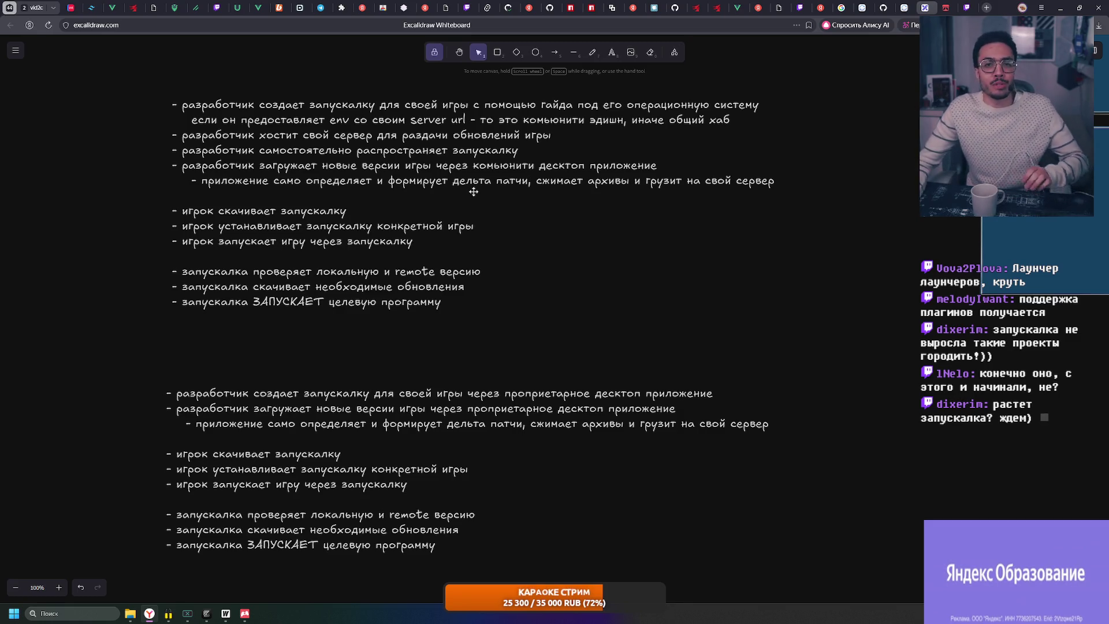
drag(473, 191, 494, 264)
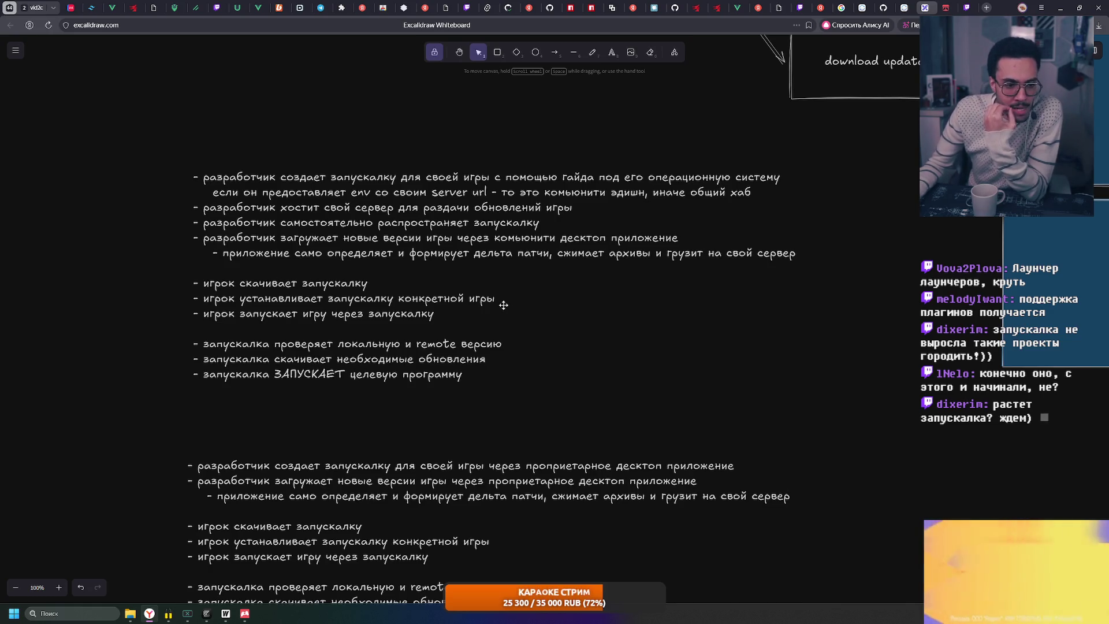
scroll(576, 267, down, 3)
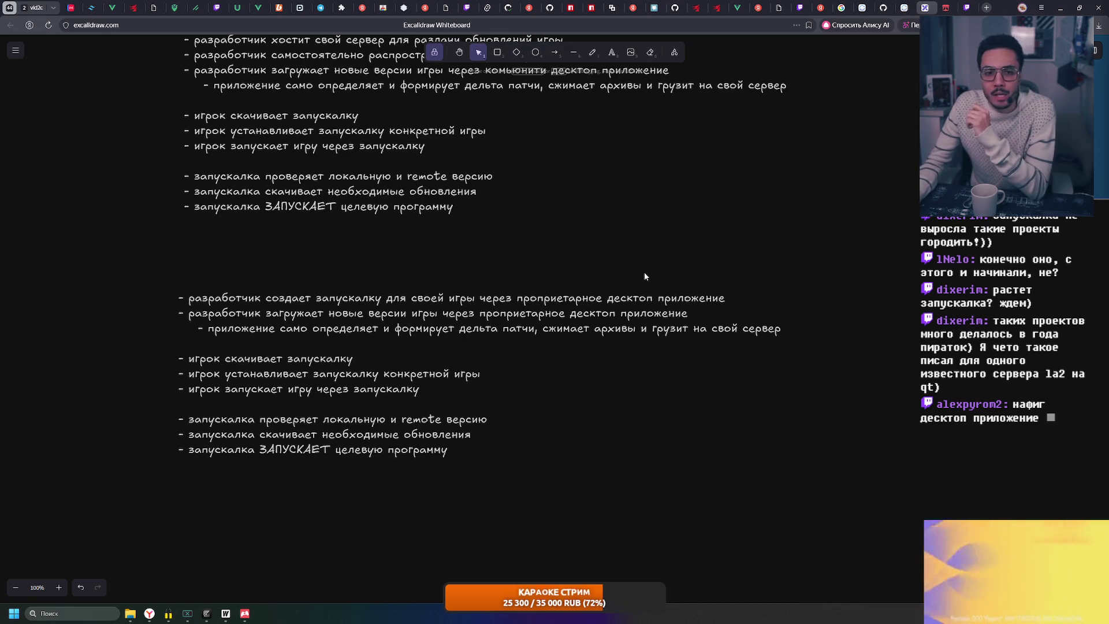
Select and deselect the lower text block, then bring the Zapuskalka launcher to the front
click(523, 316)
key(Escape)
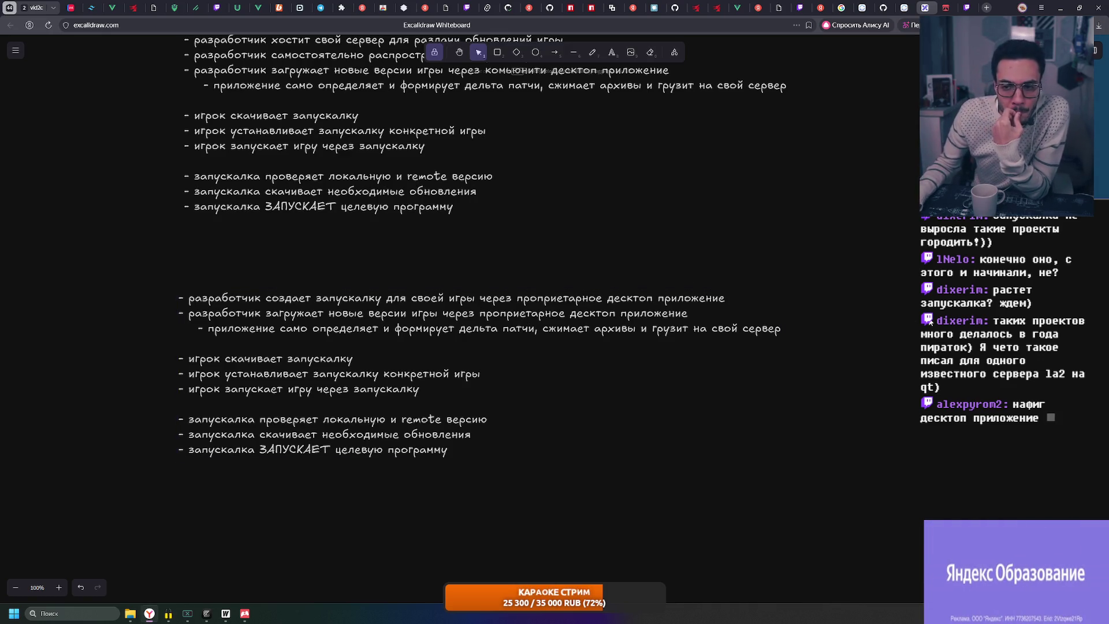
click(230, 615)
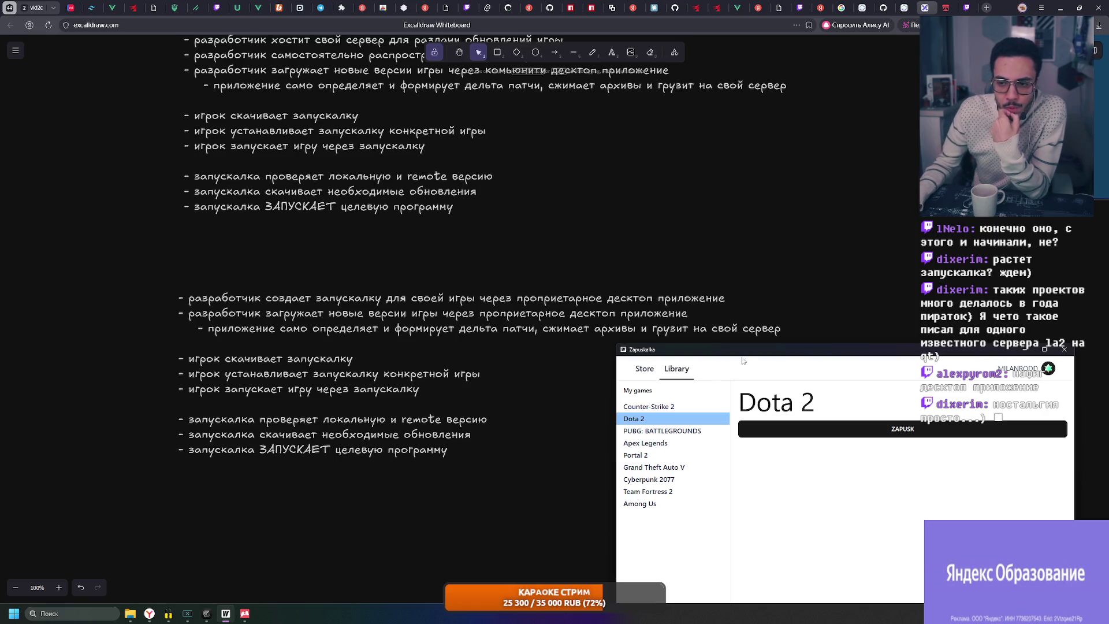
Reposition the launcher, minimize the itch window, and return focus to the Excalidraw board
drag(743, 362, 474, 169)
mouse_move(677, 160)
mouse_down()
mouse_move(678, 221)
mouse_move(568, 188)
mouse_up()
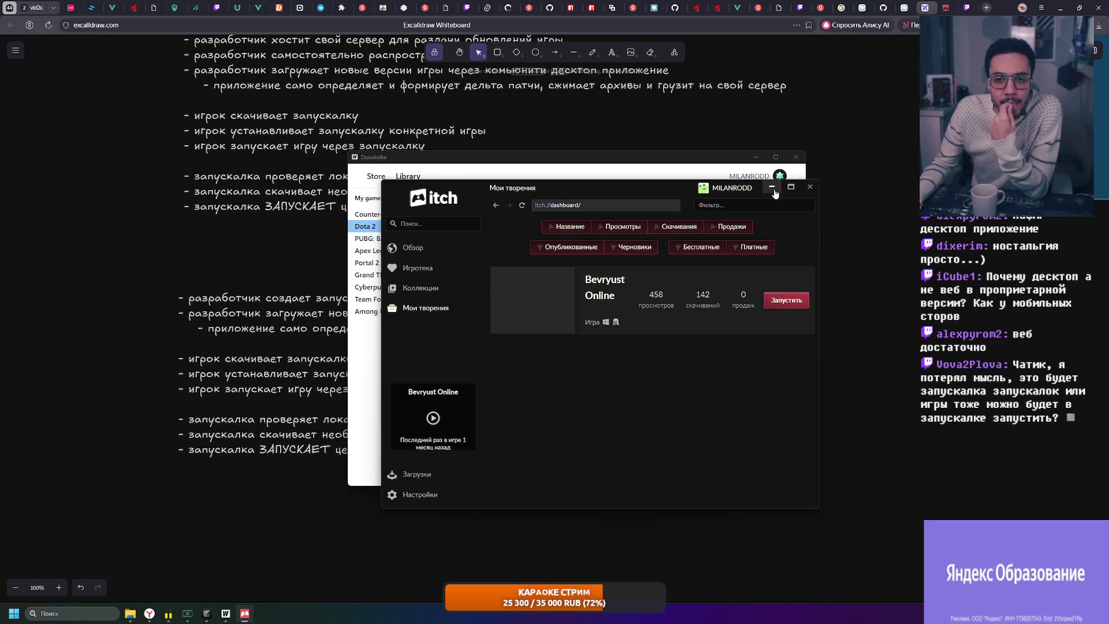
click(772, 188)
mouse_move(570, 161)
mouse_down()
mouse_move(658, 163)
mouse_move(605, 164)
mouse_up()
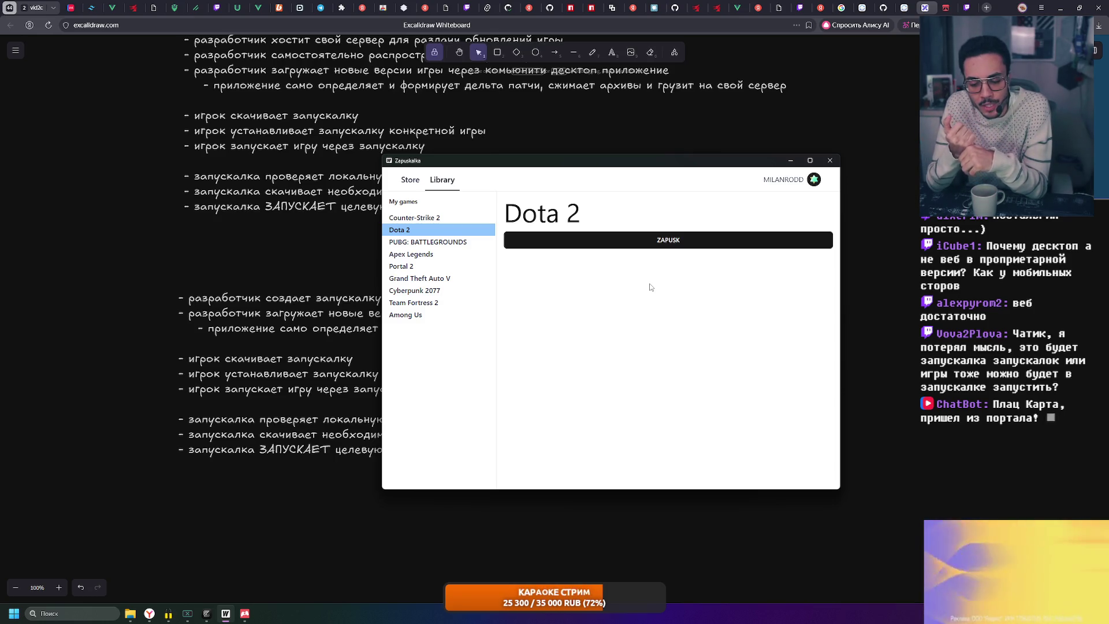
drag(582, 176, 836, 200)
click(326, 345)
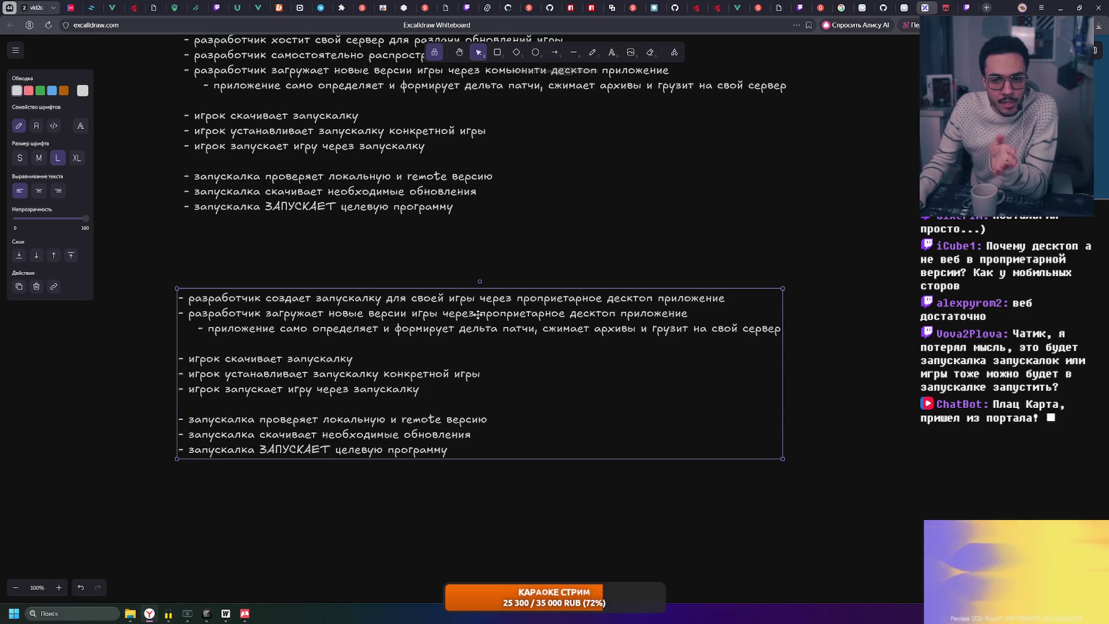
Add the sub-bullet '- разработчик указывает' for the build folder under the upload line
double_click(338, 334)
click(339, 332)
mouse_move(281, 329)
mouse_down()
mouse_move(433, 330)
mouse_move(468, 315)
mouse_up()
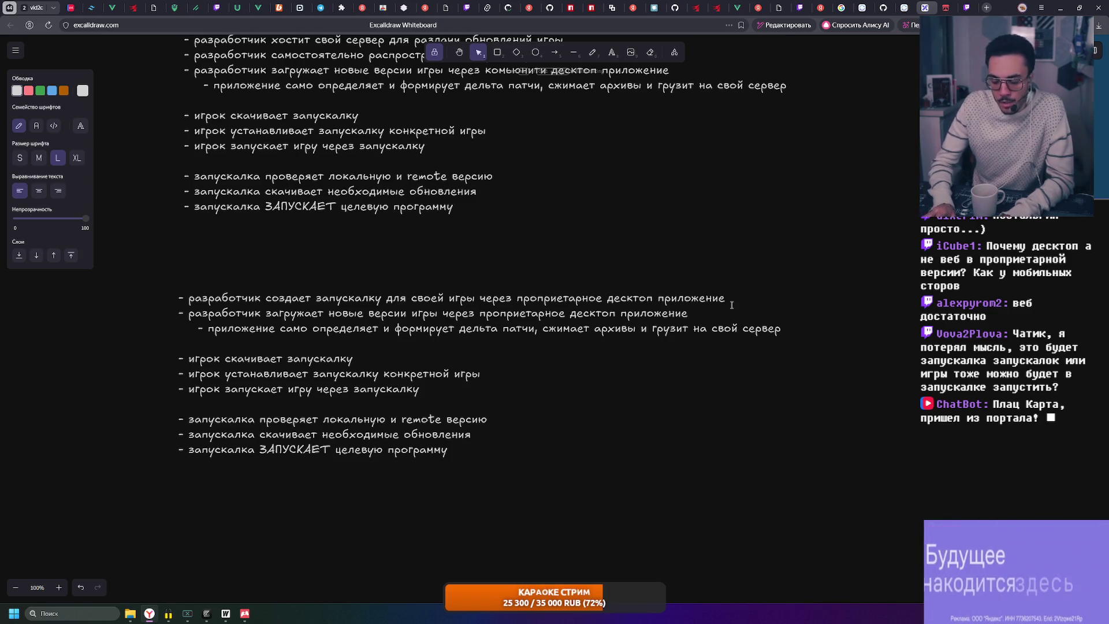
key(Return)
text(- разрабо)
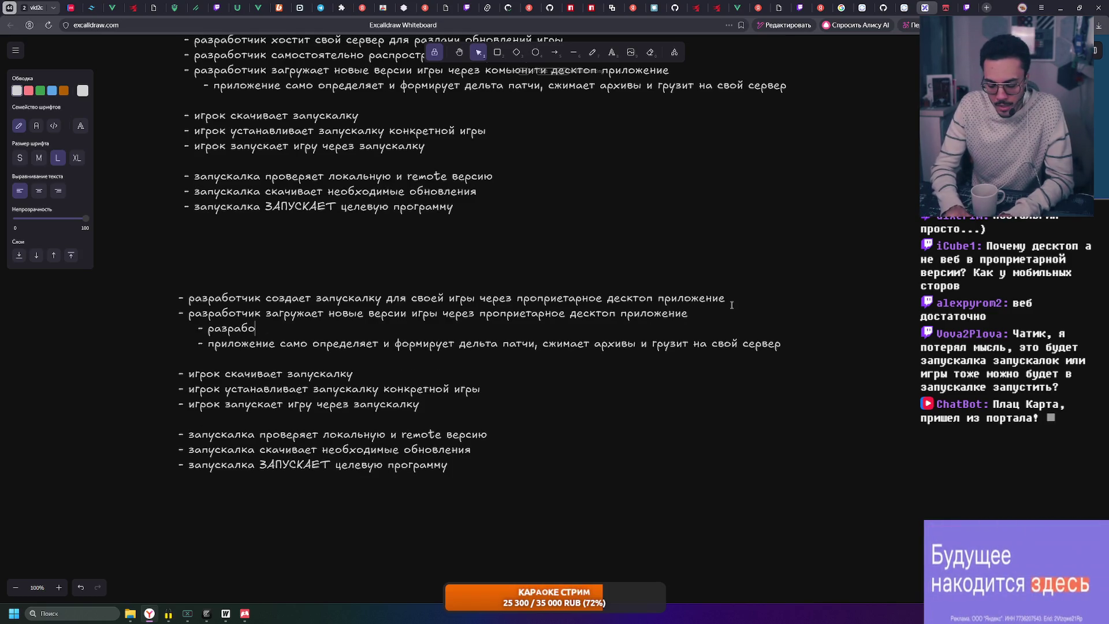
text(тчик указывает на папку с билдом)
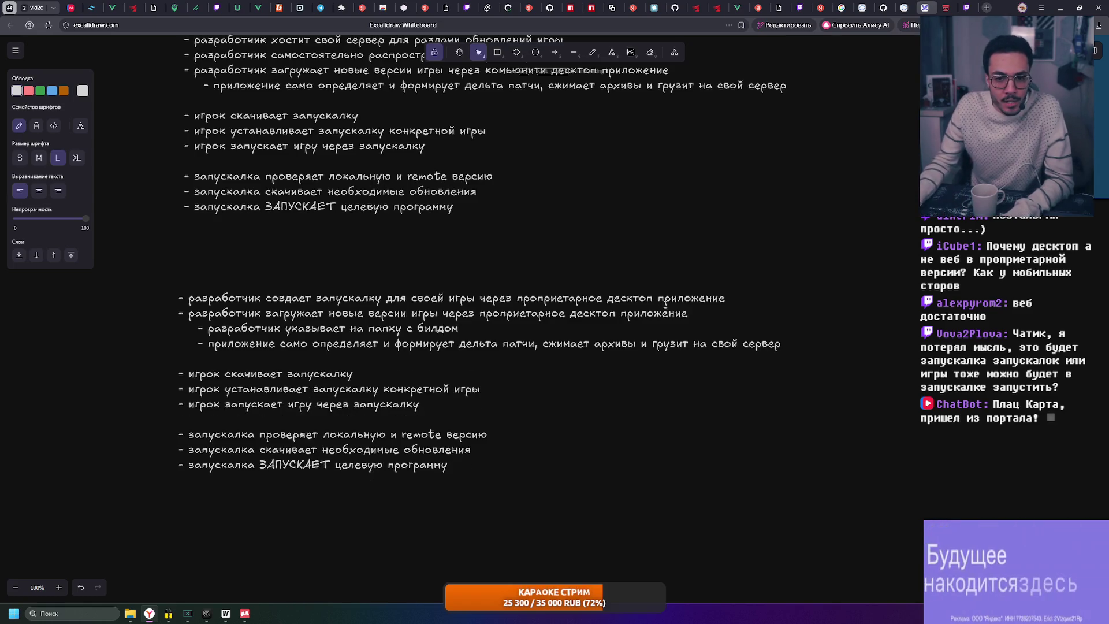
Split the delta-patch note after 'патчи' into a second sub-bullet ending on 'проприетарный' server
double_click(294, 344)
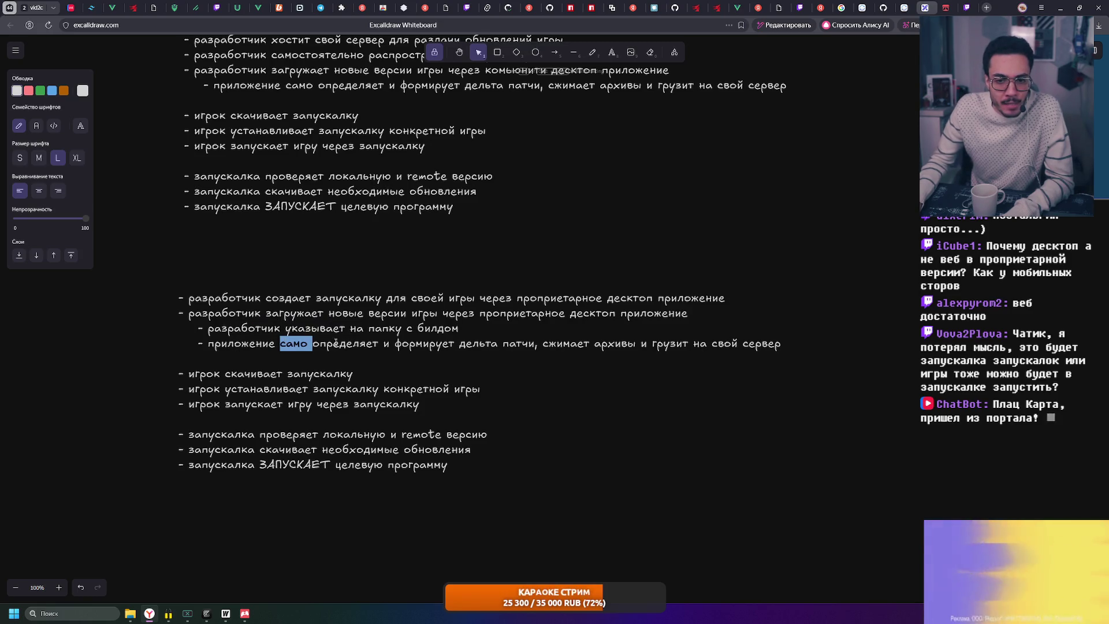
key(BackSpace)
text(само)
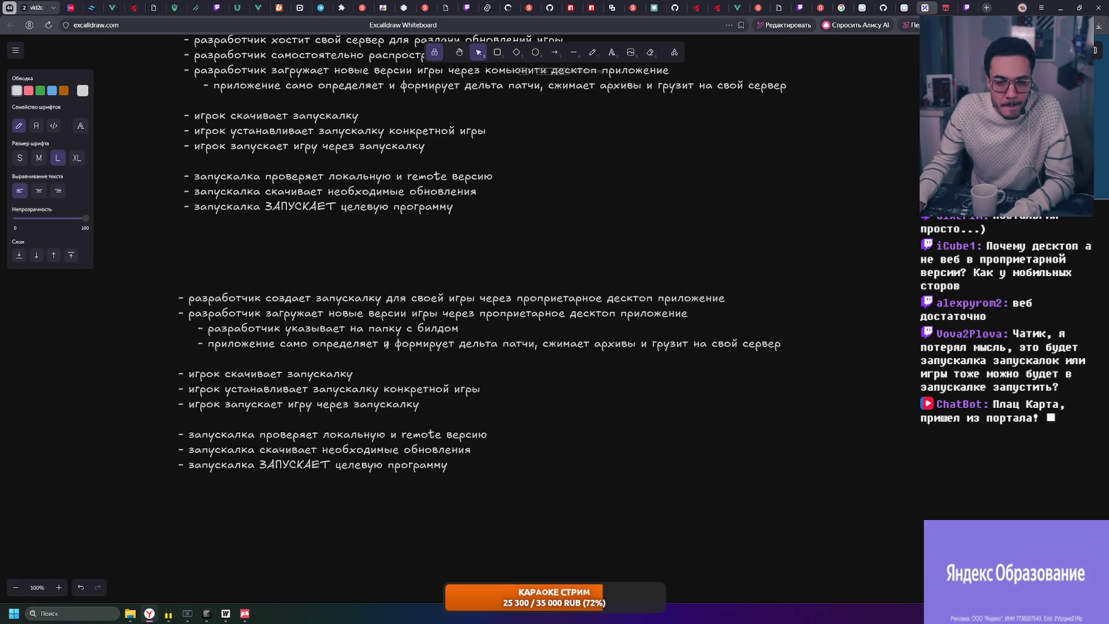
click(544, 343)
key(BackSpace)
key(BackSpace)
key(Return)
text(- при)
text(ние )
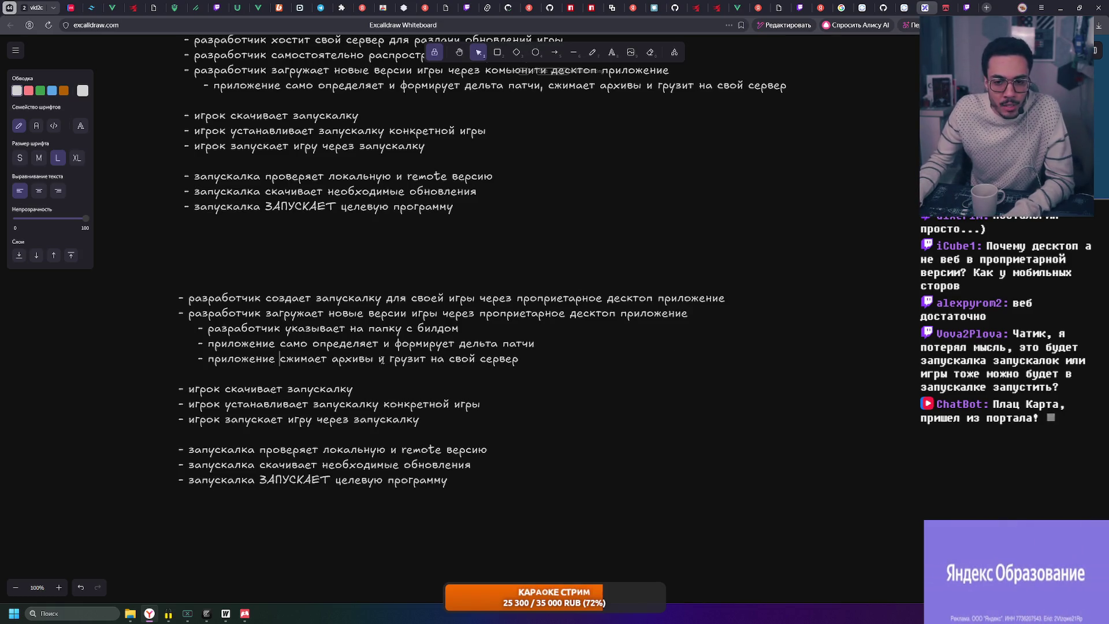
text(проприетарны)
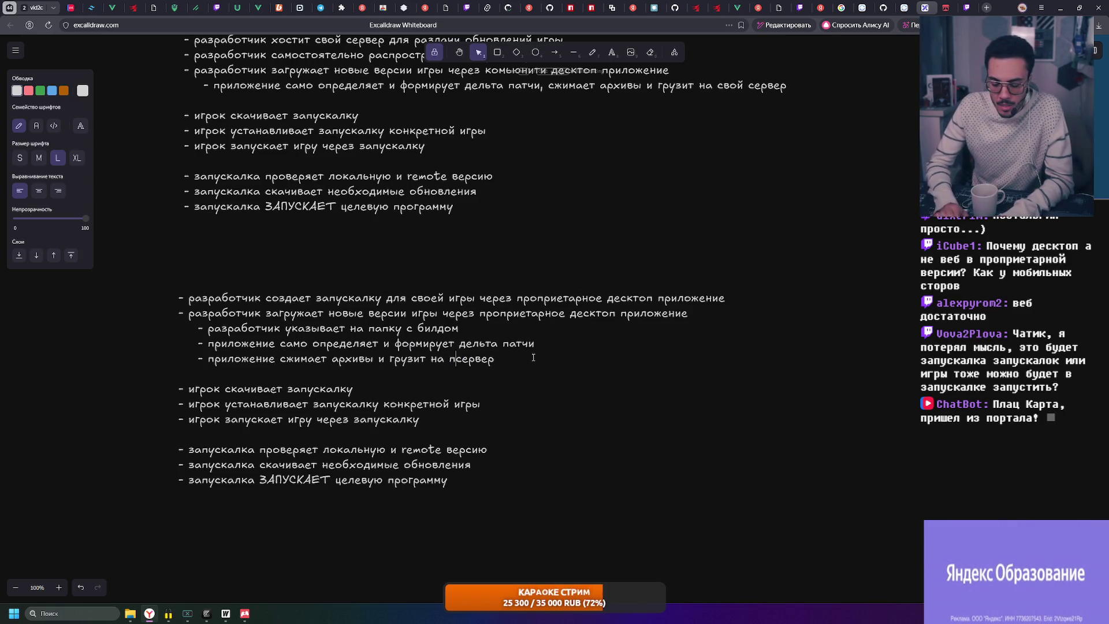
text(й)
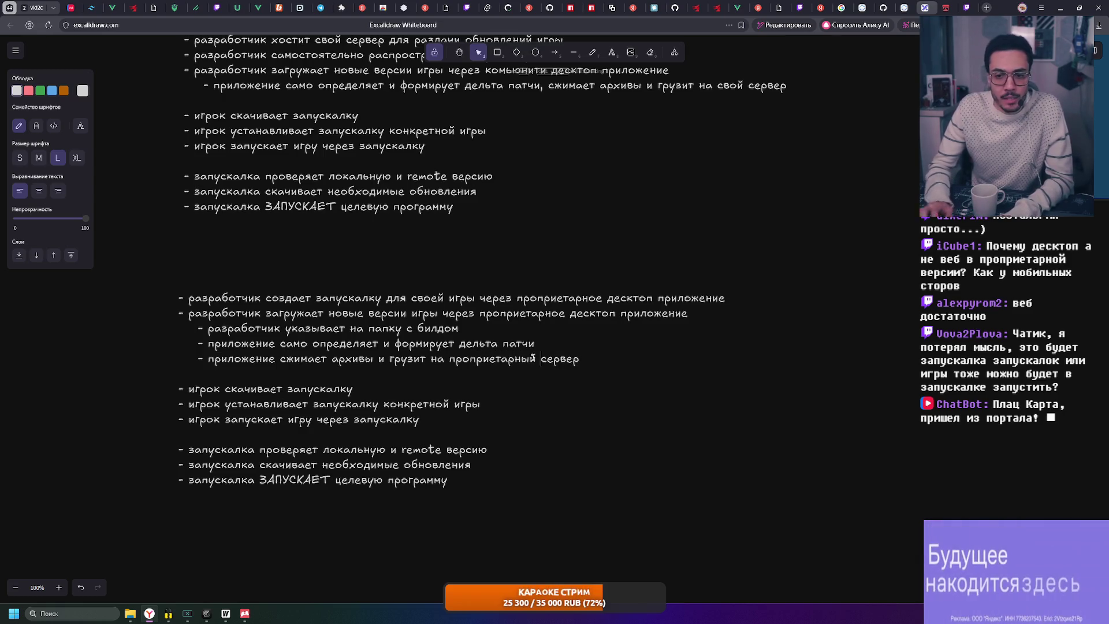
click(852, 378)
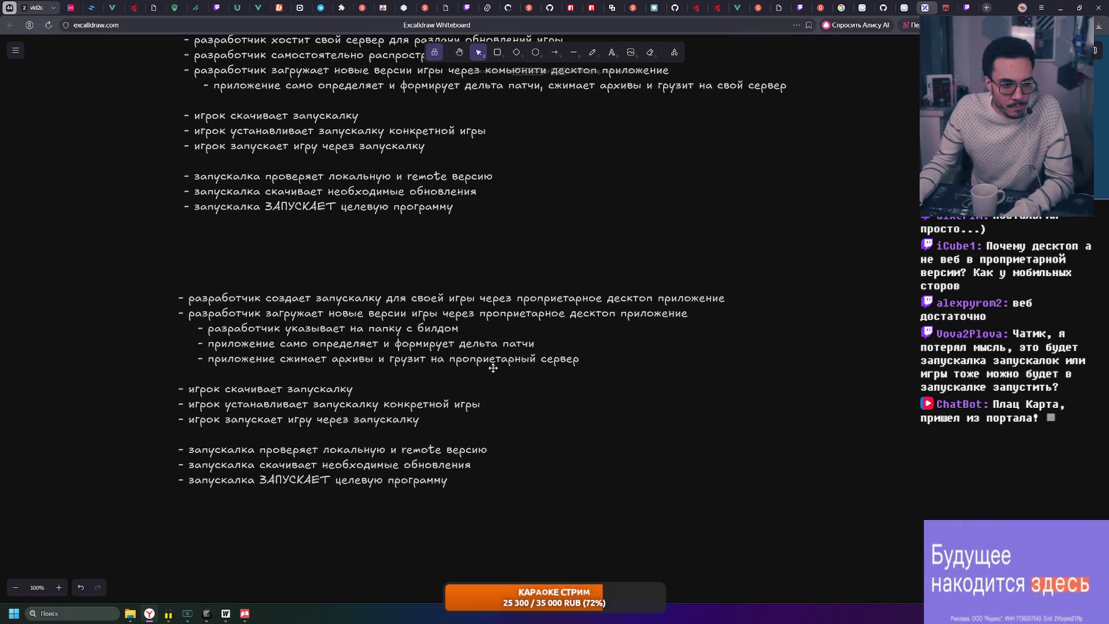
scroll(462, 358, down, 1)
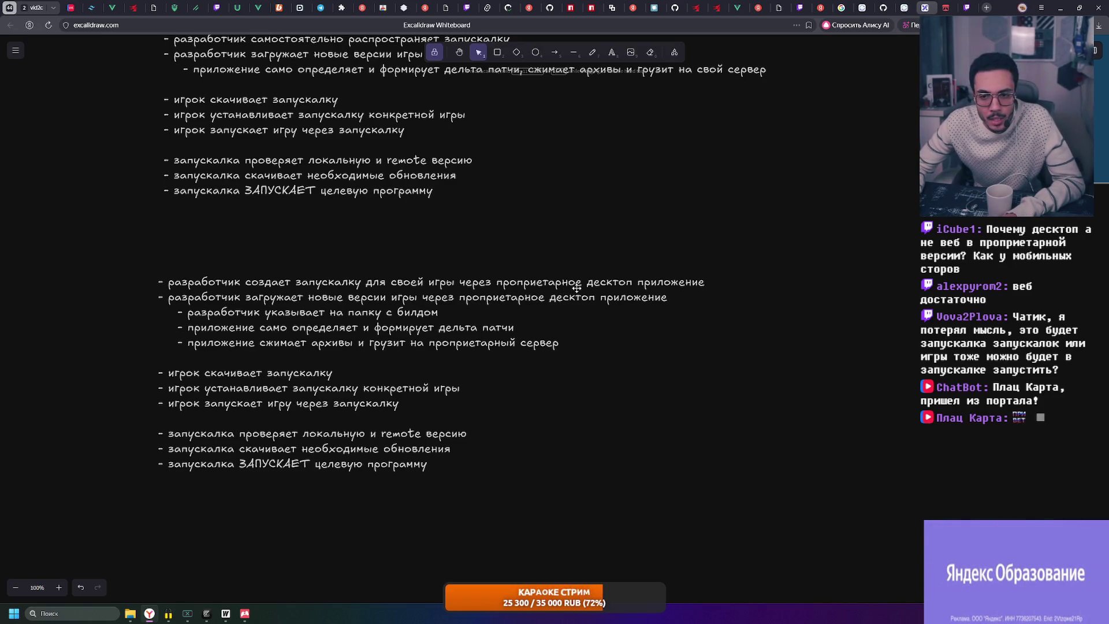
Enter the lower text block, scroll around the notes, then exit text editing
click(298, 376)
double_click(298, 376)
click(368, 372)
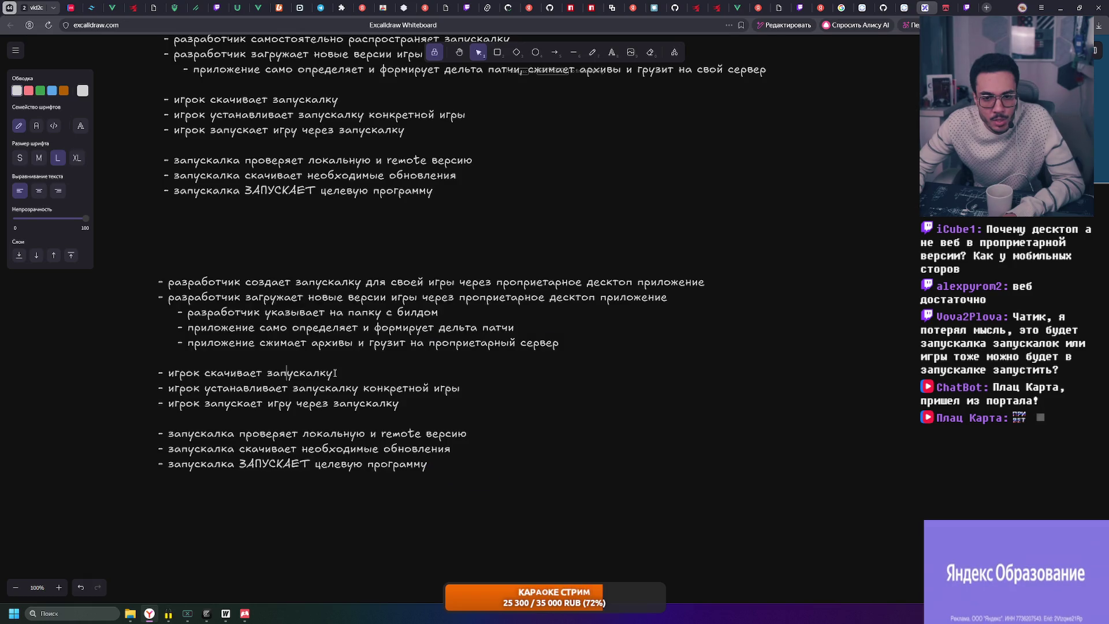
scroll(485, 329, up, 1)
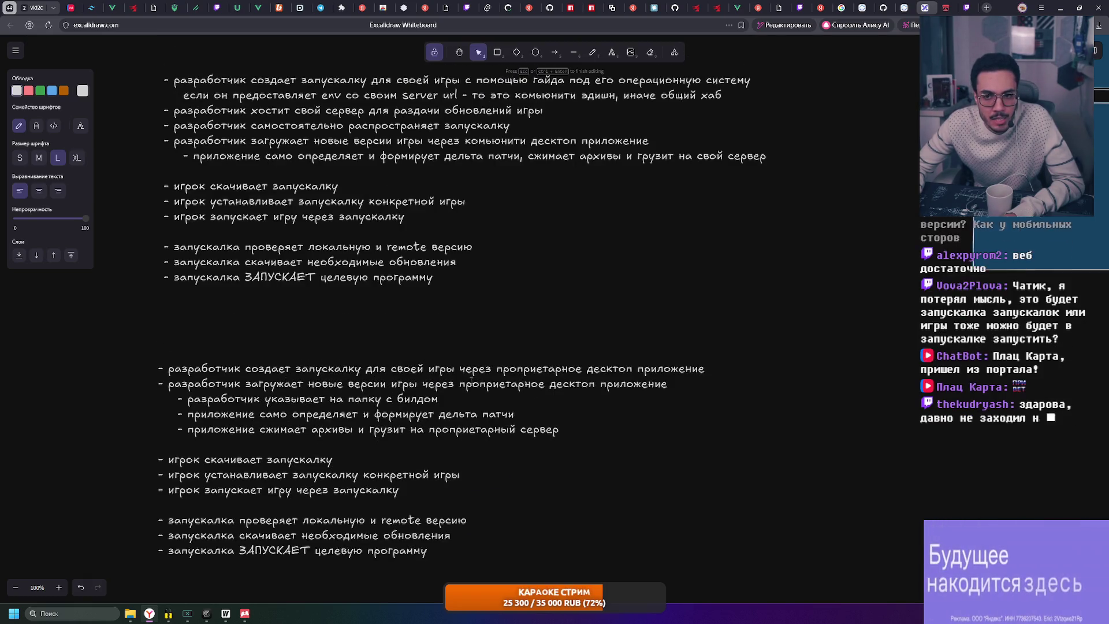
scroll(602, 287, up, 1)
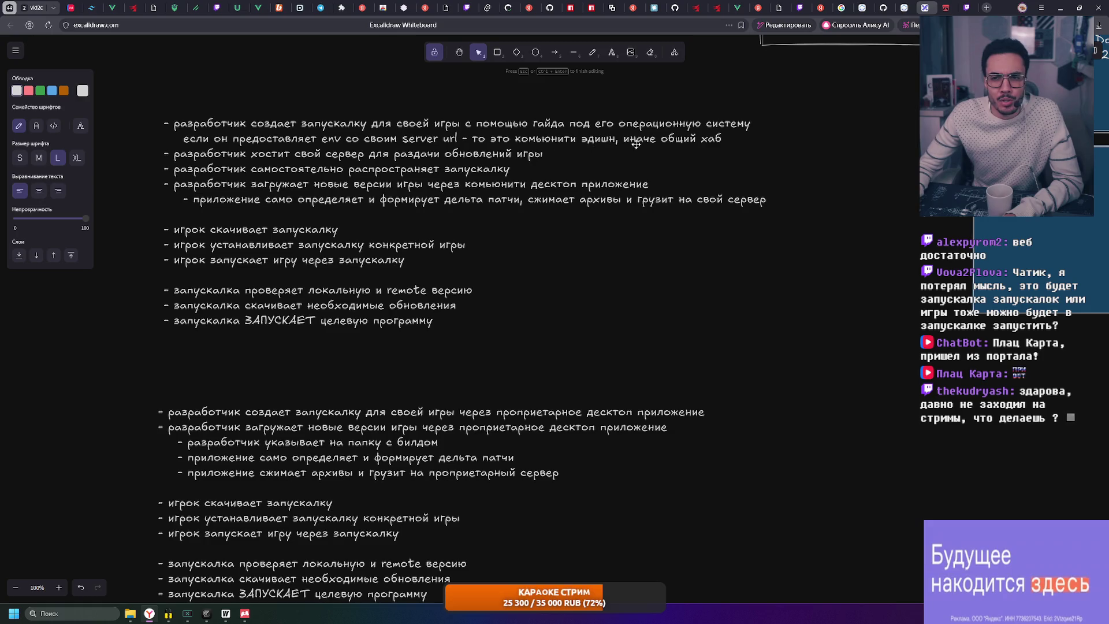
scroll(433, 158, down, 1)
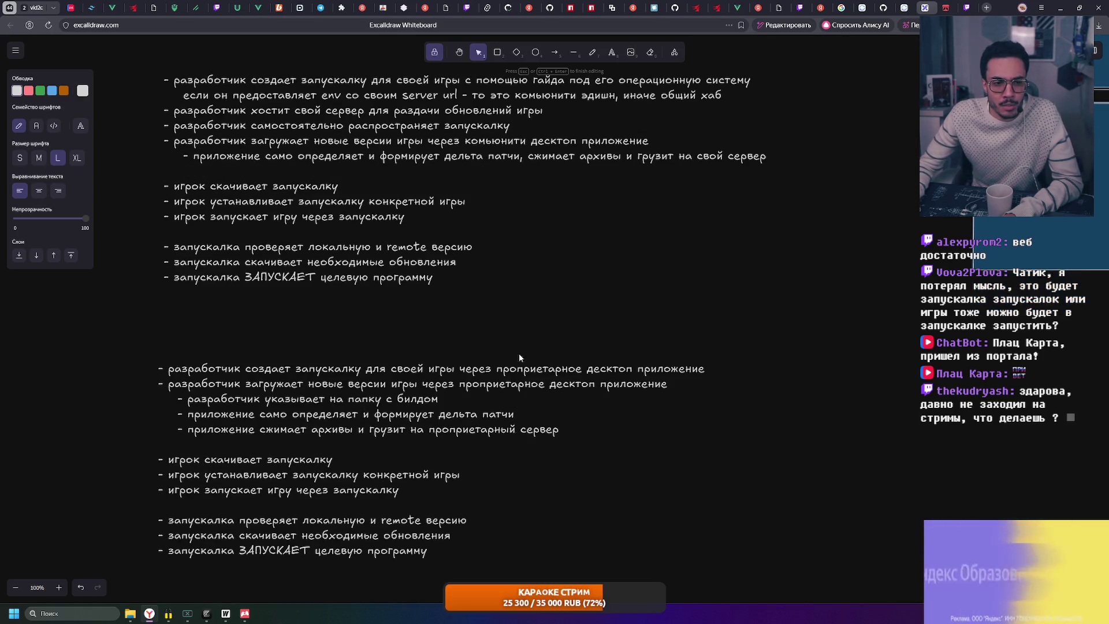
scroll(462, 369, down, 2)
scroll(491, 364, up, 2)
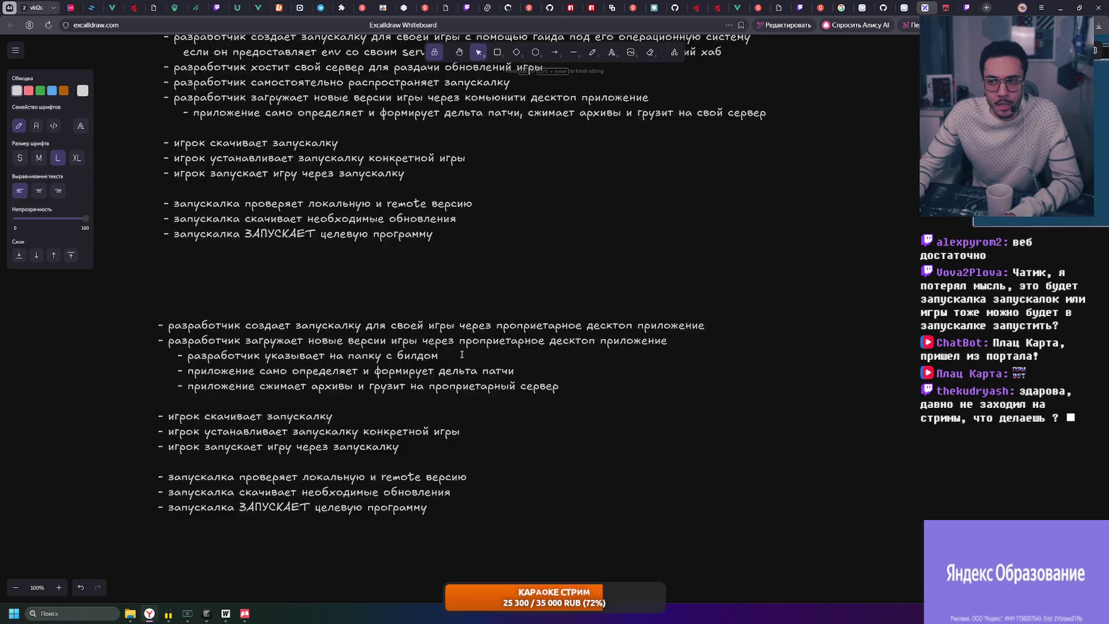
ctrl+scroll(531, 352, down, 3)
scroll(560, 347, down, 2)
scroll(560, 347, up, 2)
scroll(564, 381, right, 2)
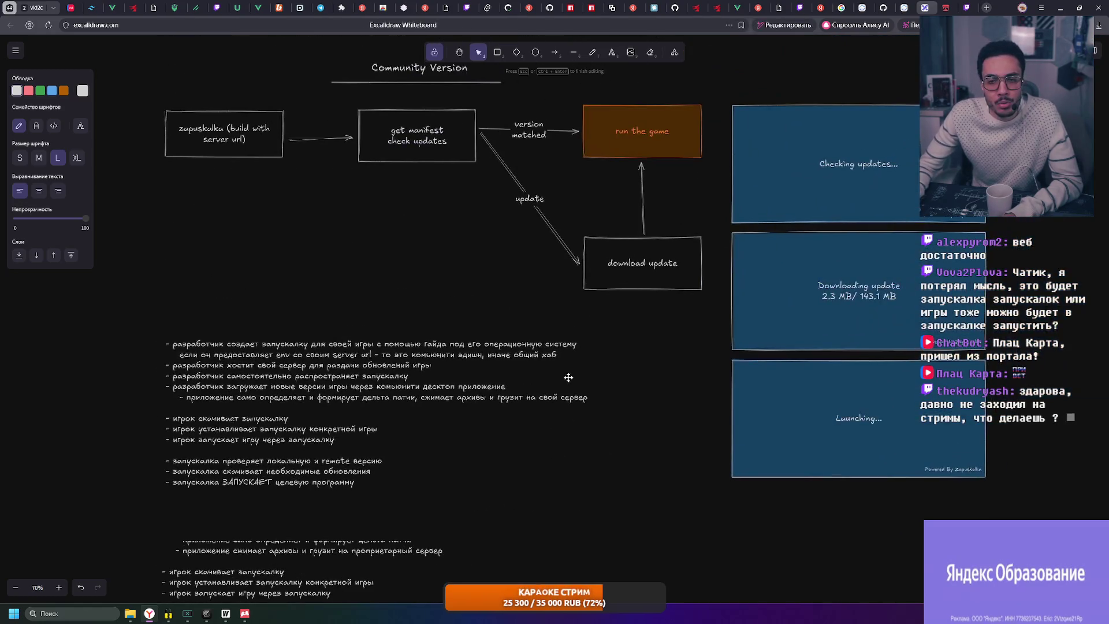
scroll(561, 383, up, 1)
ctrl+scroll(543, 393, up, 2)
scroll(522, 404, up, 2)
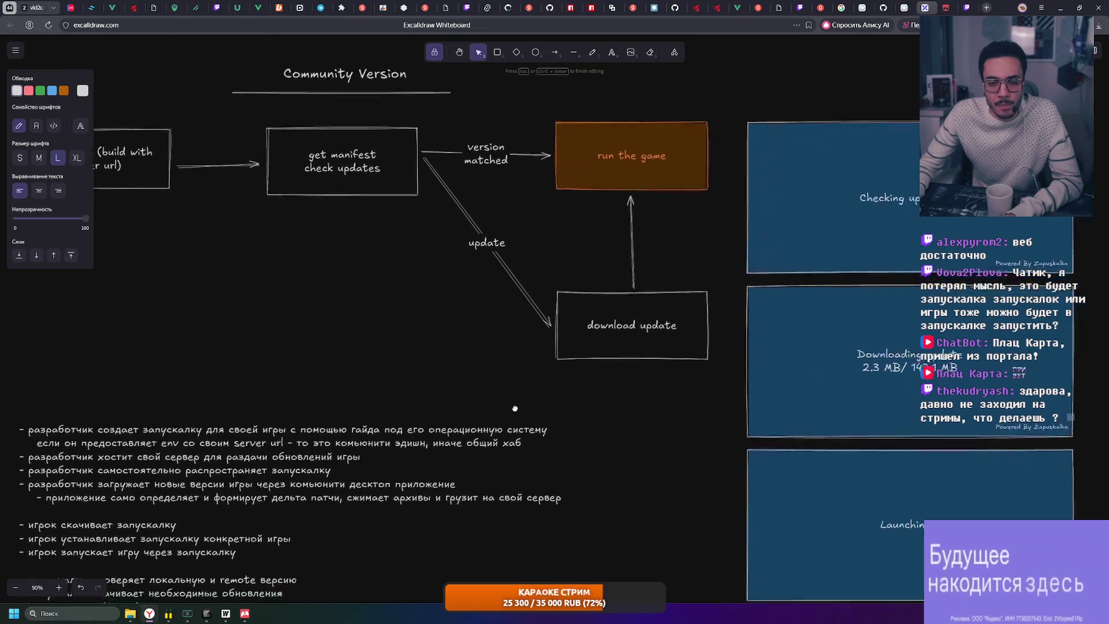
ctrl+scroll(516, 410, down, 2)
scroll(519, 376, left, 2)
scroll(543, 369, down, 2)
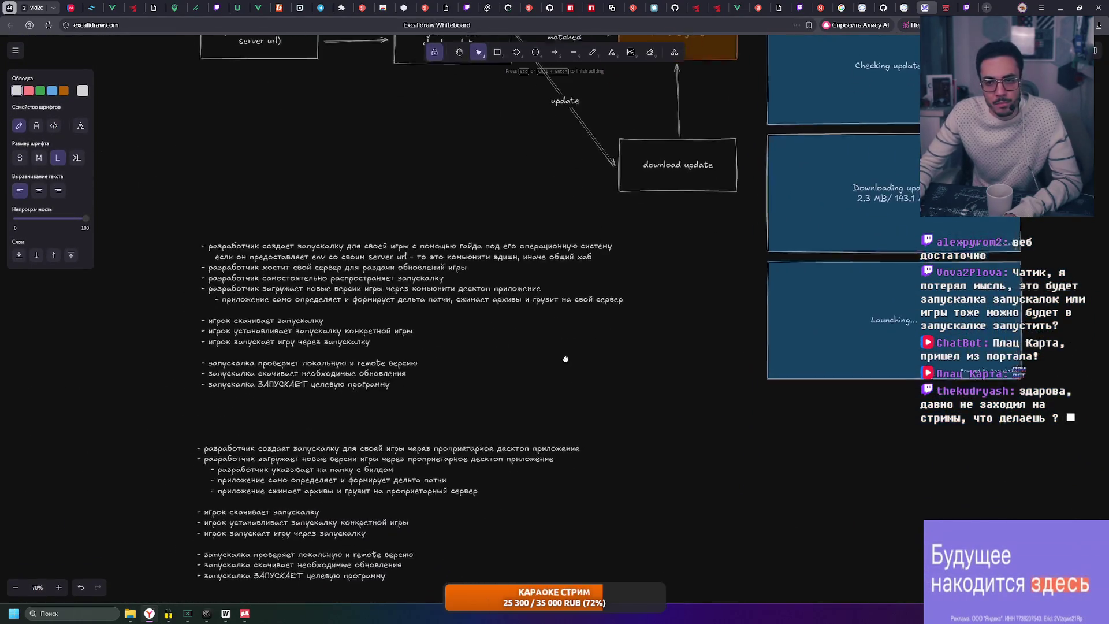
scroll(554, 370, down, 3)
ctrl+scroll(463, 355, up, 2)
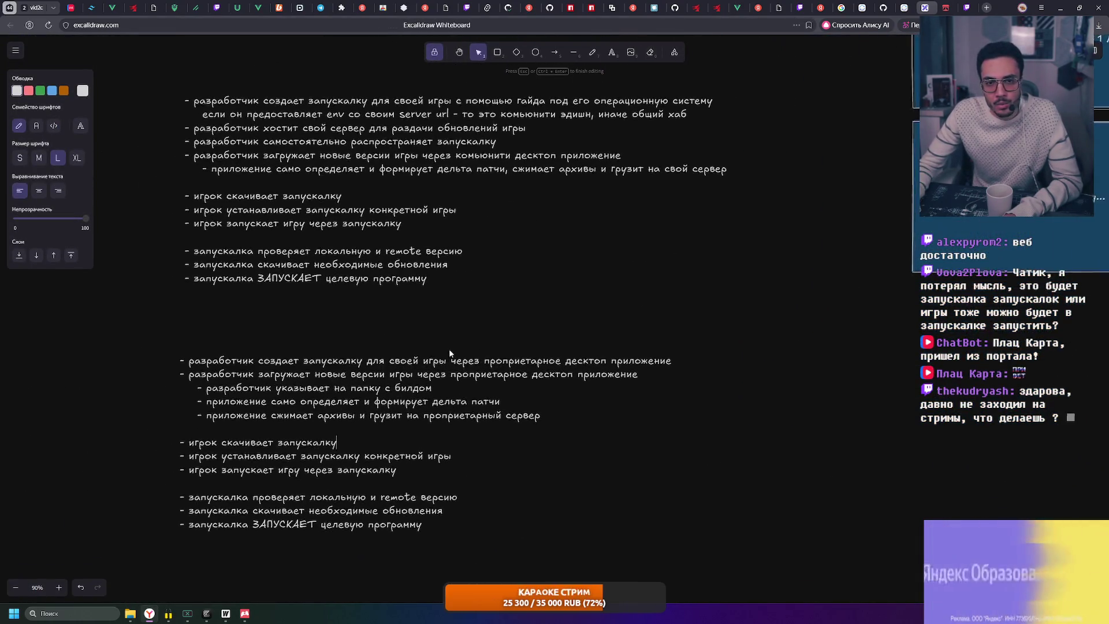
ctrl+scroll(433, 353, up, 1)
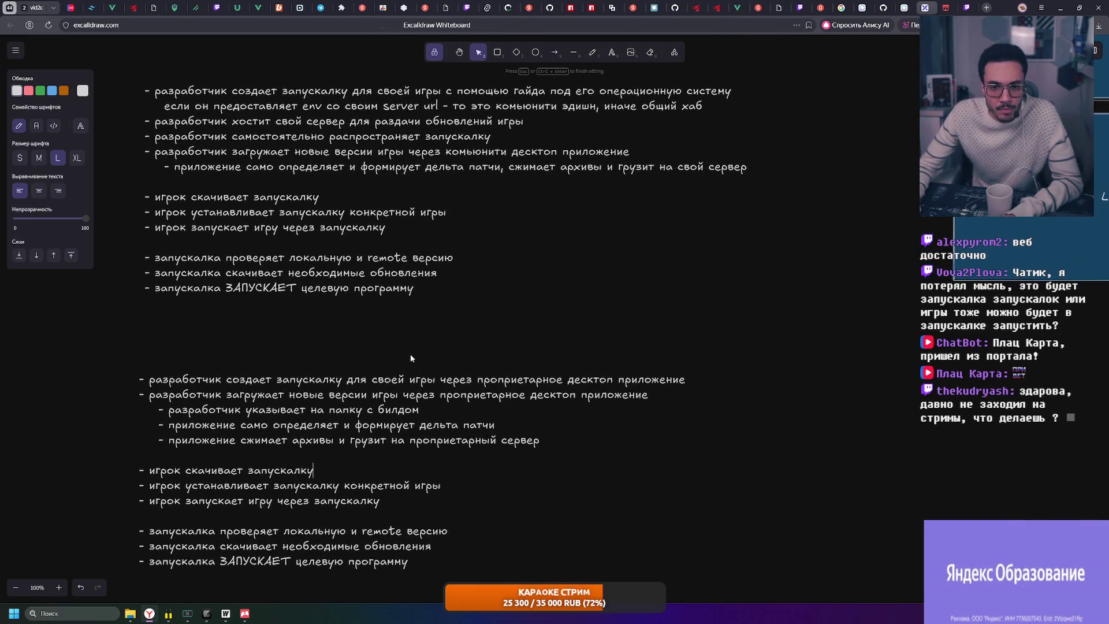
drag(522, 371, 494, 359)
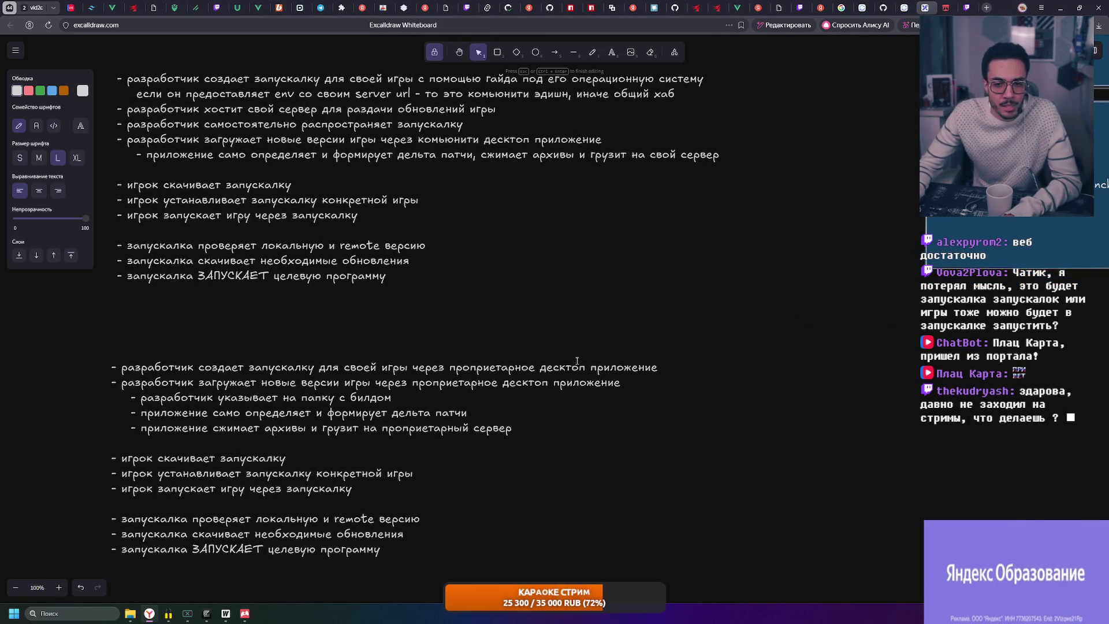
click(538, 347)
Scroll to the second, proprietary-app workflow list and reopen it for editing
ctrl+scroll(377, 389, up, 2)
scroll(376, 390, down, 1)
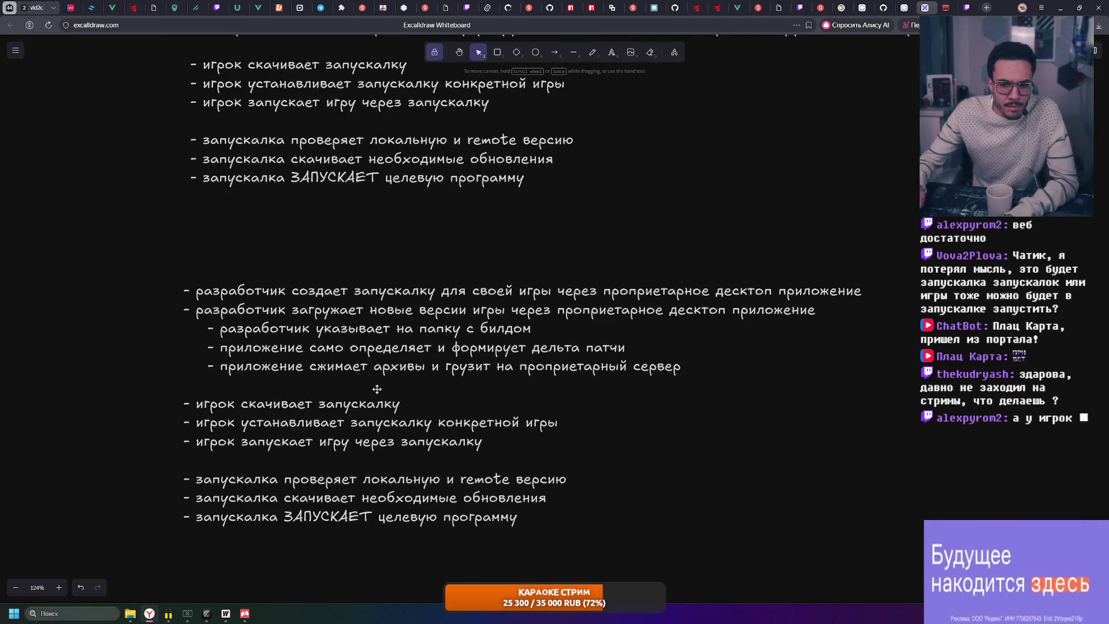
scroll(376, 389, up, 3)
scroll(376, 324, down, 3)
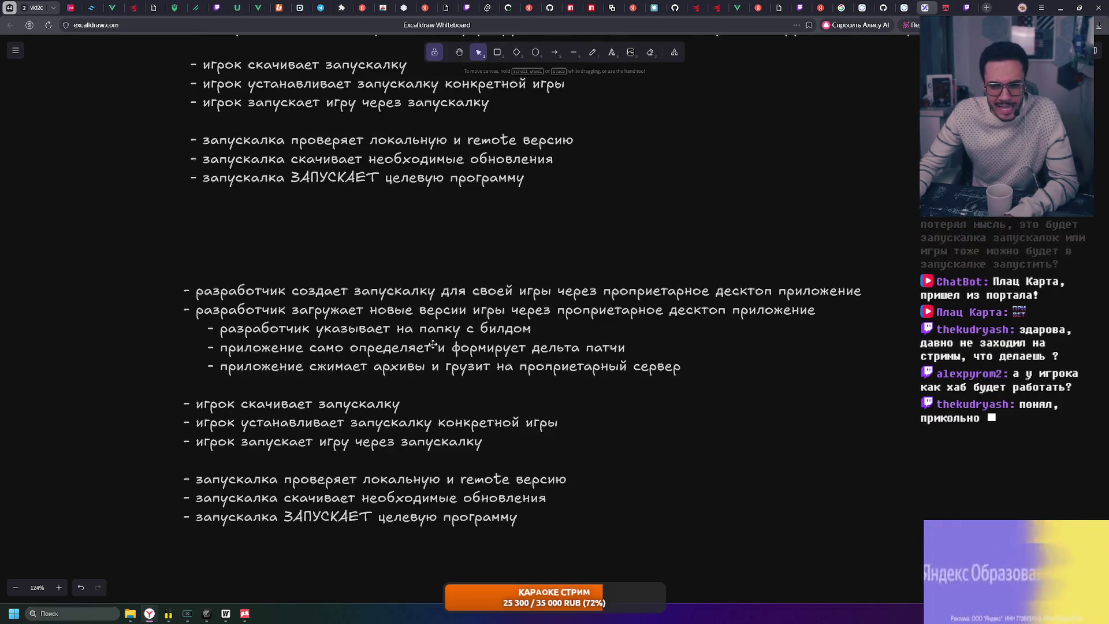
scroll(629, 395, right, 2)
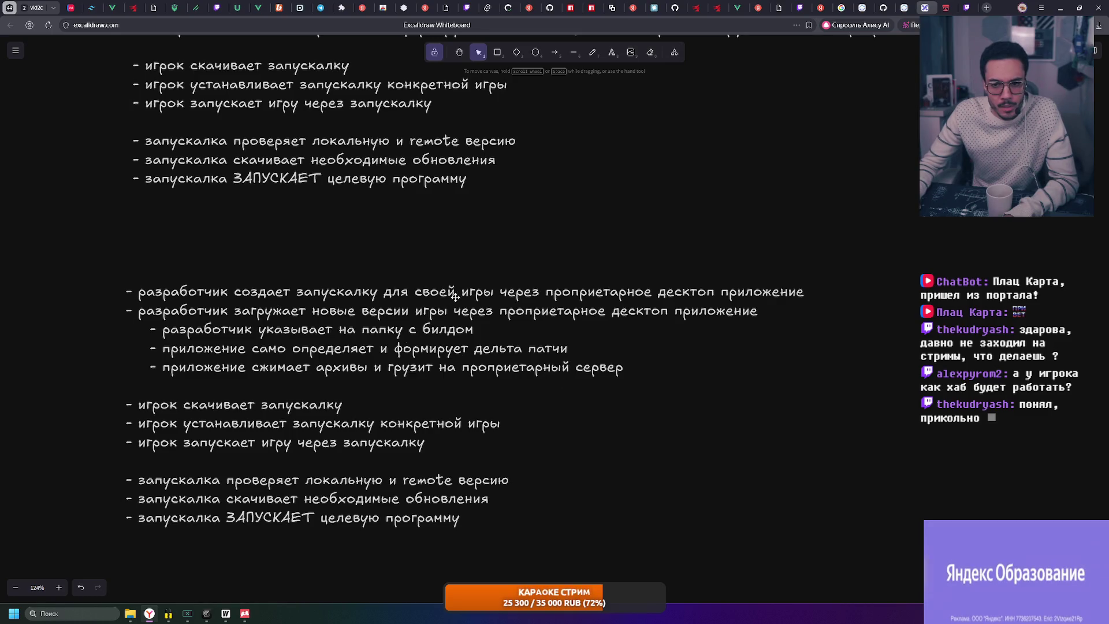
double_click(595, 289)
In the first line, replace 'проприетарное десктоп приложение' with 'запускалка-хаб'
double_click(598, 292)
drag(668, 287, 805, 284)
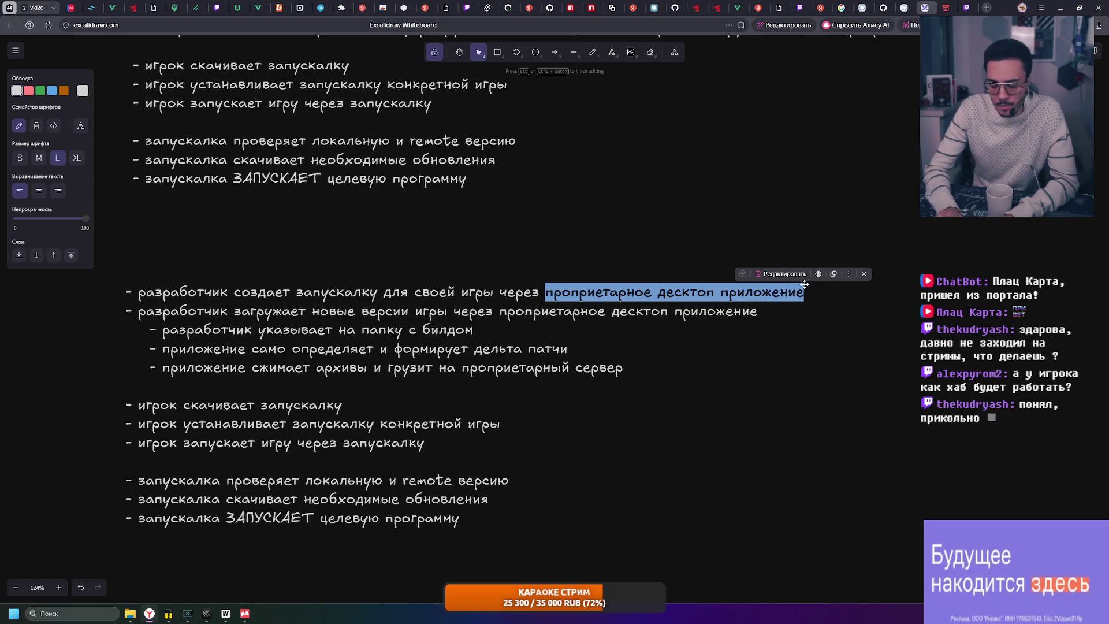
text(запускалка)
key(BackSpace)
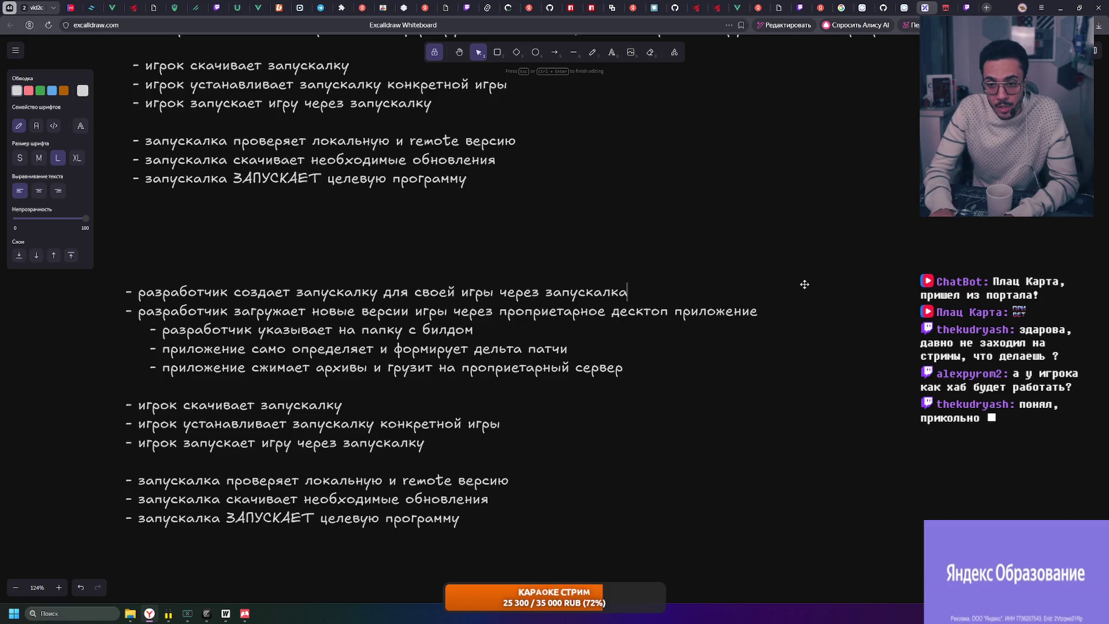
text(б)
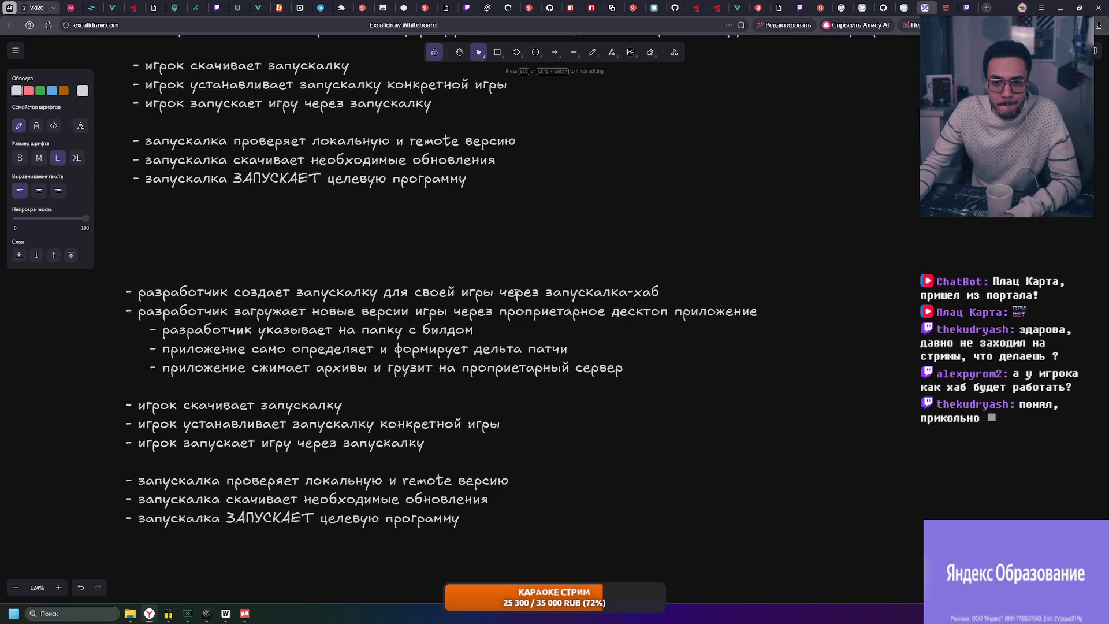
drag(659, 291, 545, 291)
key(ctrl+c)
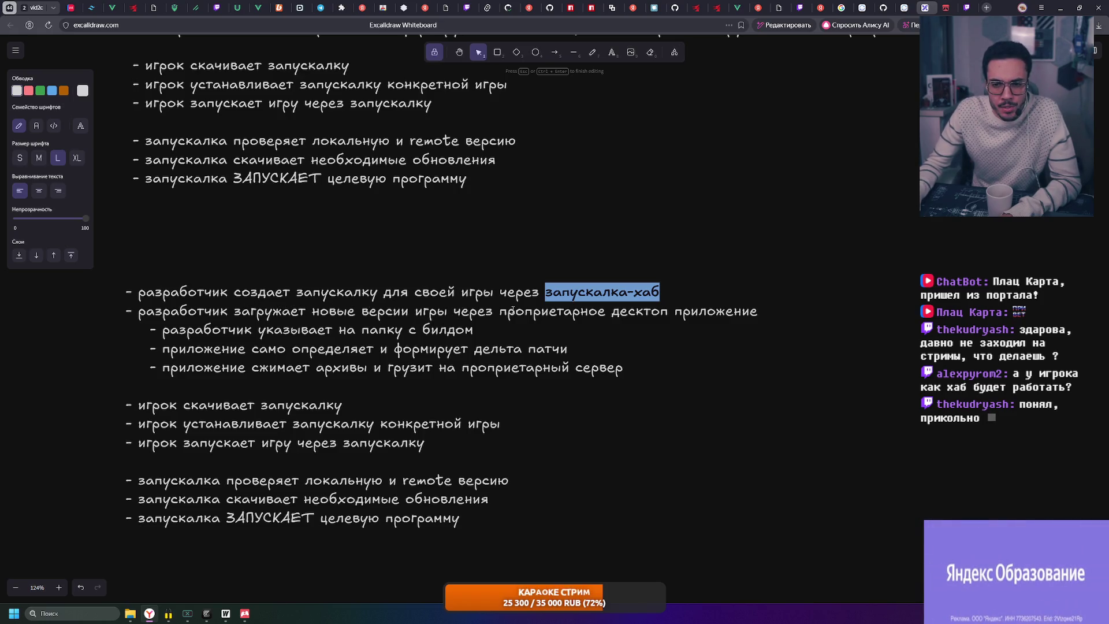
Paste 'запускалка-хаб' over the same phrase in the second line and finish editing
drag(499, 311, 764, 314)
key(ctrl+v)
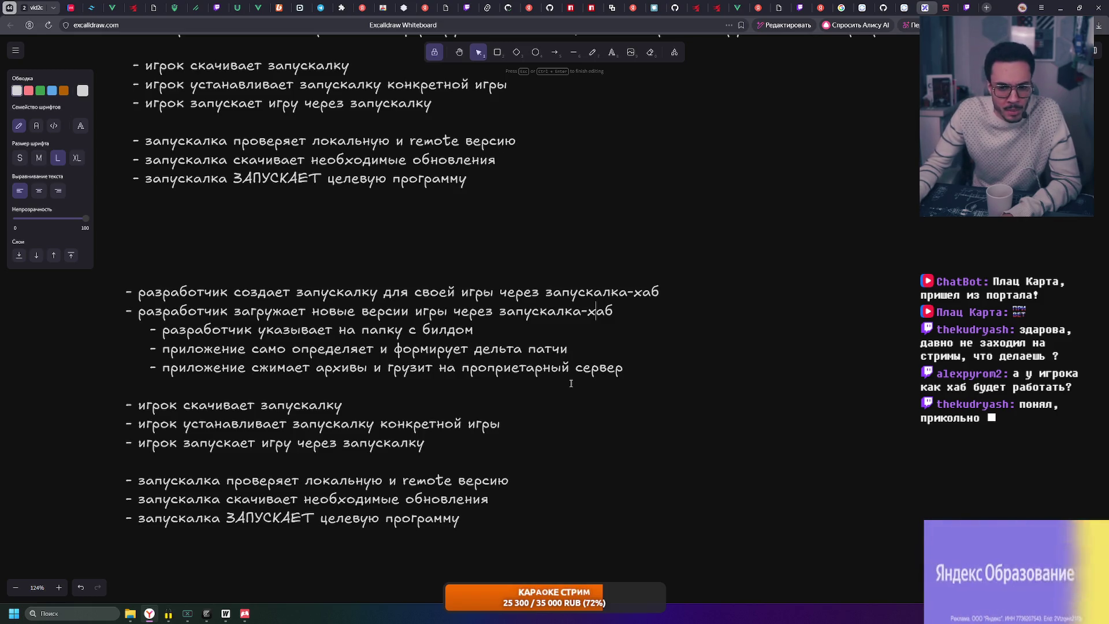
key(Escape)
scroll(551, 310, down, 2)
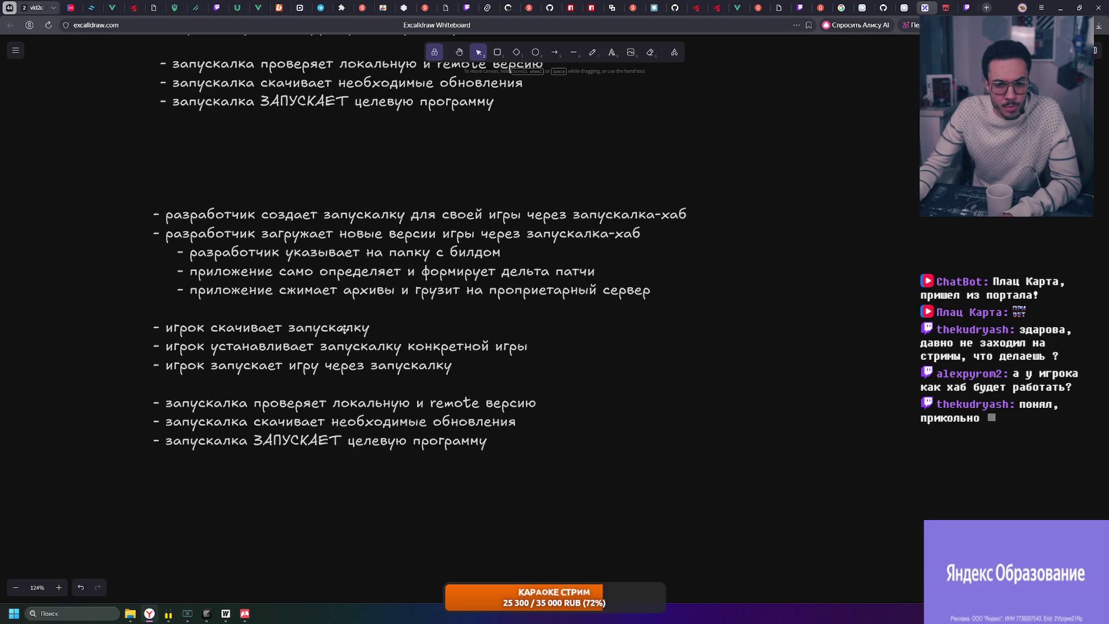
scroll(345, 329, up, 1)
click(294, 347)
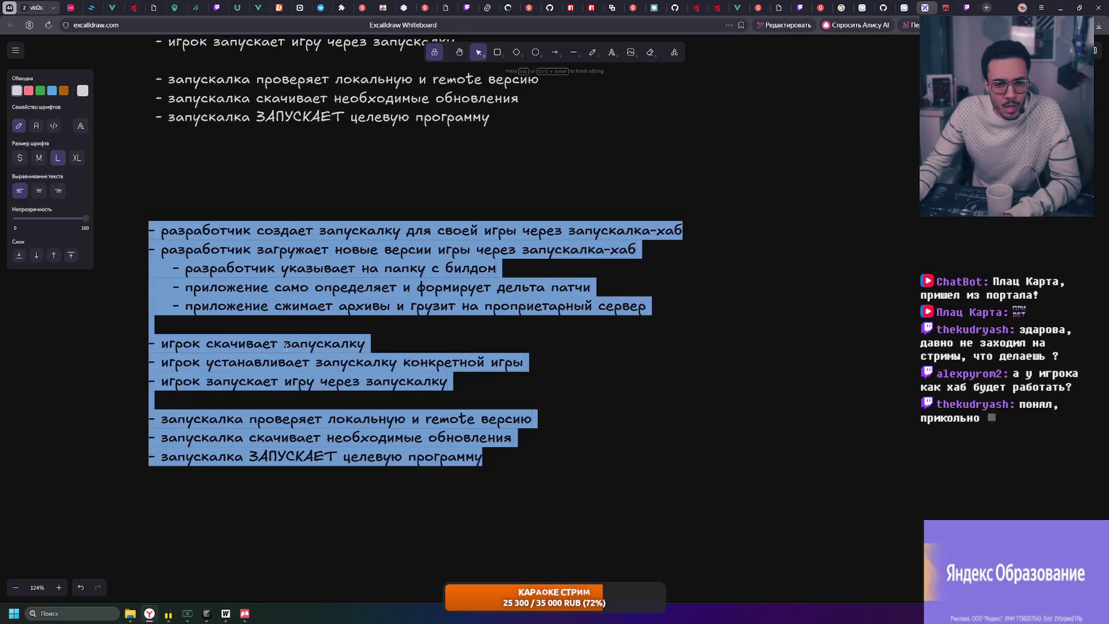
Rename the downloaded launcher to 'запускалка-хаб' and rewrite the next line as finding the game in its store
double_click(294, 347)
double_click(294, 347)
text(запускалка-хаб)
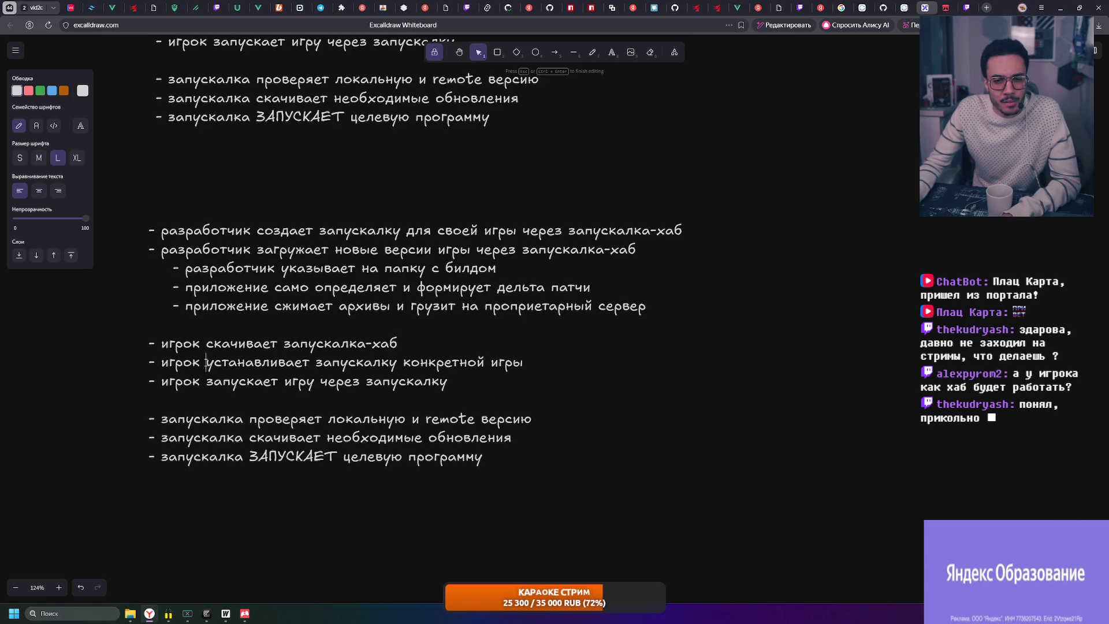
drag(206, 363, 523, 362)
text(на)
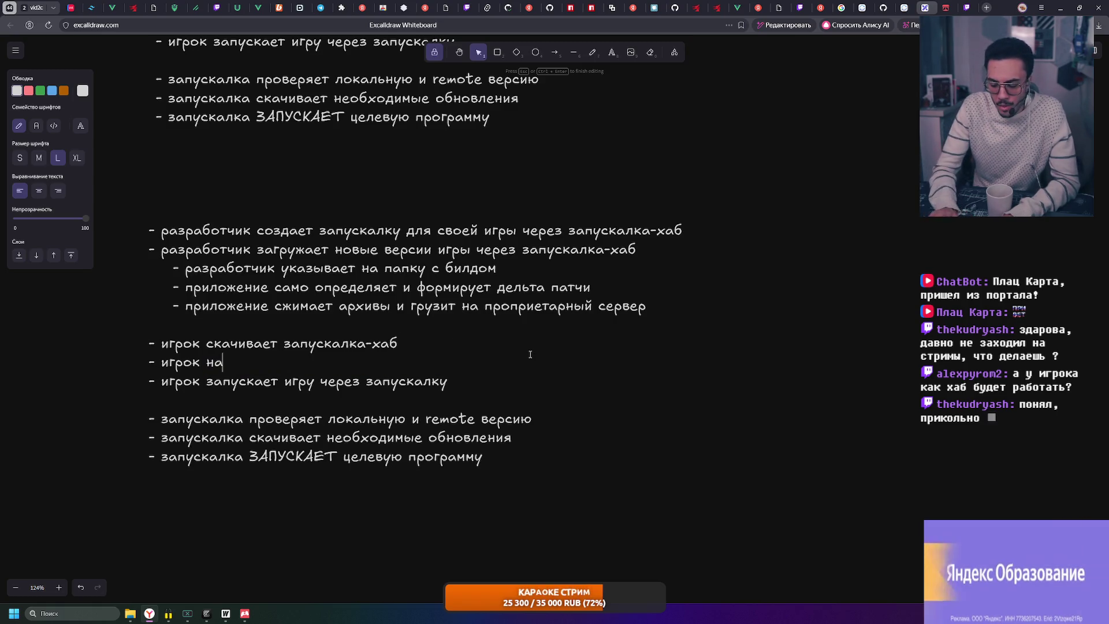
text(ходит игру чере)
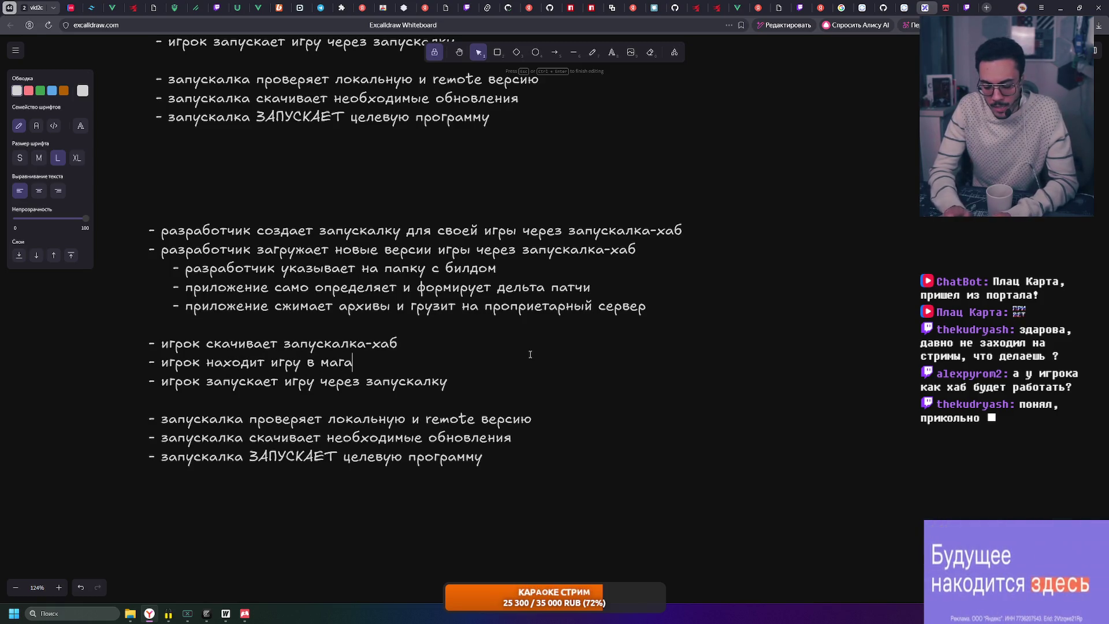
text(ине)
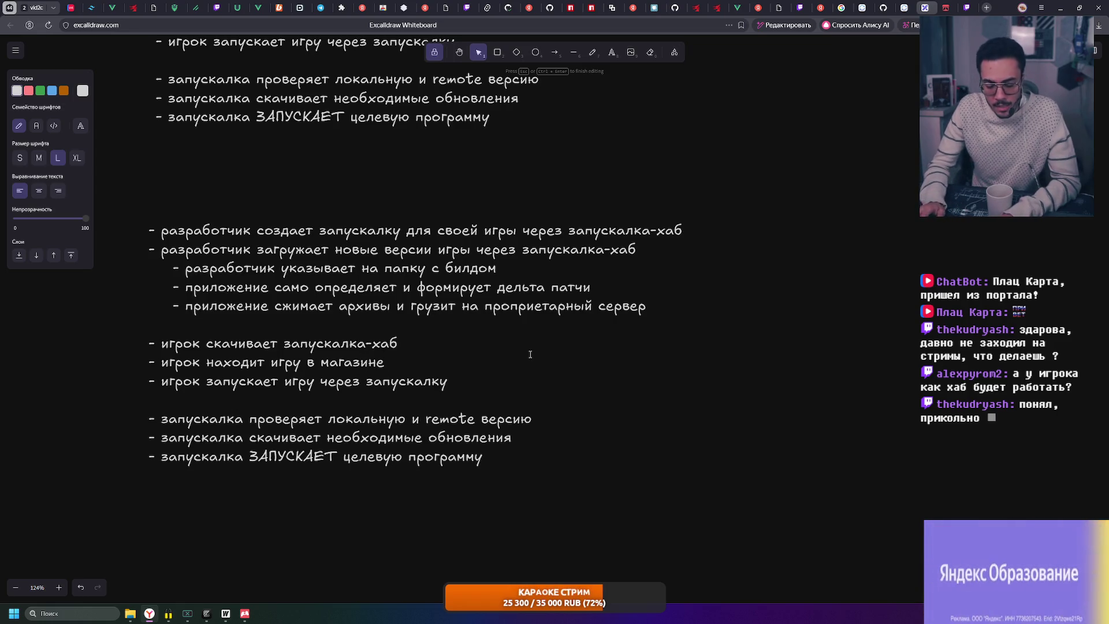
Undo the duplicated 'запускалка-хаб' and rename the launcher on the launch-game line
drag(283, 343, 398, 343)
click(395, 362)
key(ctrl+z)
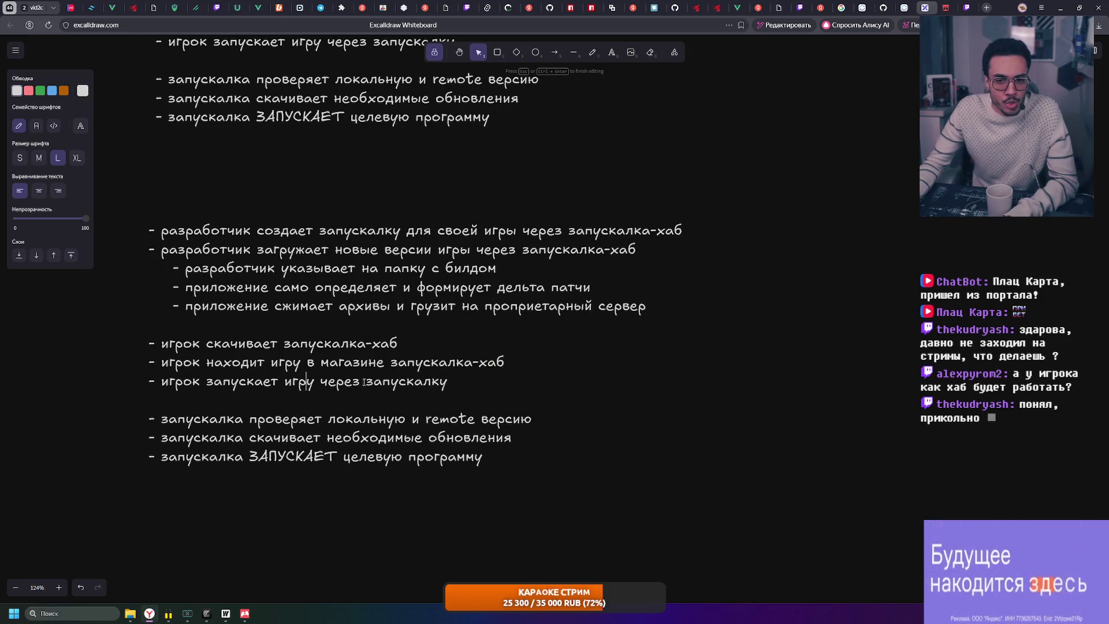
drag(446, 377, 448, 379)
key(ctrl+v)
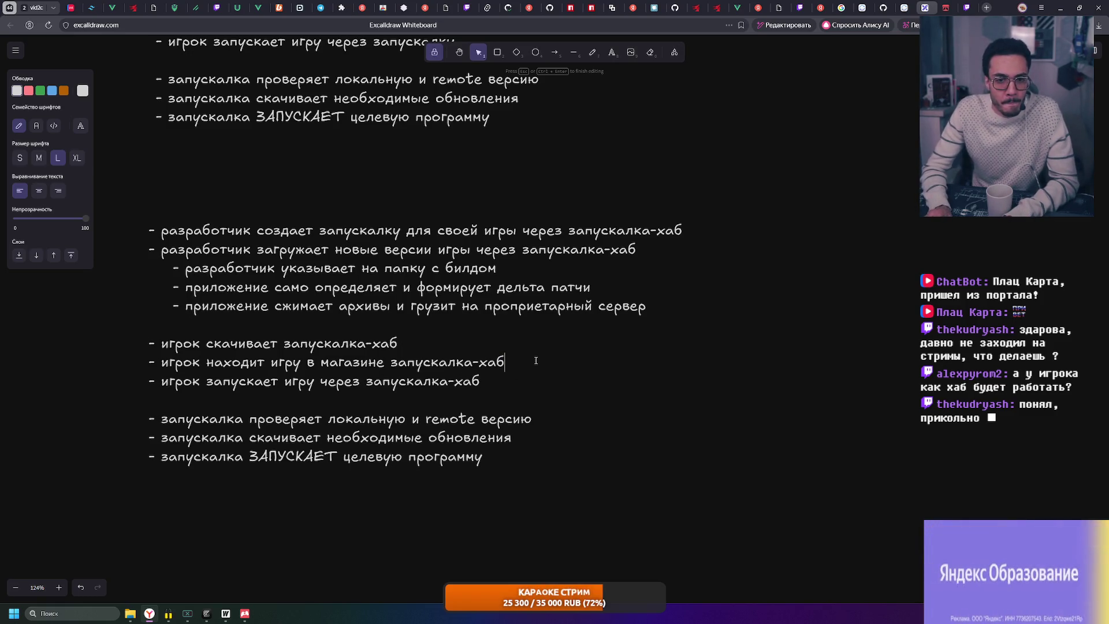
Add a new line saying the player installs the game 'из магазина'
key(Return)
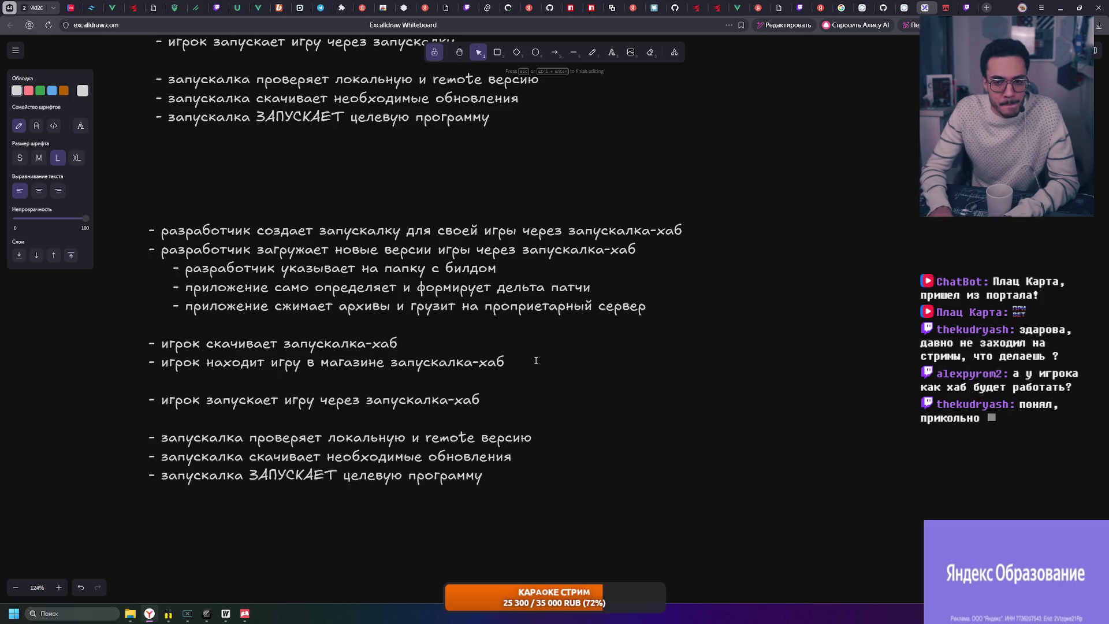
text(-игрок уста)
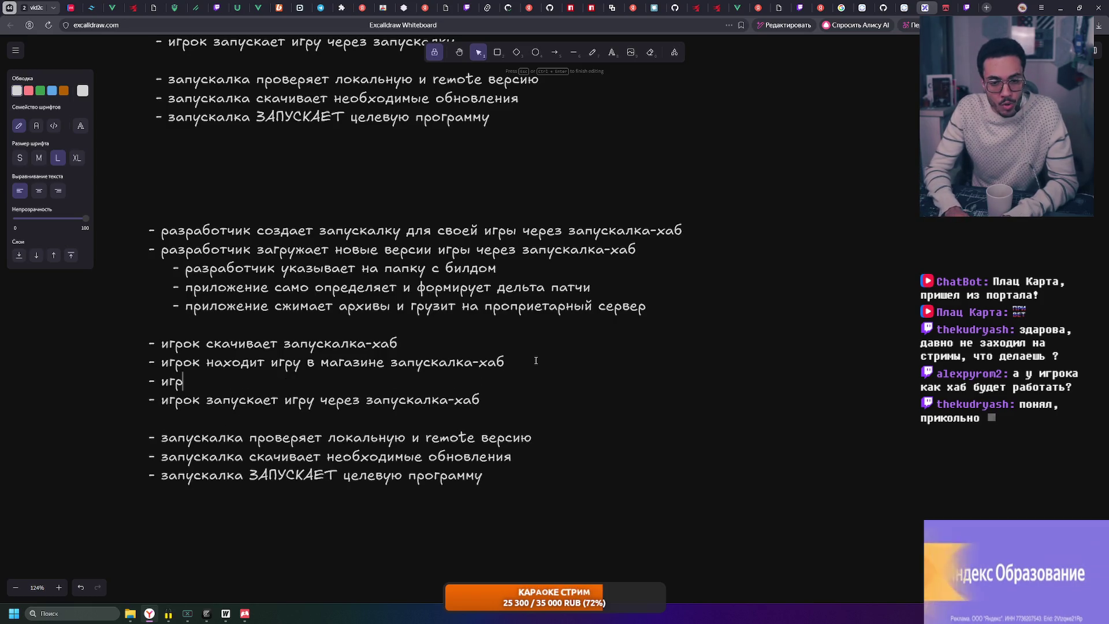
text(навливает )
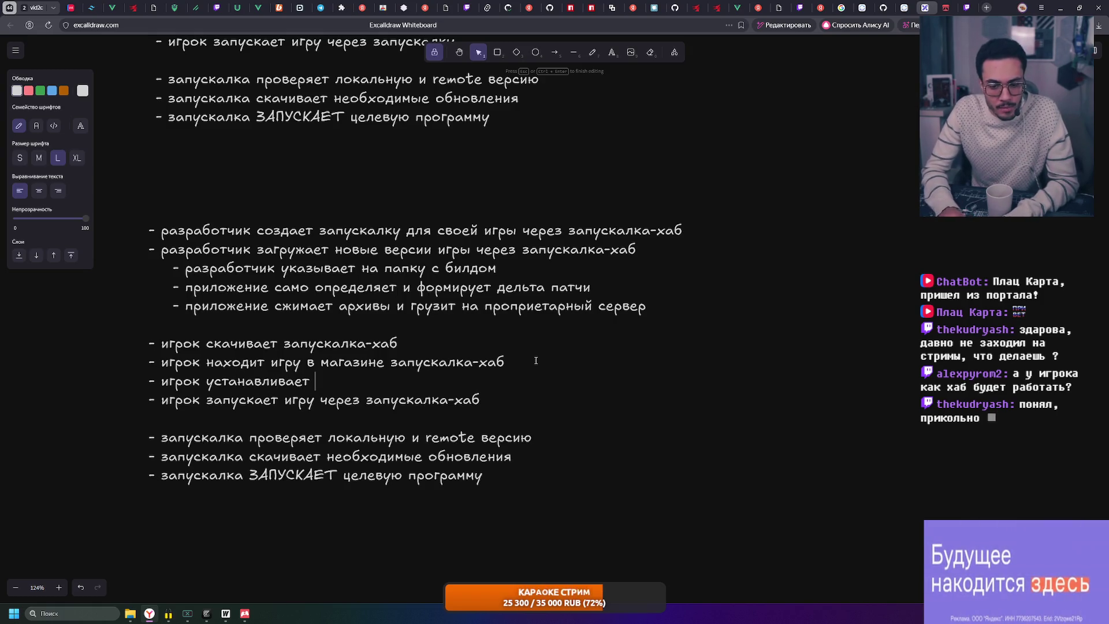
text(игру)
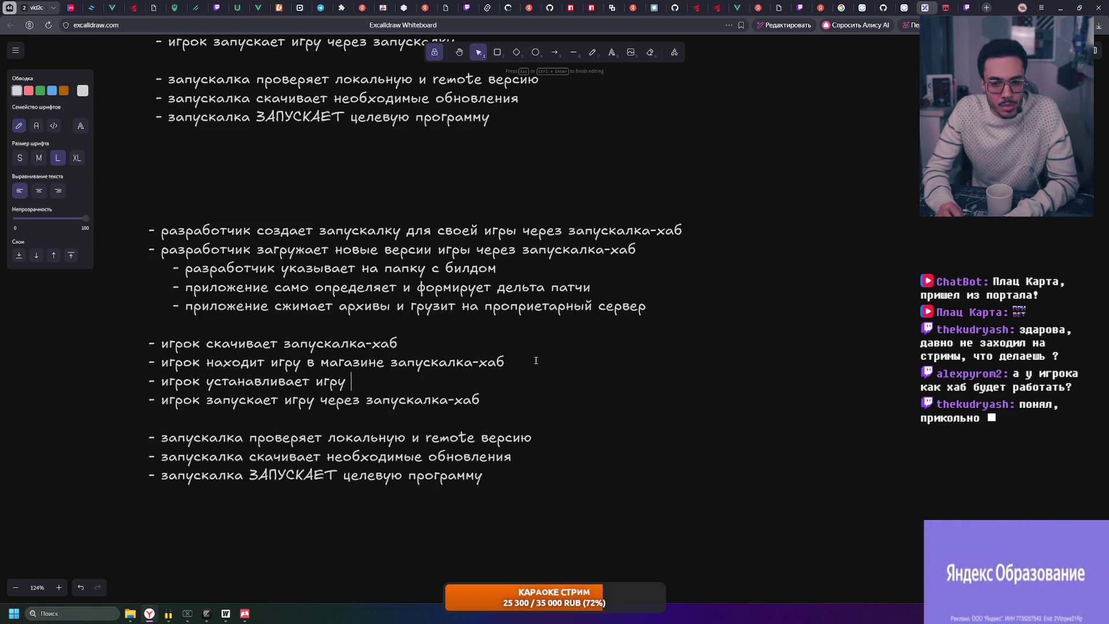
text( из)
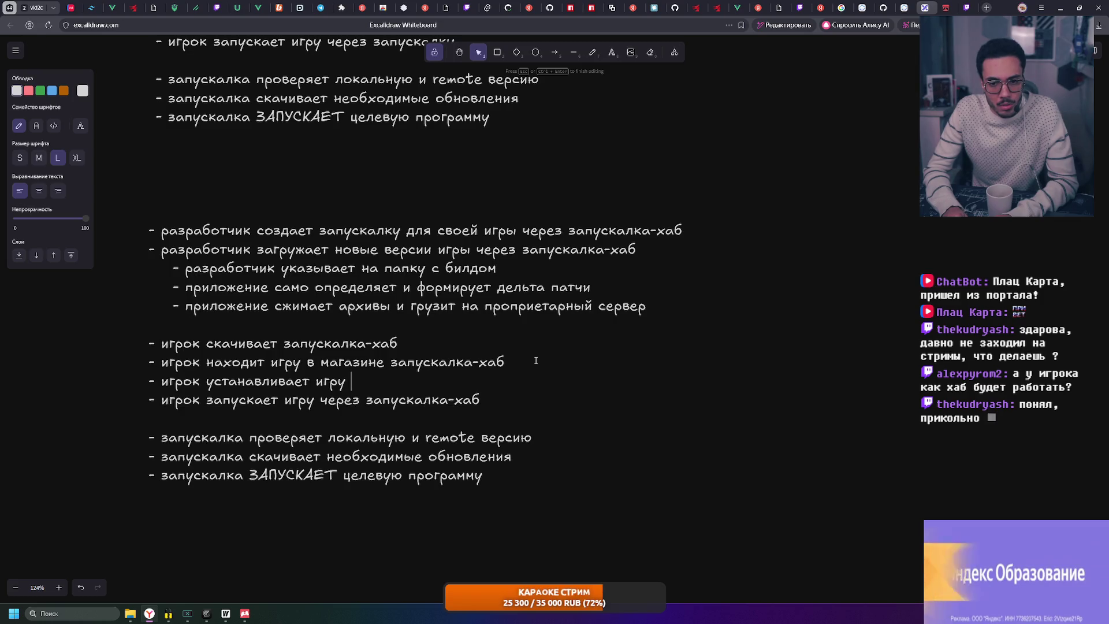
text( мамга)
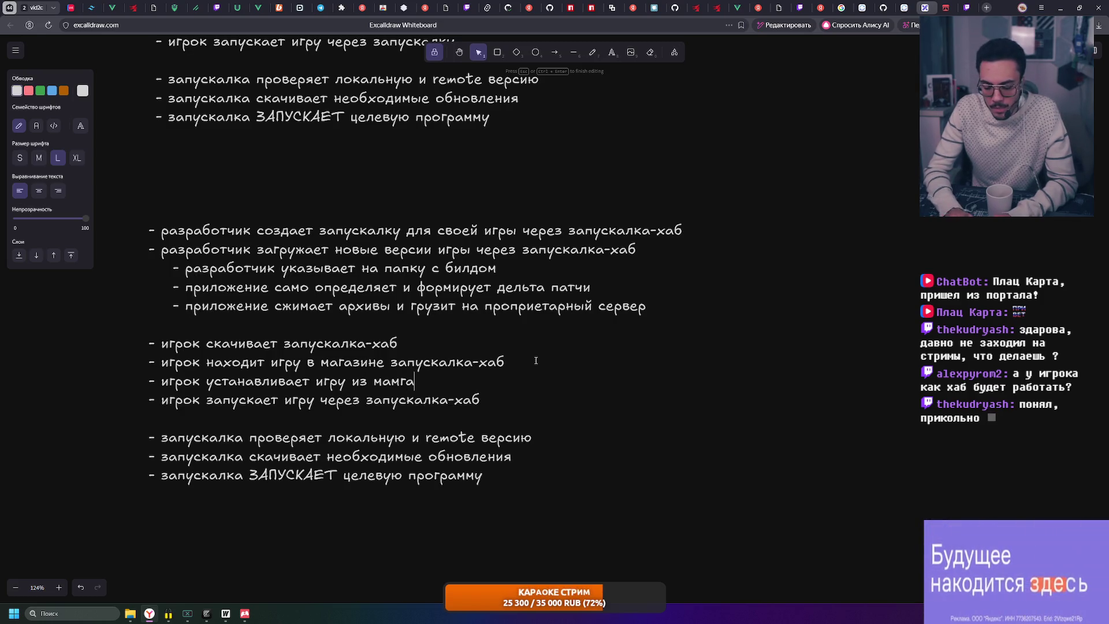
key(BackSpace)
key(BackSpace)
key(BackSpace)
text(газина)
click(680, 448)
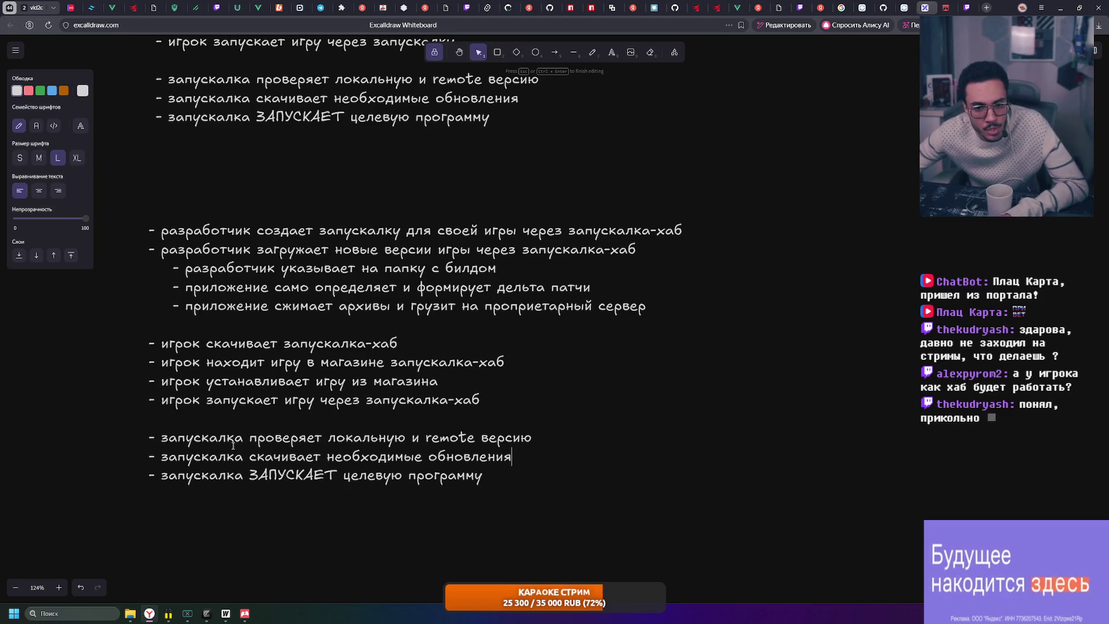
Paste 'запускалка-хаб' over 'запускалка' on the version-check, updates-download and launch lines
drag(367, 400, 478, 400)
key(ctrl+c)
double_click(203, 437)
key(ctrl+v)
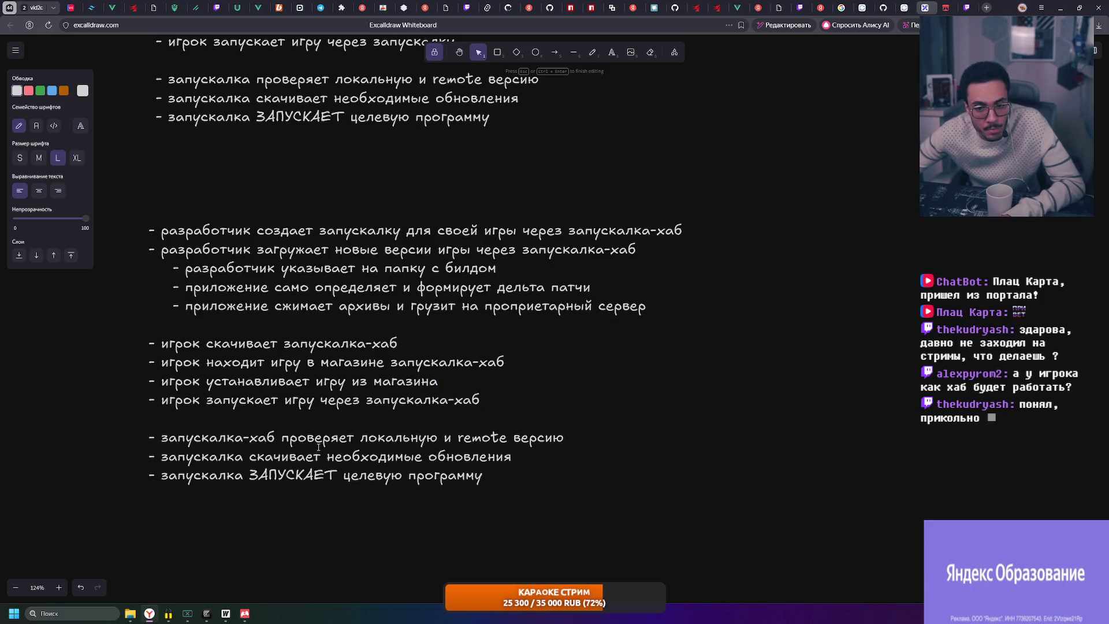
double_click(211, 457)
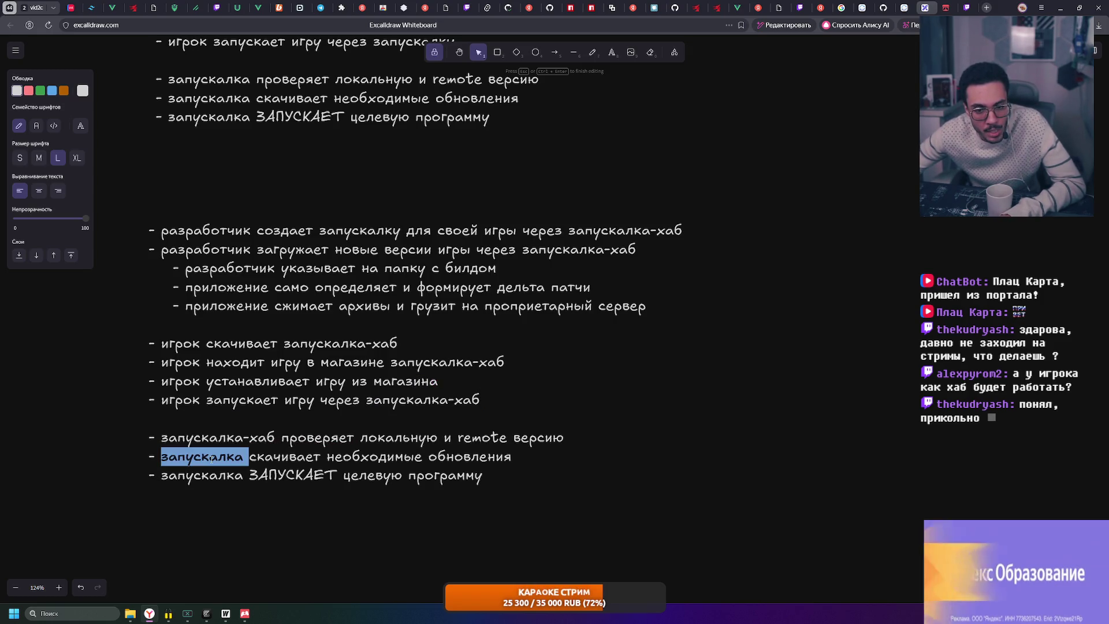
key(ctrl+v)
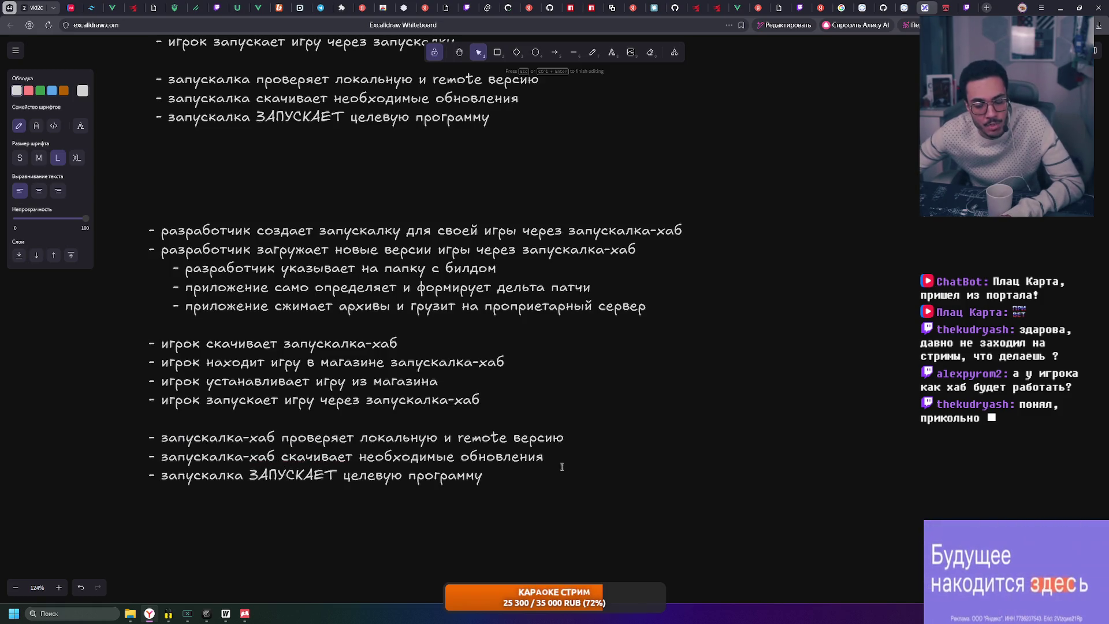
double_click(209, 475)
key(ctrl+v)
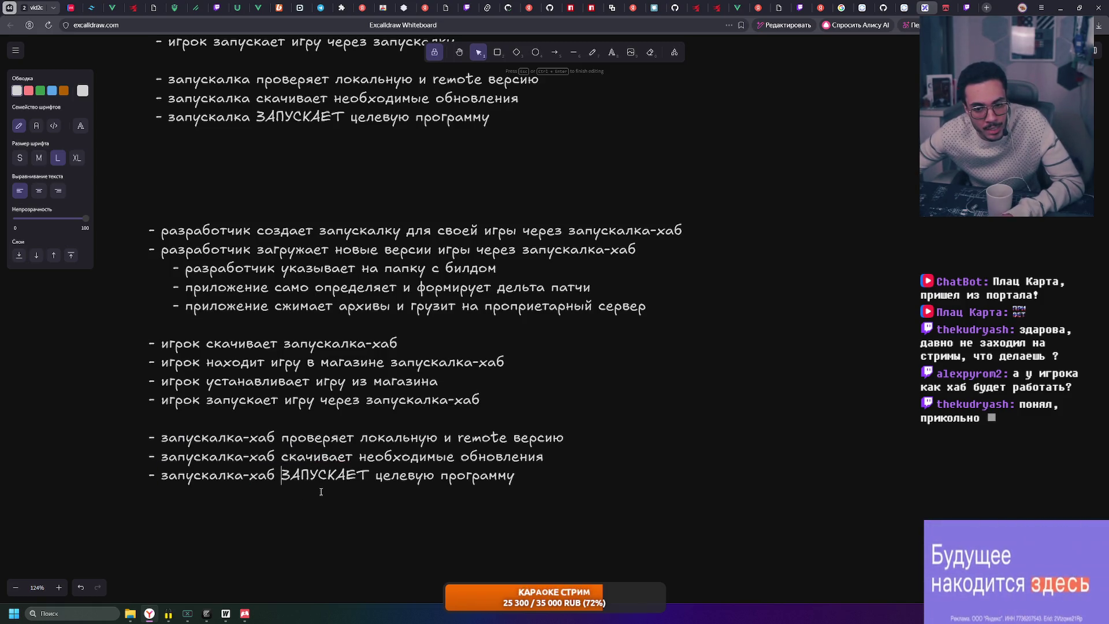
click(535, 488)
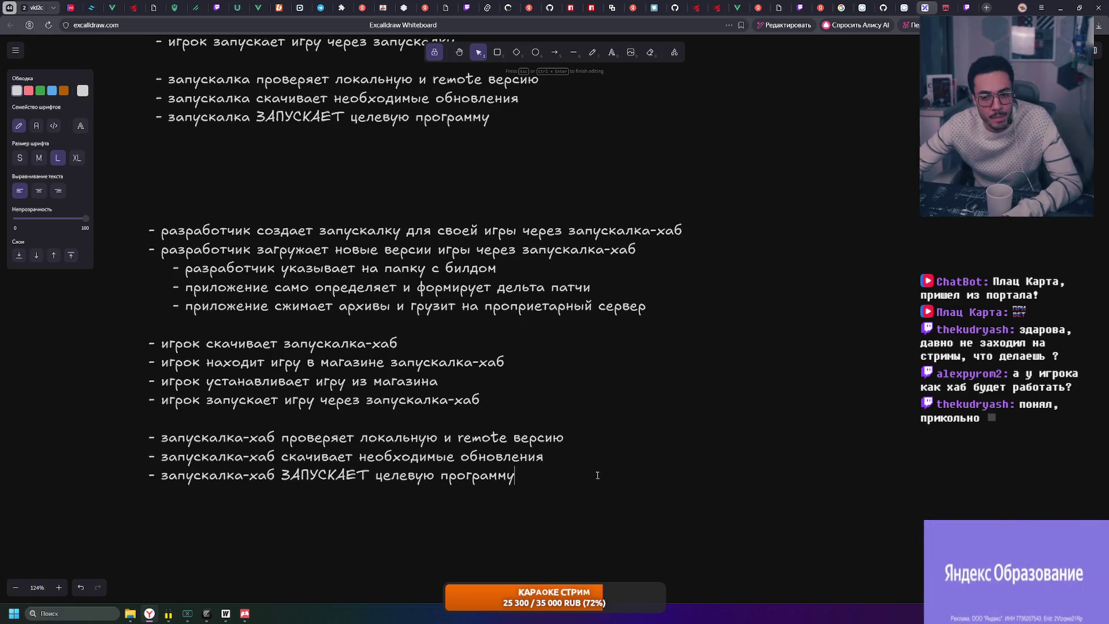
click(623, 521)
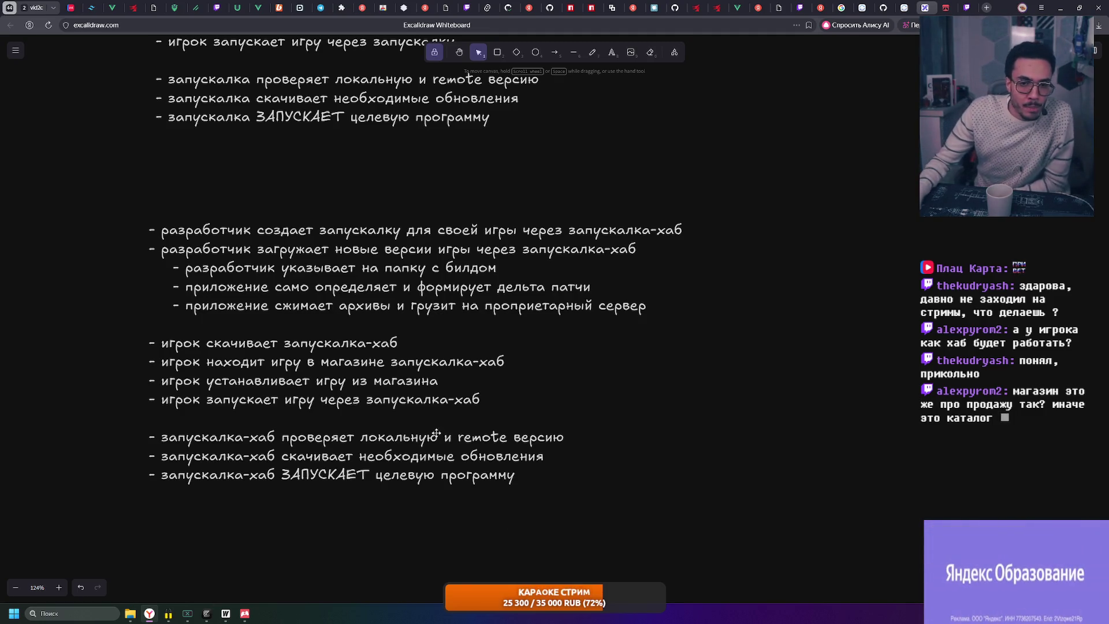
scroll(328, 456, up, 3)
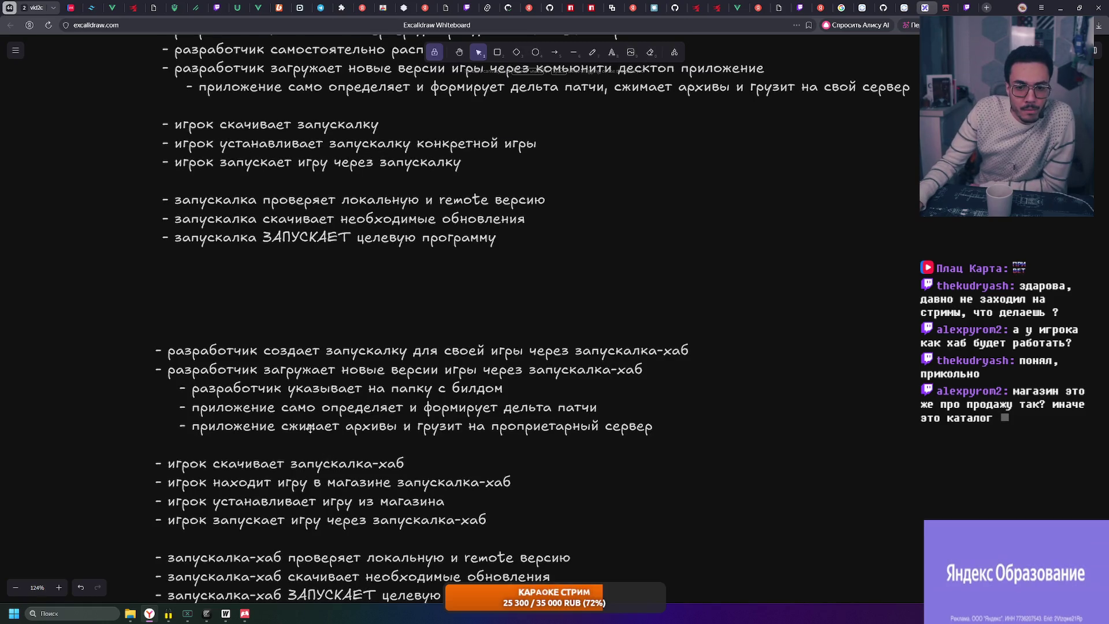
Delete the 'игрок скачивает запускалка-хаб' line and its leftover blank lines
double_click(338, 501)
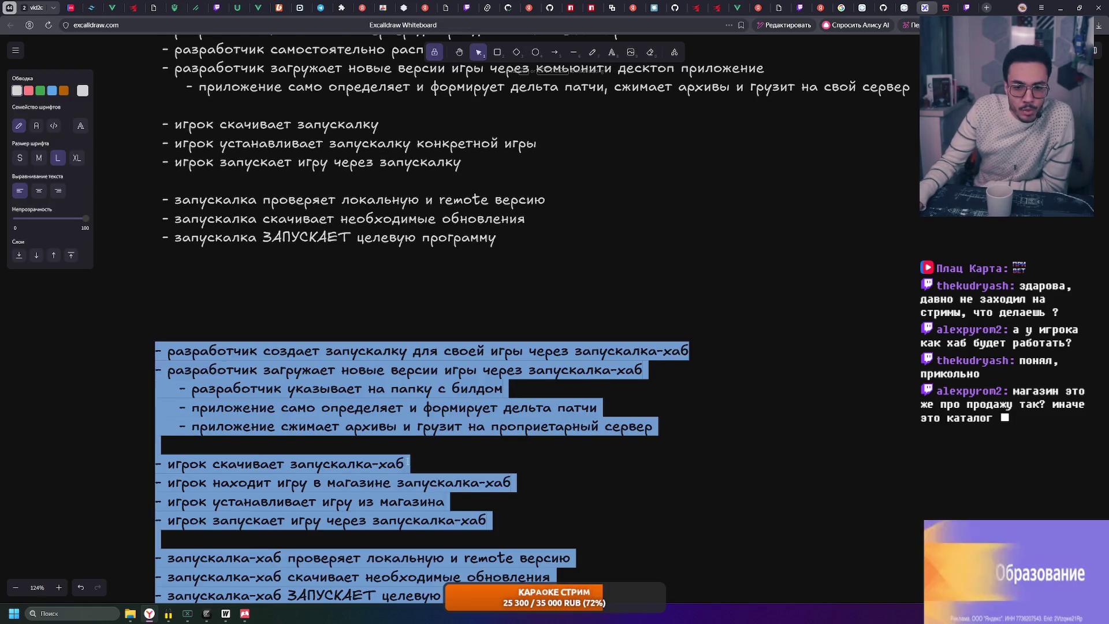
click(495, 463)
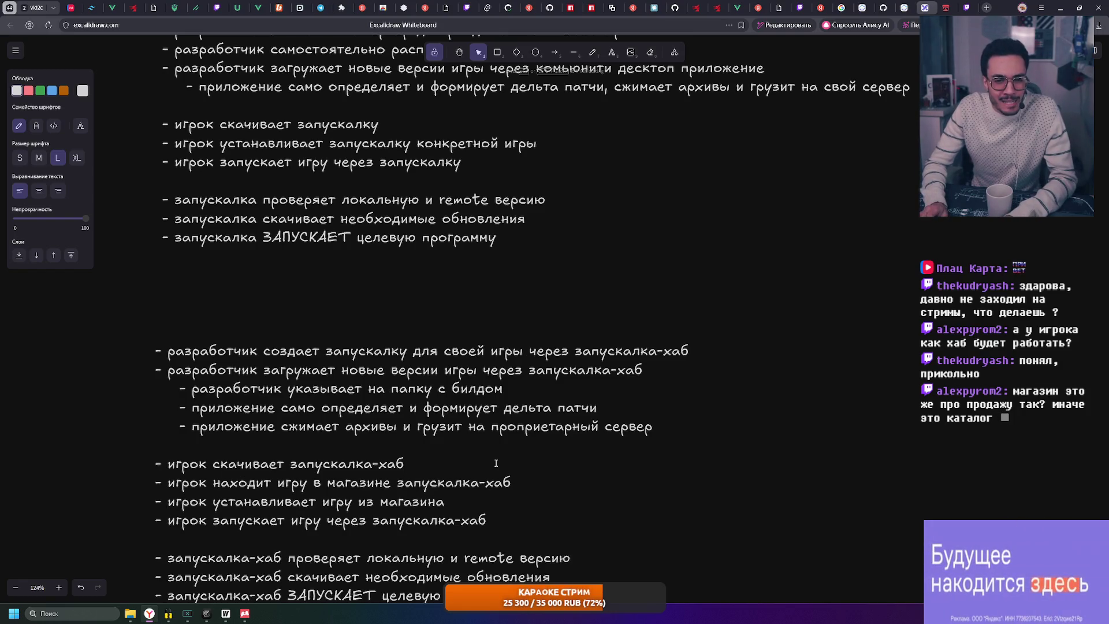
key(Return)
drag(423, 464, 154, 465)
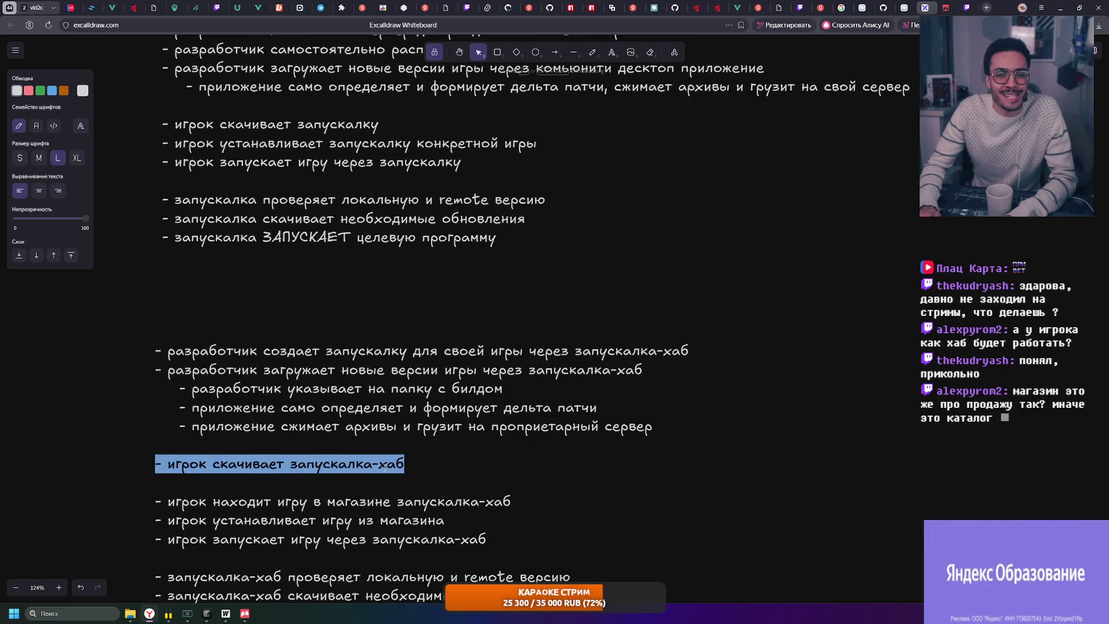
key(BackSpace)
key(BackSpace)
key(Delete)
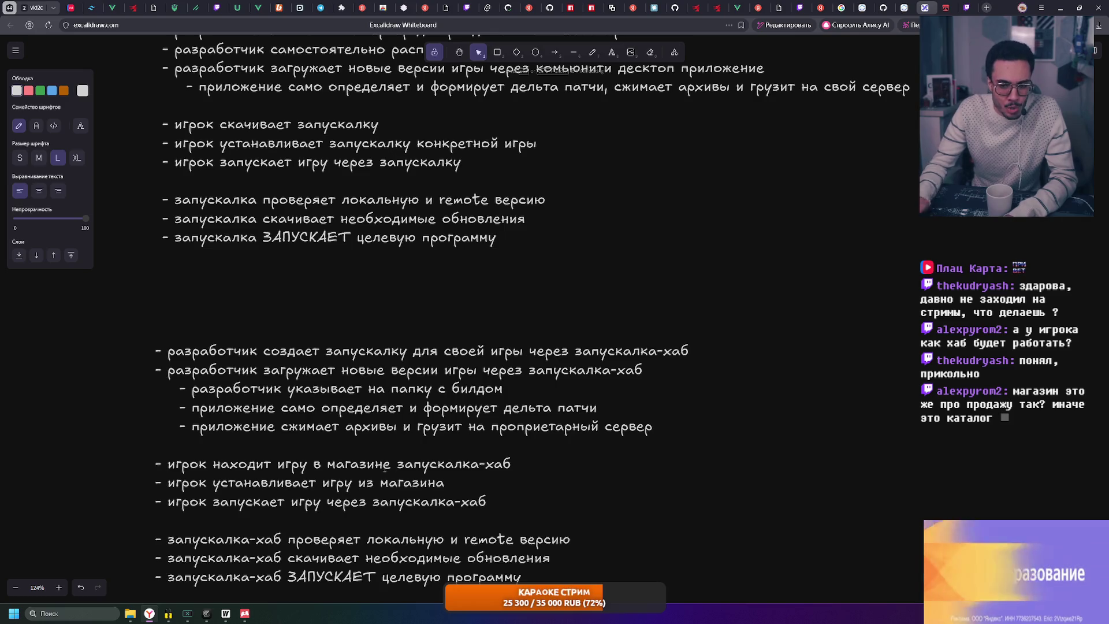
click(795, 442)
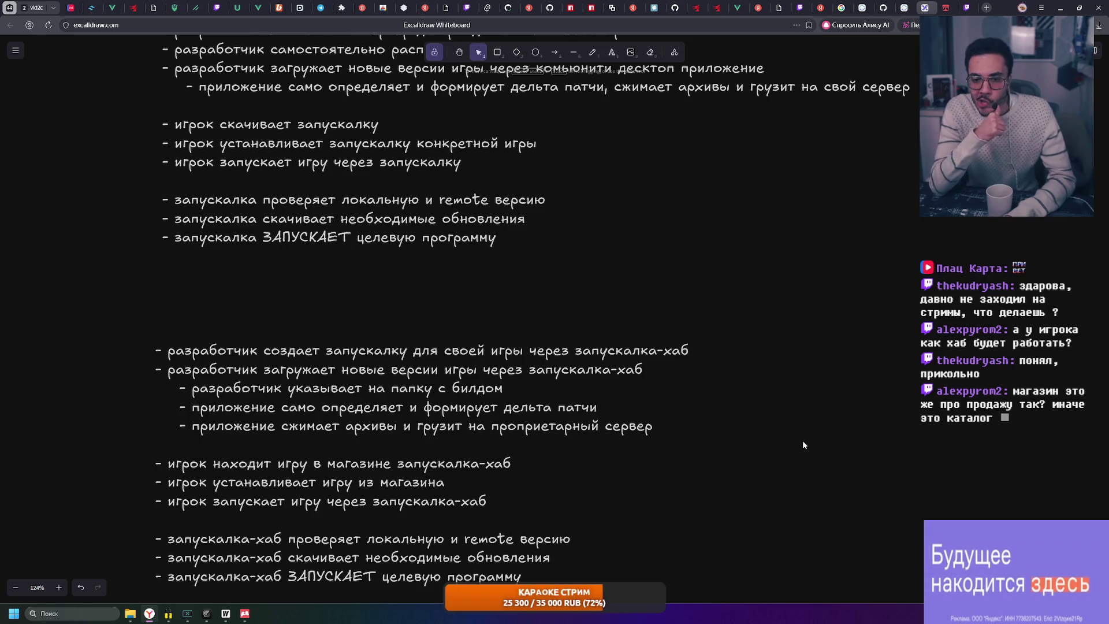
Add 'запускалка-хаб' after 'из магазина' on the install line
double_click(412, 464)
click(413, 464)
double_click(412, 464)
click(447, 484)
text(запускалка-хаб)
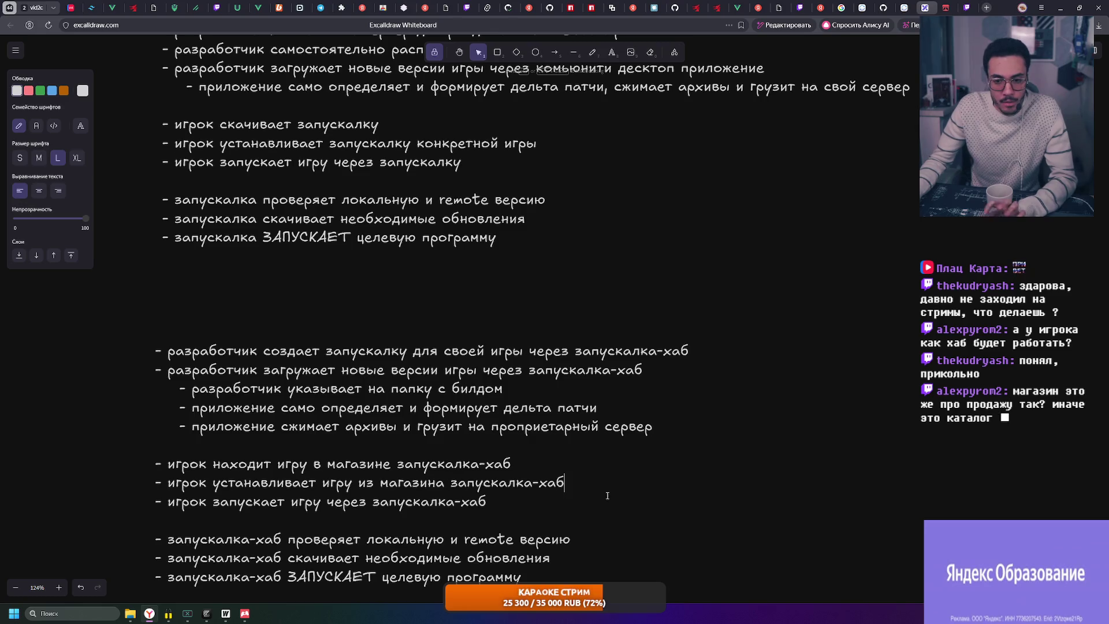
click(743, 561)
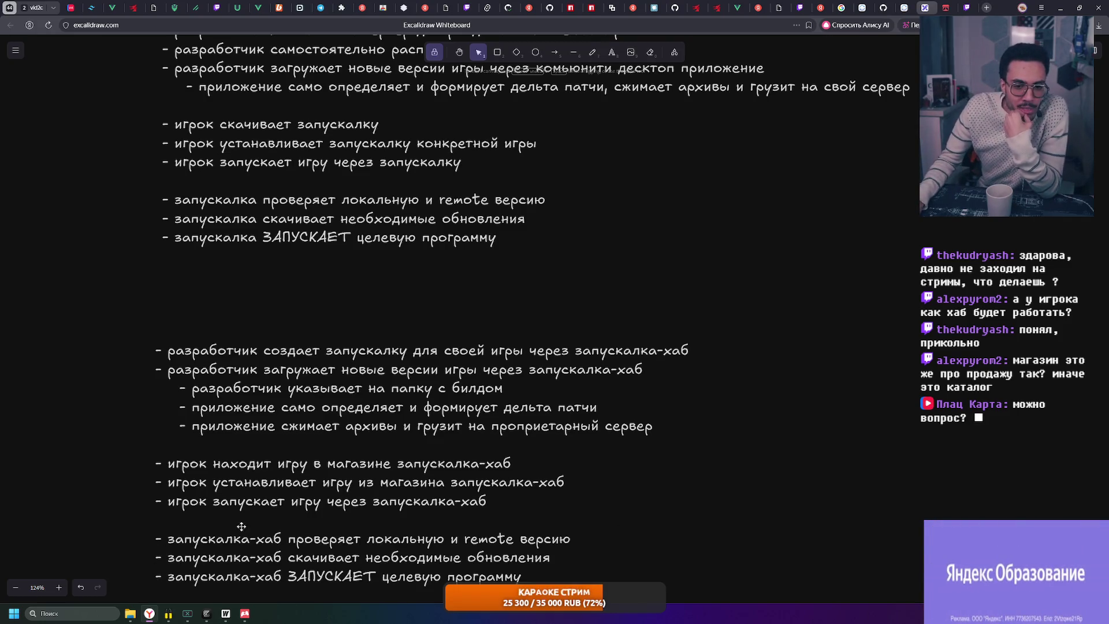
scroll(232, 527, down, 1)
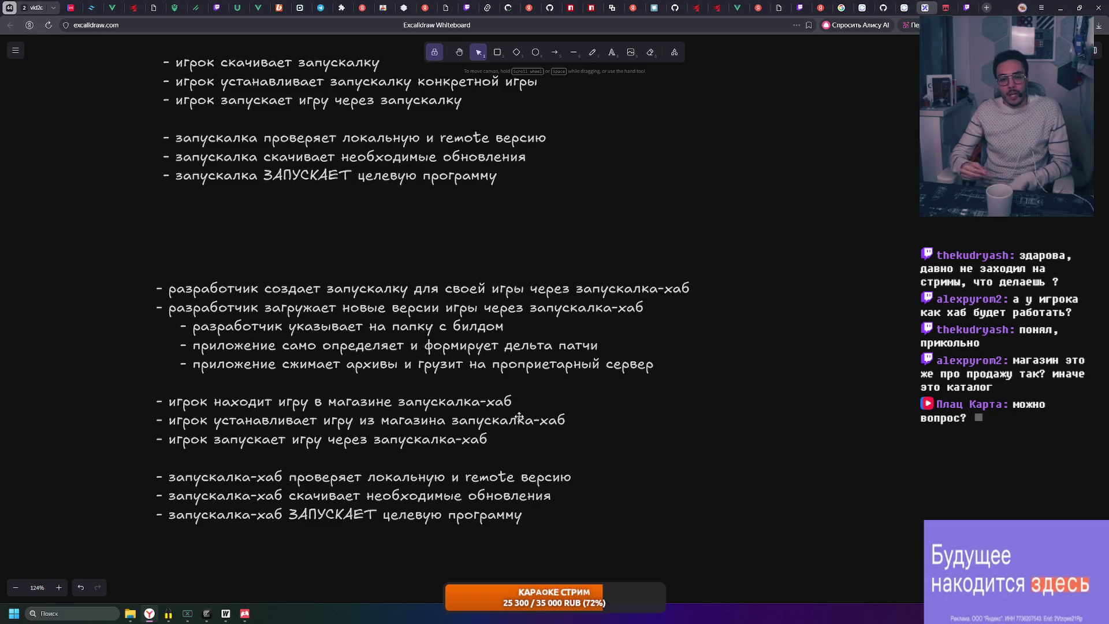
scroll(445, 309, up, 1)
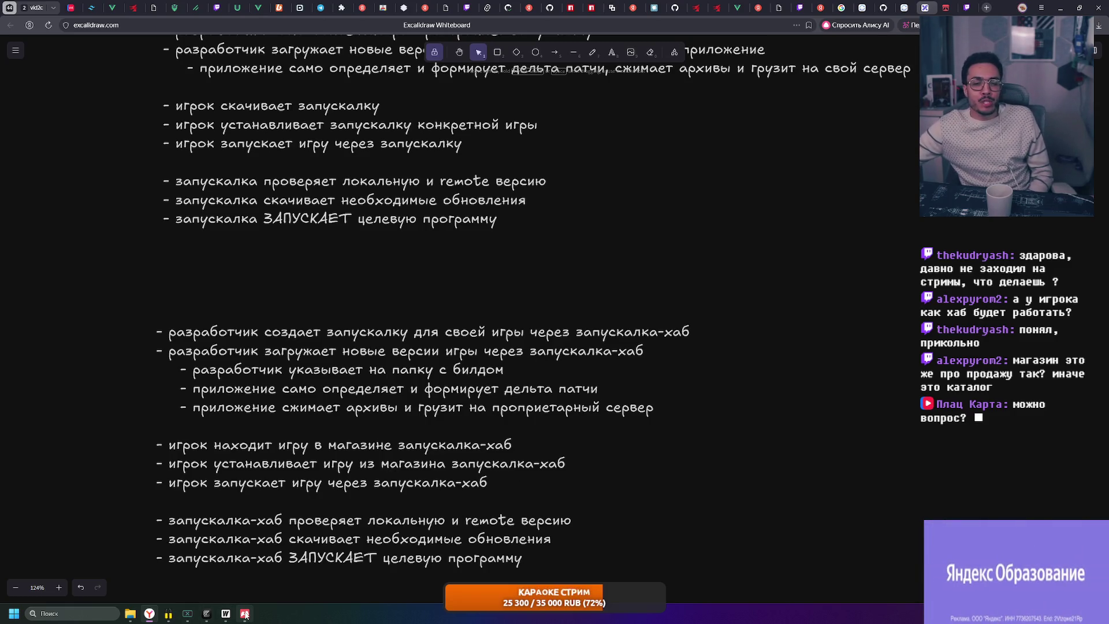
scroll(152, 146, up, 3)
mouse_move(152, 147)
mouse_down()
mouse_move(510, 245)
mouse_move(1000, 434)
mouse_move(158, 104)
mouse_move(148, 133)
mouse_move(971, 454)
mouse_move(962, 473)
mouse_move(265, 231)
mouse_move(148, 137)
mouse_move(142, 108)
mouse_move(452, 265)
mouse_move(919, 458)
mouse_up()
scroll(919, 458, down, 5)
mouse_move(149, 196)
mouse_down()
mouse_move(332, 263)
mouse_move(825, 544)
mouse_up()
click(824, 544)
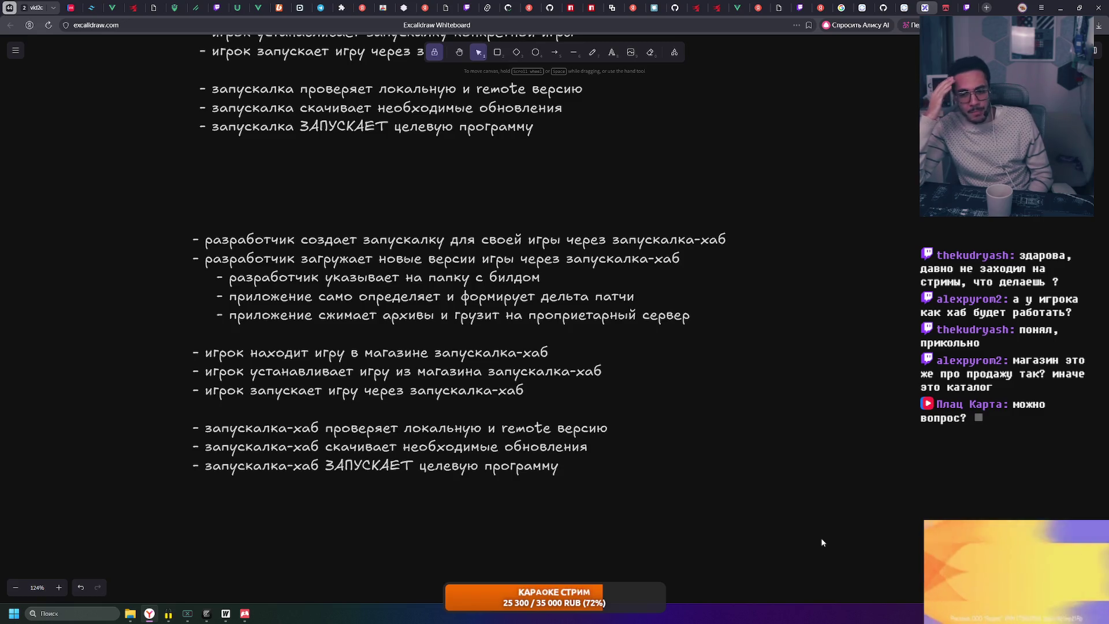
mouse_move(145, 195)
mouse_down()
mouse_move(829, 473)
mouse_move(829, 496)
mouse_up()
click(827, 490)
mouse_move(820, 553)
mouse_down()
mouse_move(149, 207)
mouse_move(177, 202)
mouse_move(272, 248)
mouse_move(799, 511)
mouse_up()
click(799, 511)
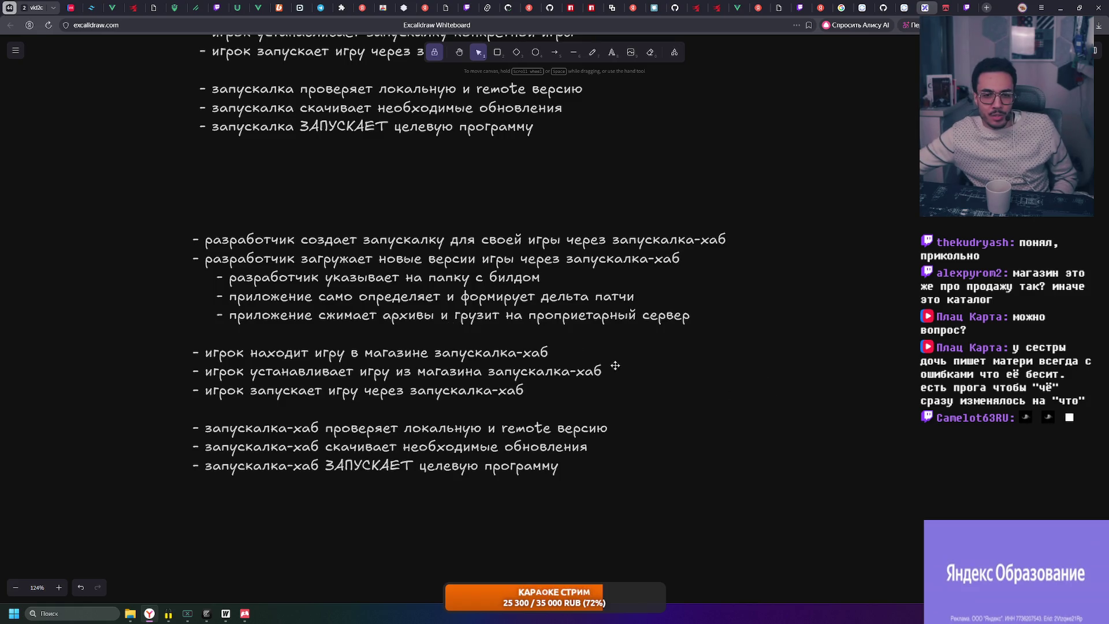
scroll(655, 378, up, 3)
scroll(678, 377, down, 2)
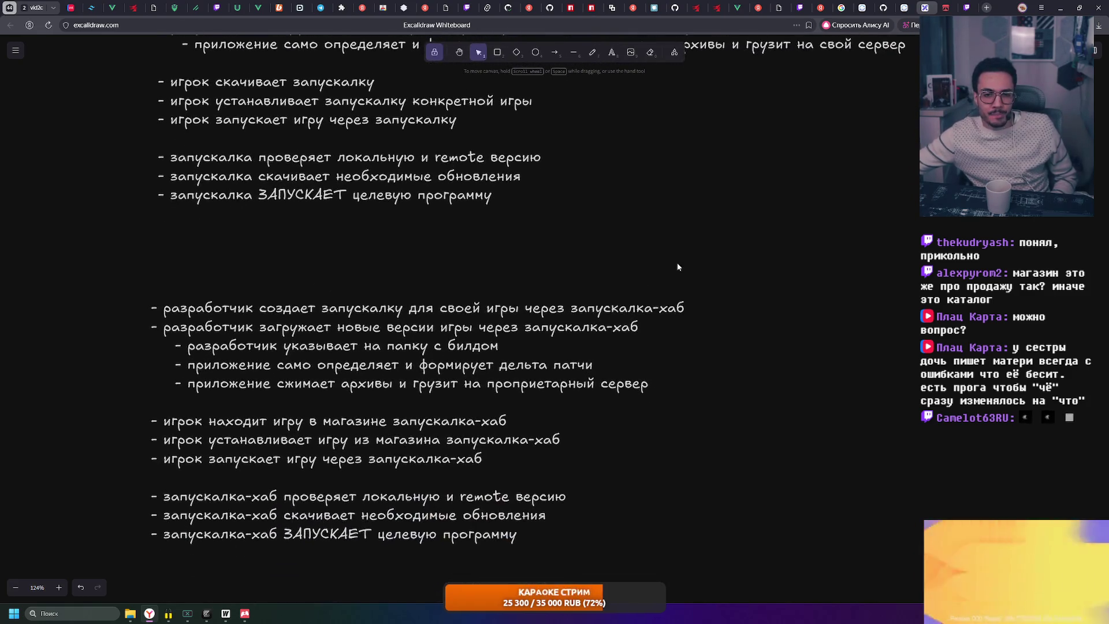
scroll(508, 272, up, 3)
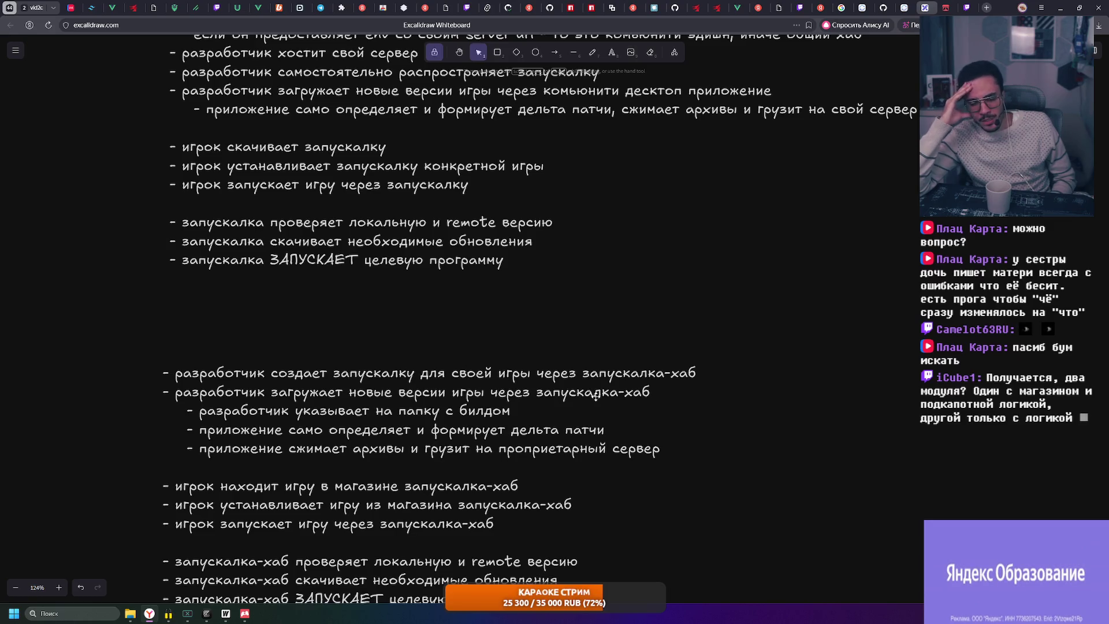
double_click(498, 373)
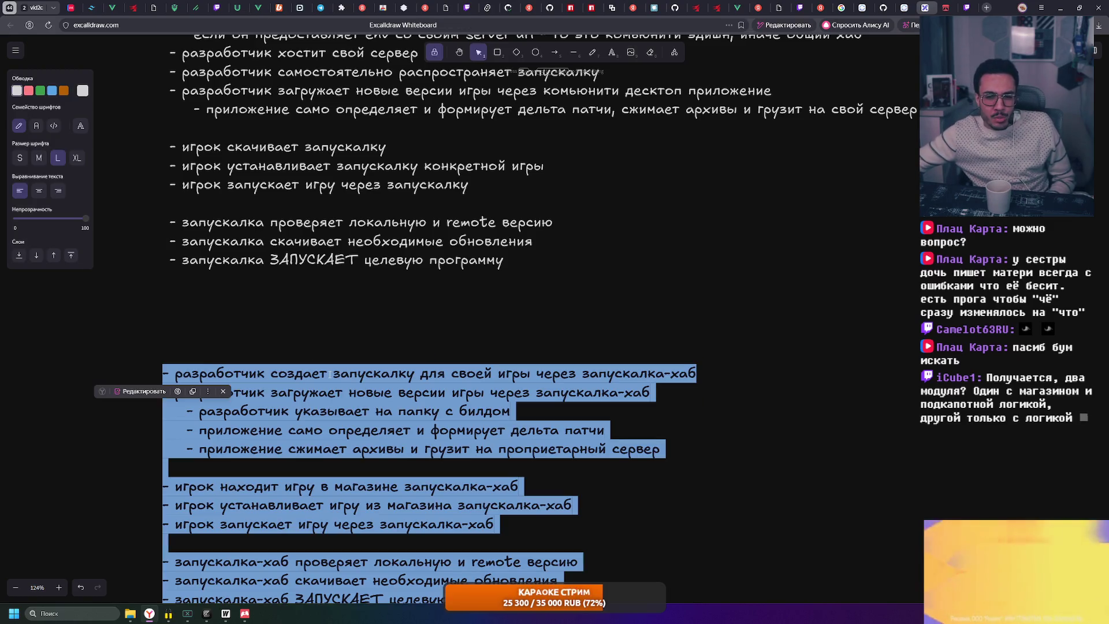
click(334, 374)
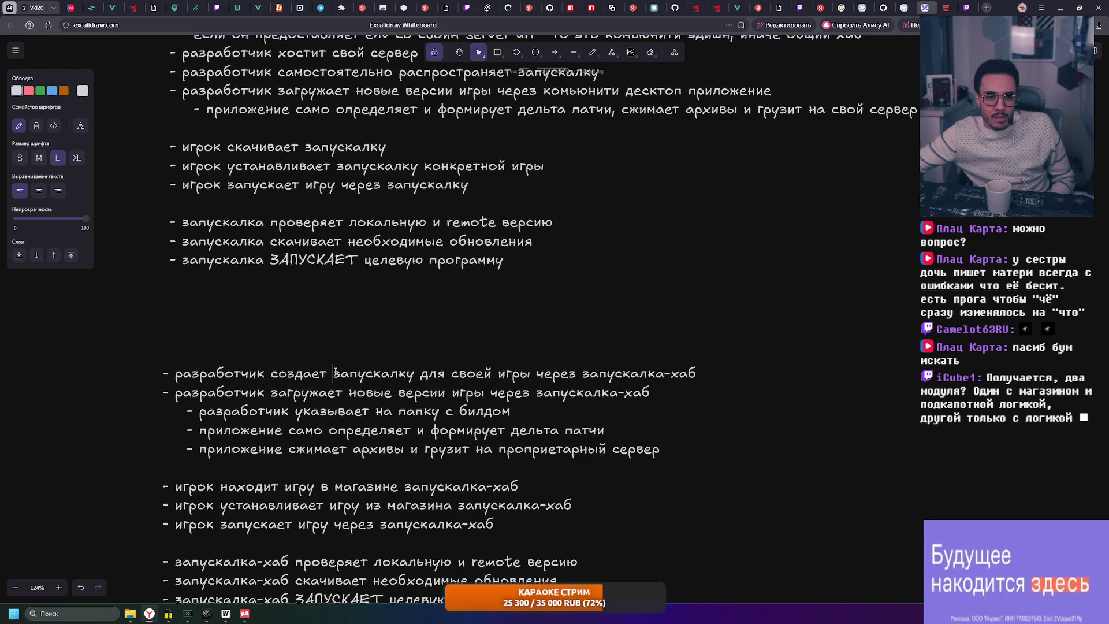
click(816, 431)
scroll(712, 529, down, 3)
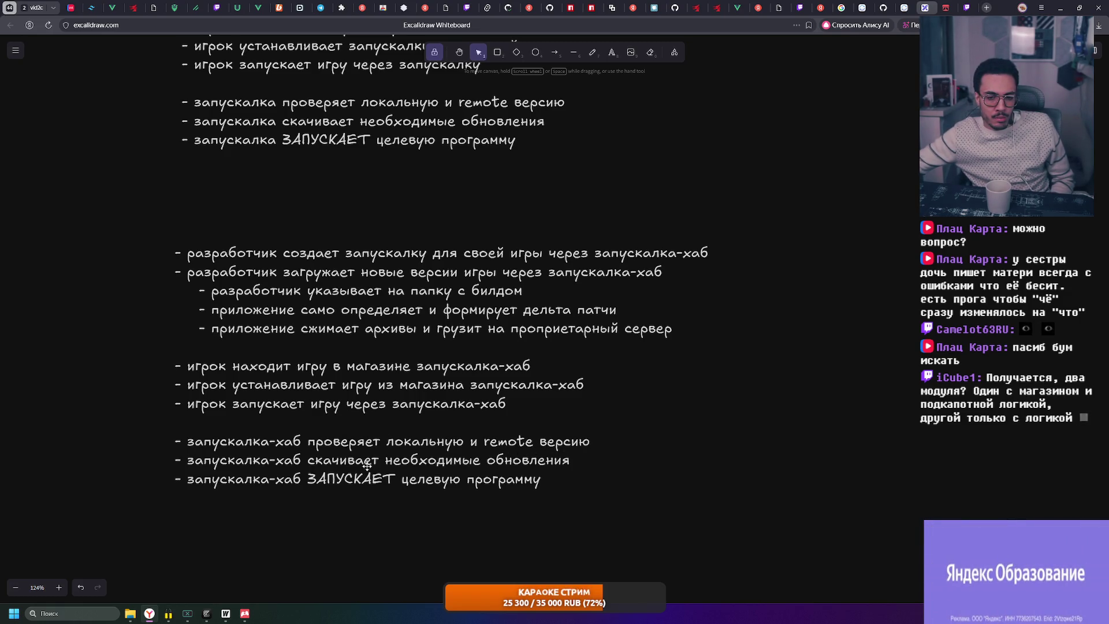
drag(807, 354, 799, 497)
mouse_move(661, 250)
mouse_down()
mouse_move(626, 429)
mouse_move(578, 234)
mouse_up()
drag(726, 364, 710, 283)
mouse_move(56, 252)
mouse_down()
mouse_move(95, 287)
mouse_move(867, 597)
mouse_up()
click(802, 544)
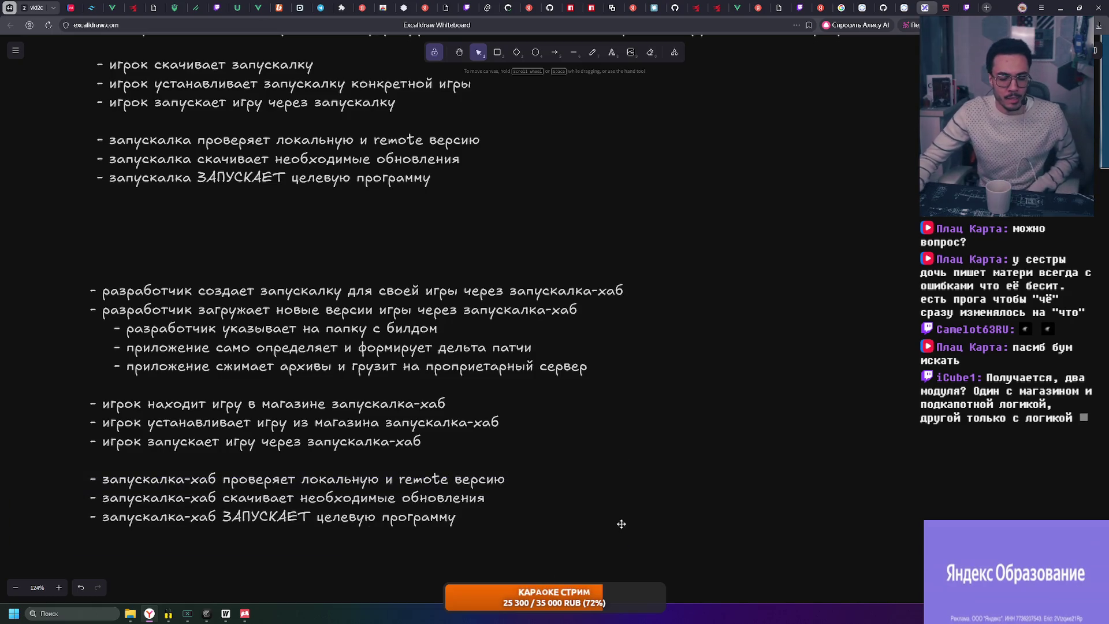
mouse_move(59, 271)
mouse_down()
mouse_move(168, 323)
mouse_move(305, 337)
mouse_move(716, 563)
mouse_up()
click(733, 569)
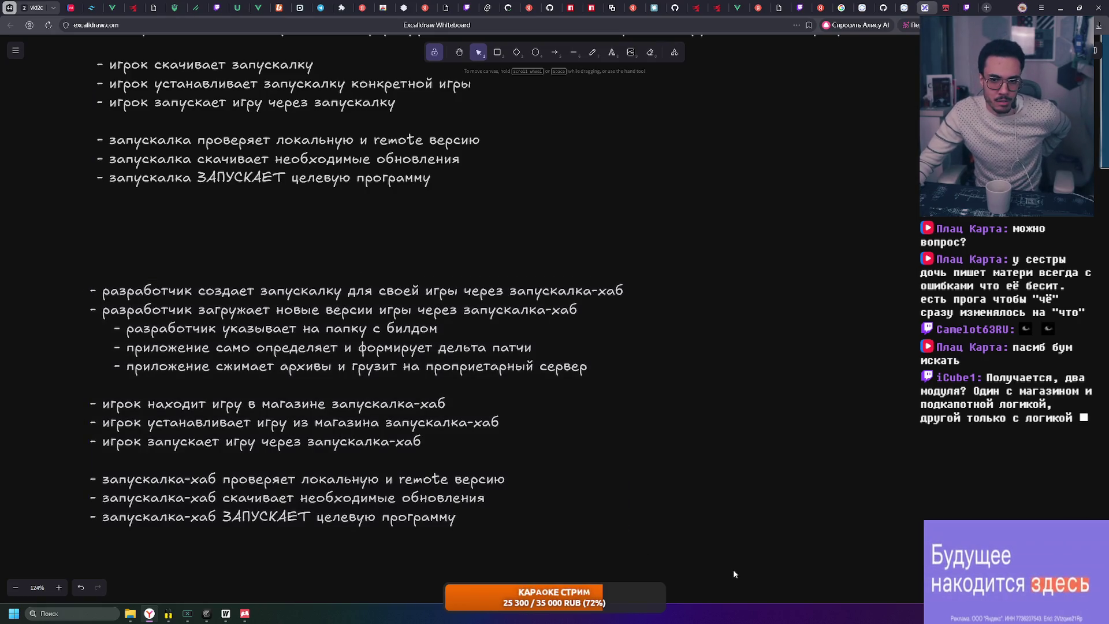
mouse_move(541, 541)
mouse_down()
mouse_move(678, 527)
mouse_move(669, 507)
mouse_up()
click(252, 617)
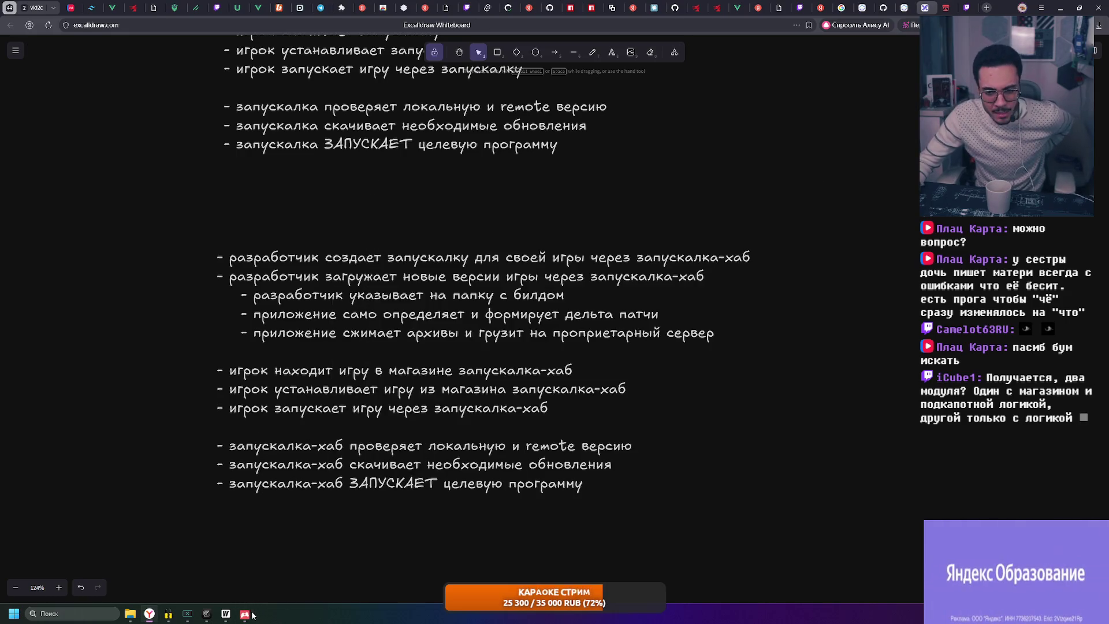
mouse_move(181, 353)
mouse_down()
mouse_move(709, 445)
mouse_move(713, 419)
mouse_up()
mouse_move(185, 234)
mouse_down()
mouse_move(531, 257)
mouse_move(773, 351)
mouse_move(144, 219)
mouse_move(165, 237)
mouse_up()
scroll(255, 284, up, 1)
scroll(255, 284, up, 1)
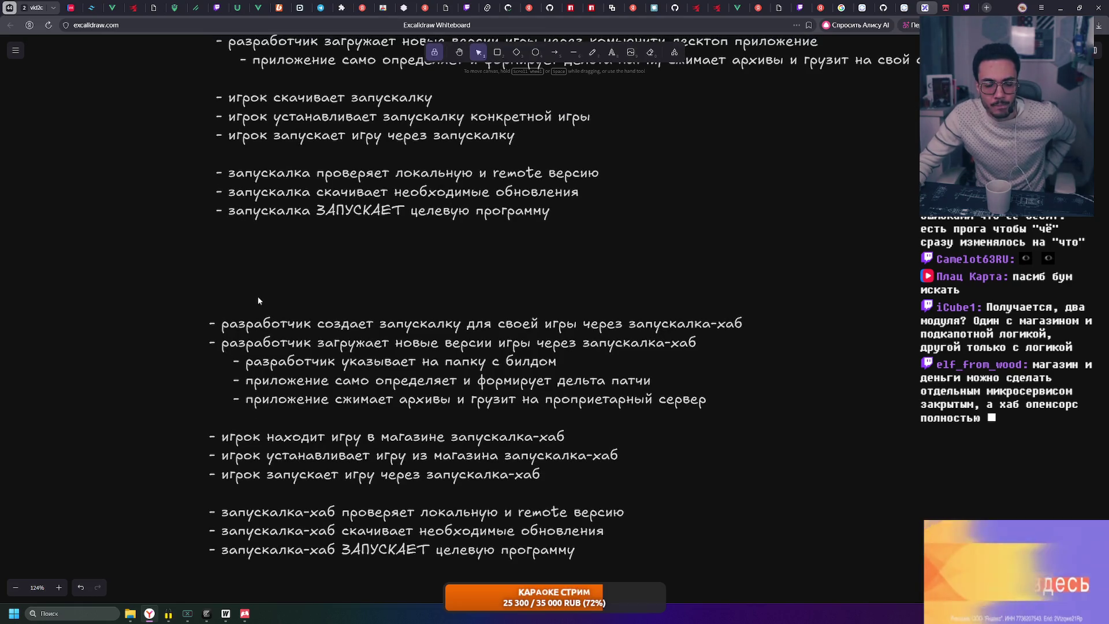
drag(158, 295, 797, 418)
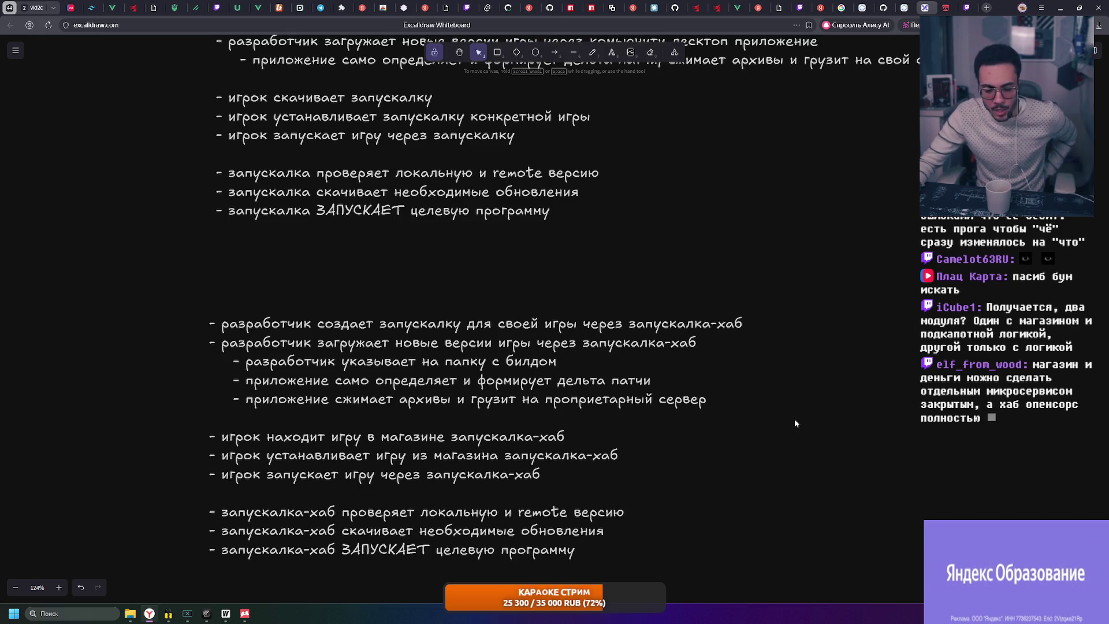
mouse_move(159, 416)
mouse_down()
mouse_move(705, 513)
mouse_move(564, 478)
mouse_move(705, 500)
mouse_move(706, 523)
mouse_move(668, 389)
mouse_move(727, 334)
mouse_up()
click(705, 498)
scroll(669, 388, down, 2)
Undo the accidentally duplicated 'Community Version' heading
ctrl+scroll(740, 327, down, 4)
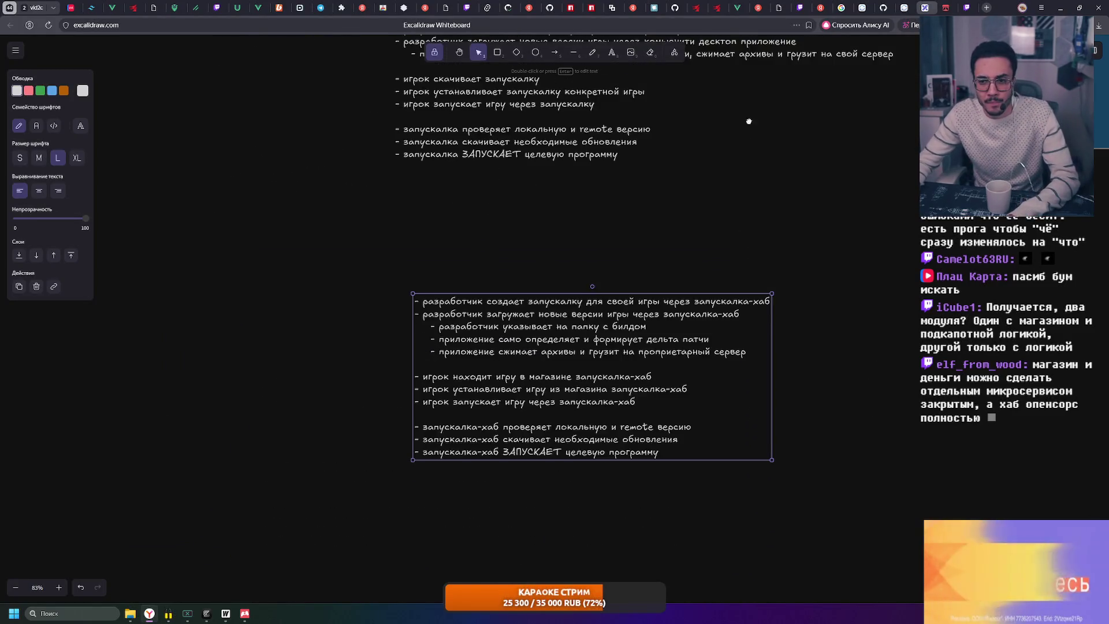
scroll(708, 178, up, 10)
click(532, 125)
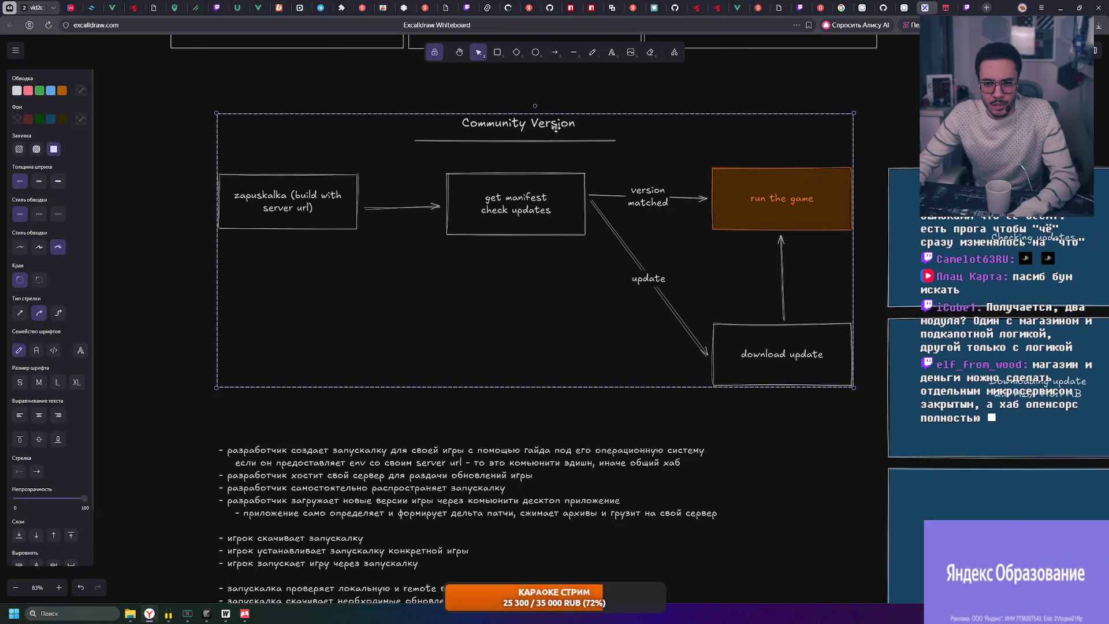
double_click(537, 126)
mouse_move(536, 125)
alt+mouse_down()
mouse_move(514, 153)
mouse_move(495, 480)
mouse_move(609, 488)
mouse_move(563, 355)
alt+mouse_up()
key(ctrl+z)
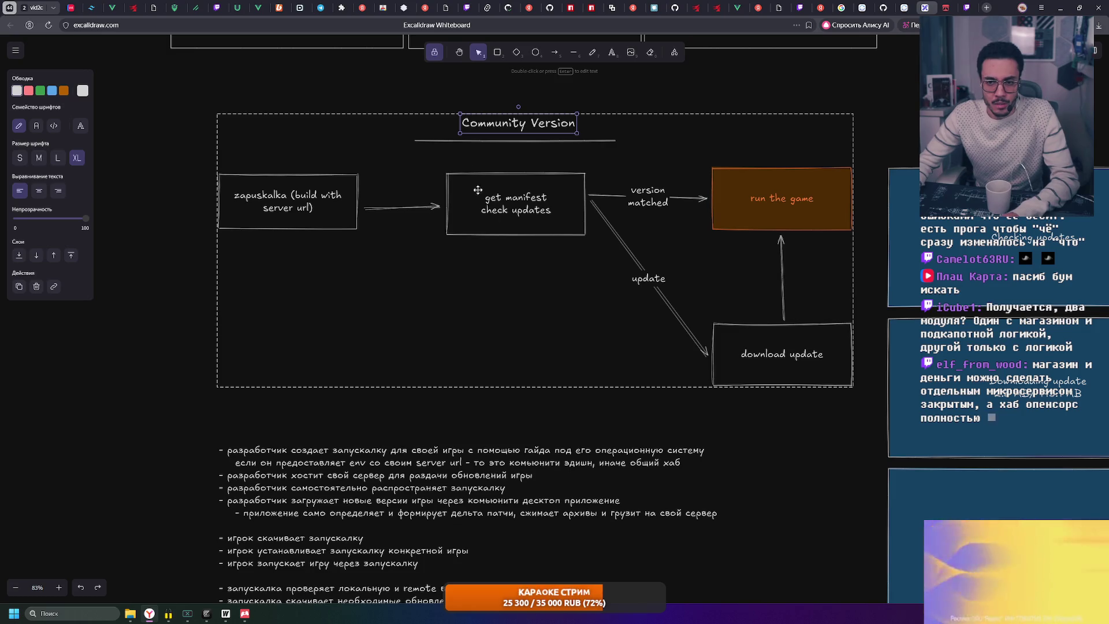
click(457, 101)
Type an extra-large 'Enterprise Edition' heading above the second workflow list
key(t)
scroll(663, 134, down, 5)
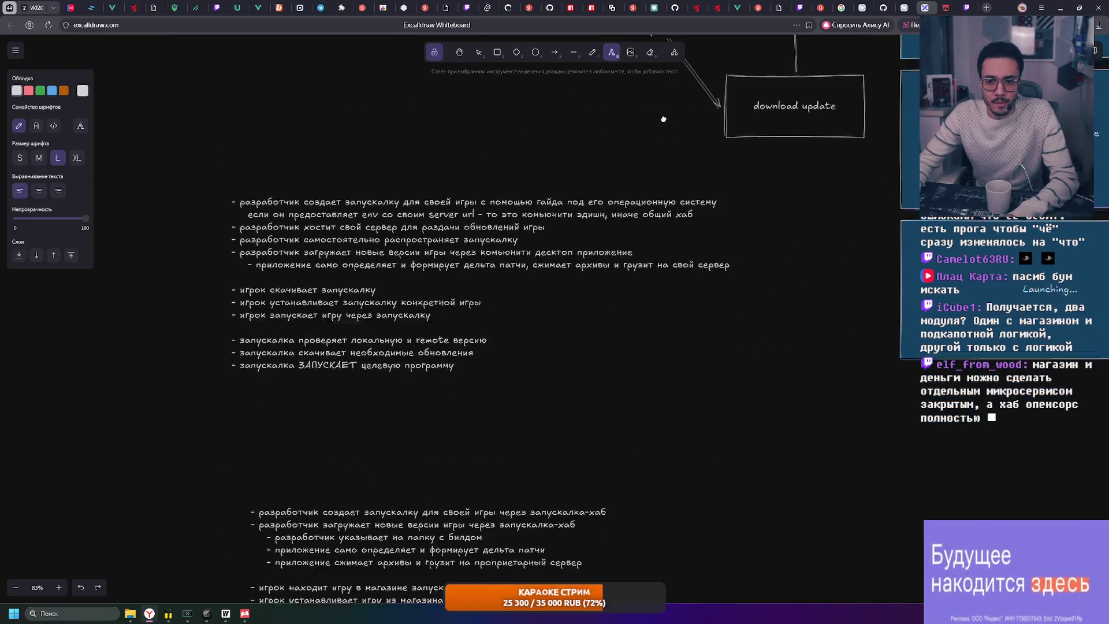
click(77, 158)
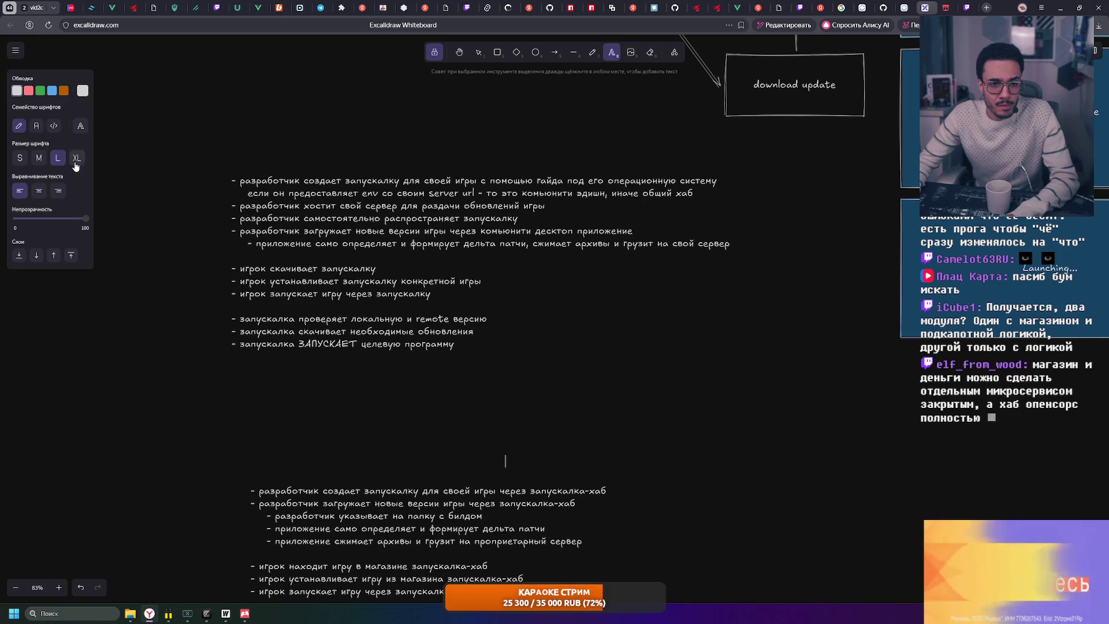
click(505, 461)
text(Утри)
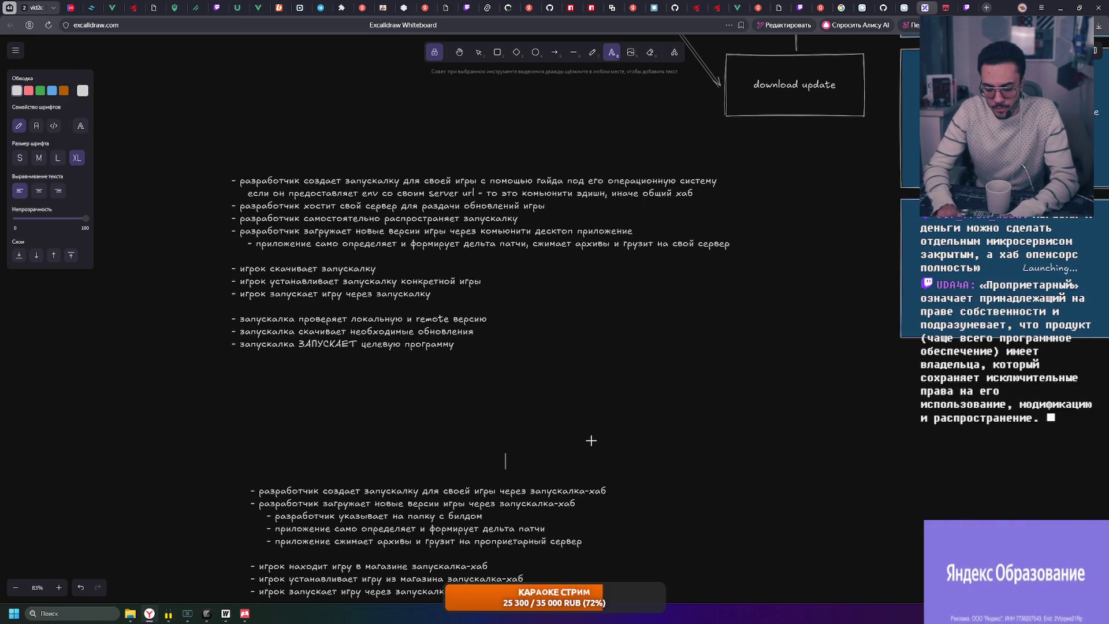
text(nter)
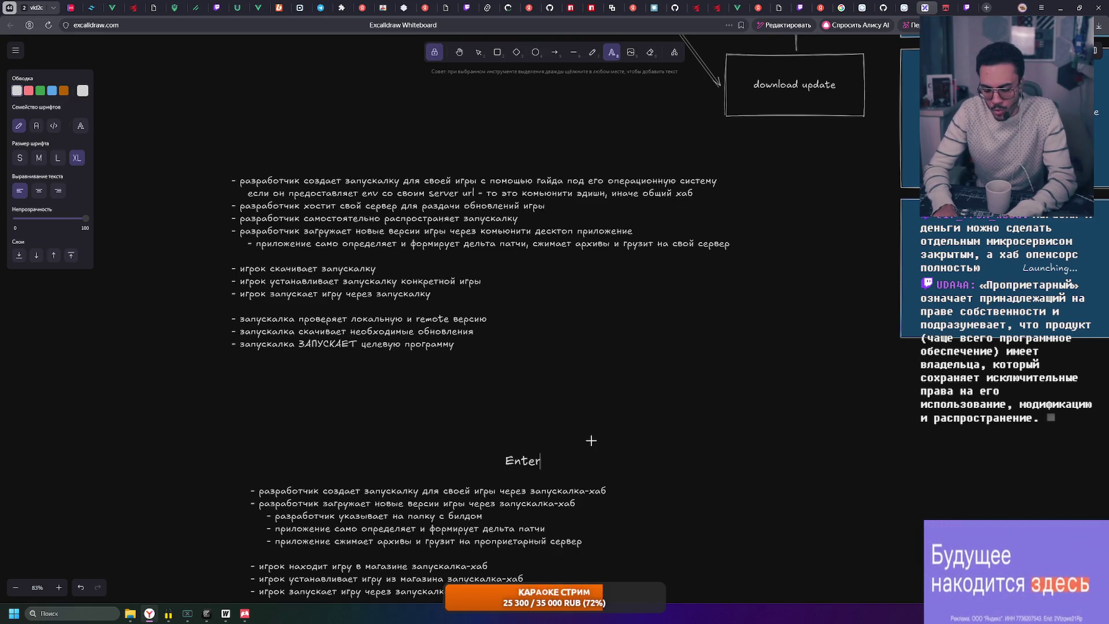
text(prise Edition)
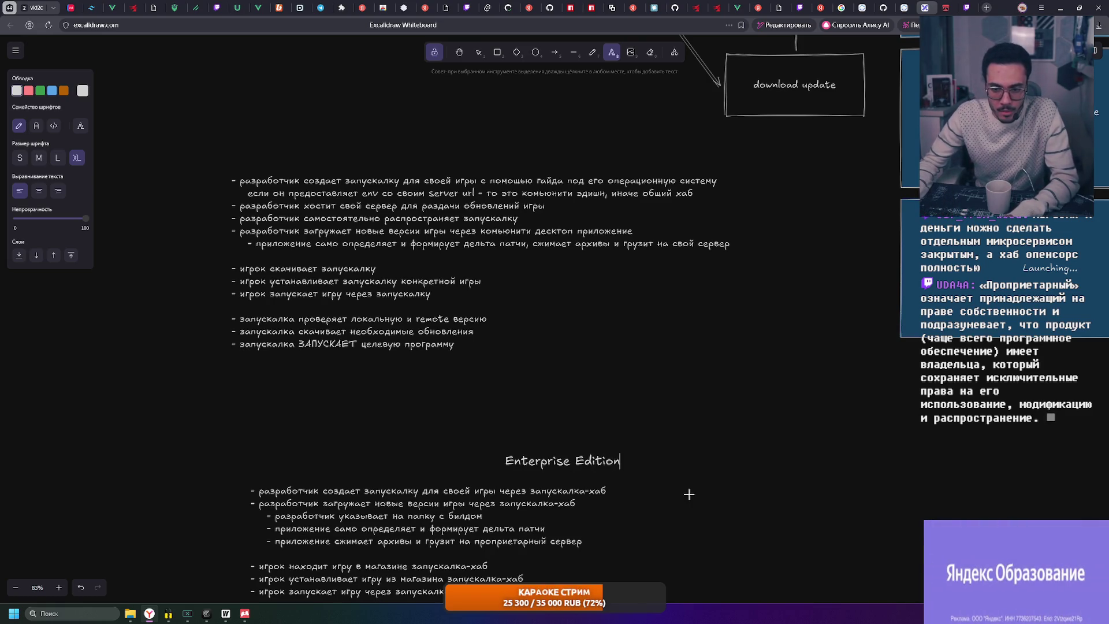
click(572, 54)
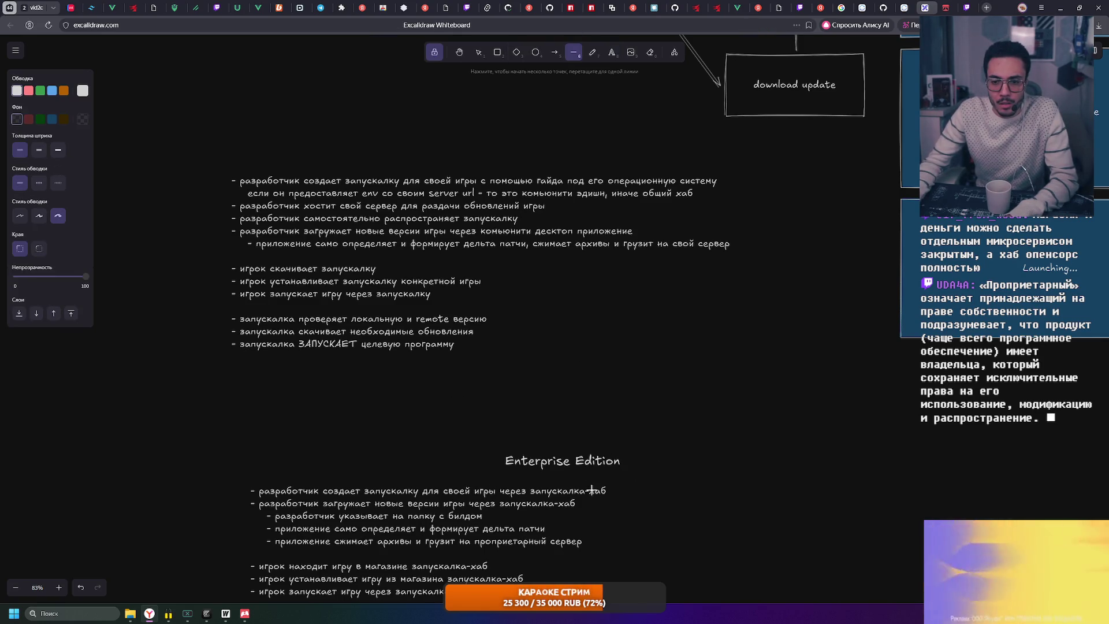
Replace a stray diagonal line with a horizontal underline beneath 'Enterprise Edition'
click(460, 444)
click(478, 478)
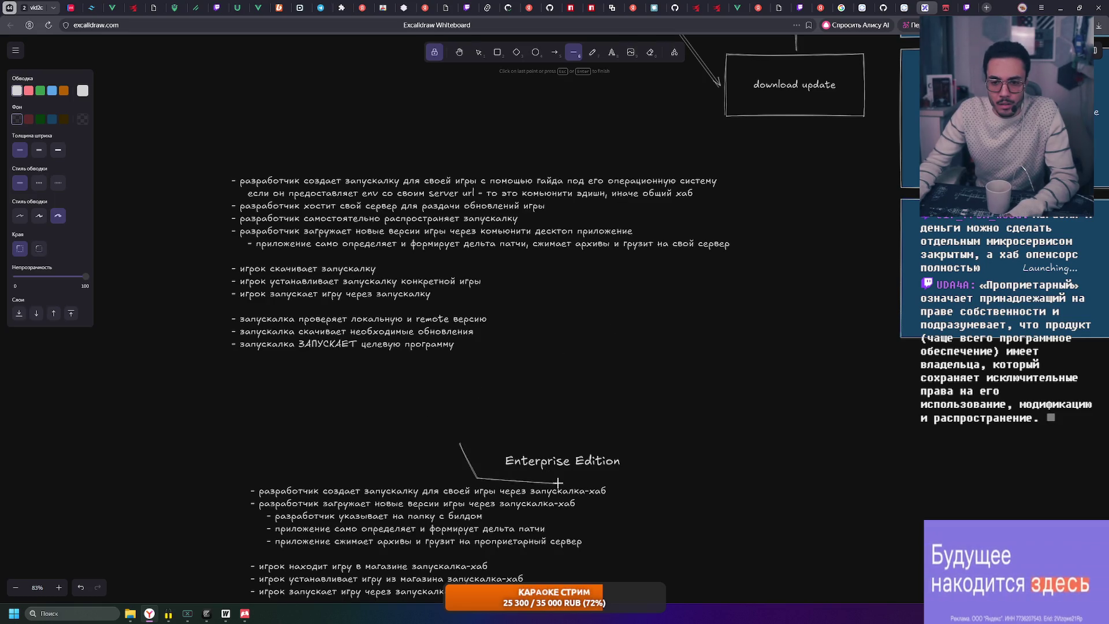
key(Escape)
key(Delete)
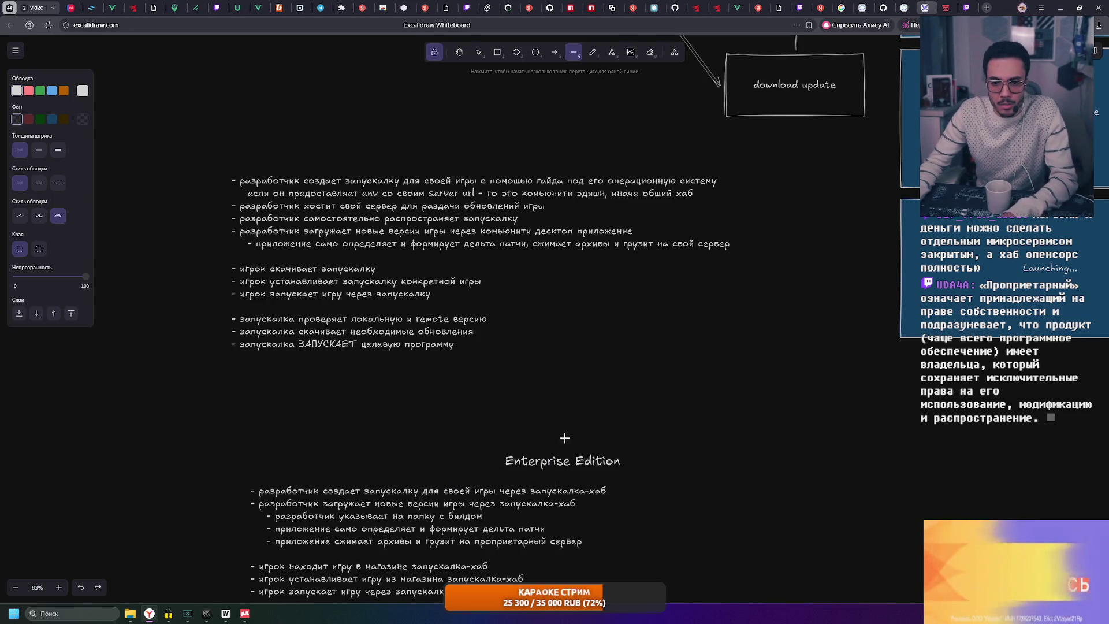
mouse_move(478, 481)
mouse_down()
mouse_move(669, 480)
mouse_move(659, 484)
mouse_up()
click(605, 479)
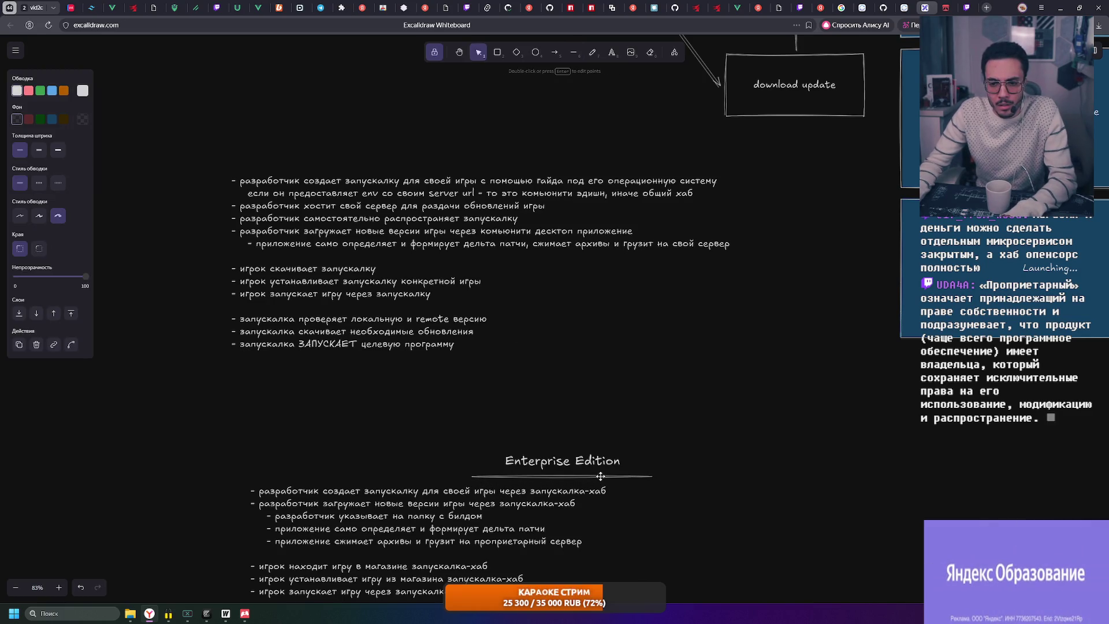
click(719, 474)
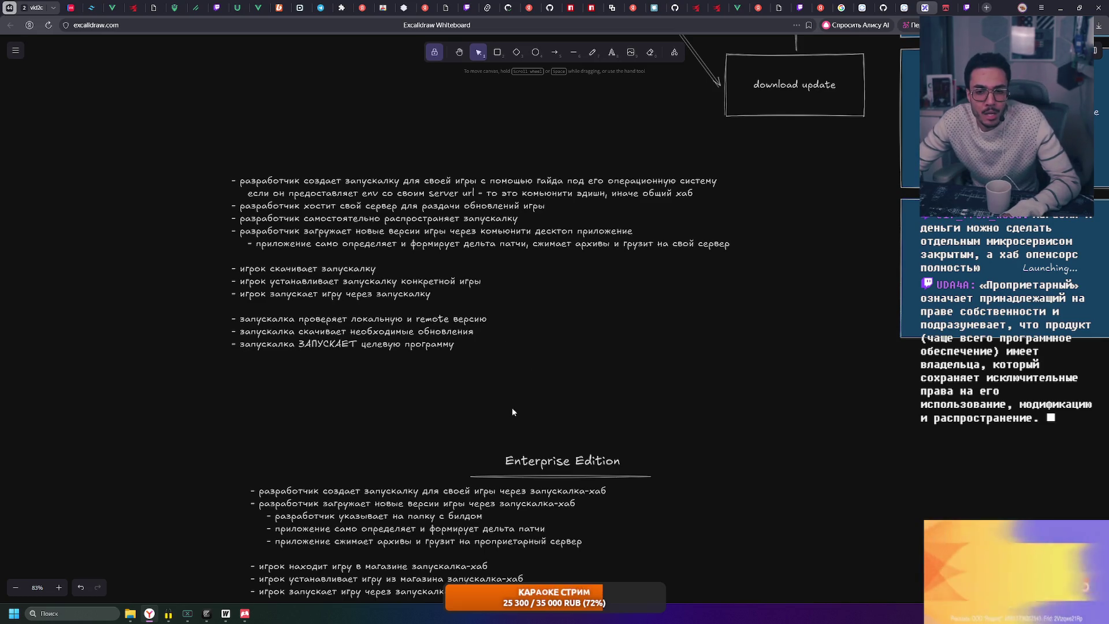
Drag the Enterprise Edition list left to align with the community list above
drag(516, 411, 543, 310)
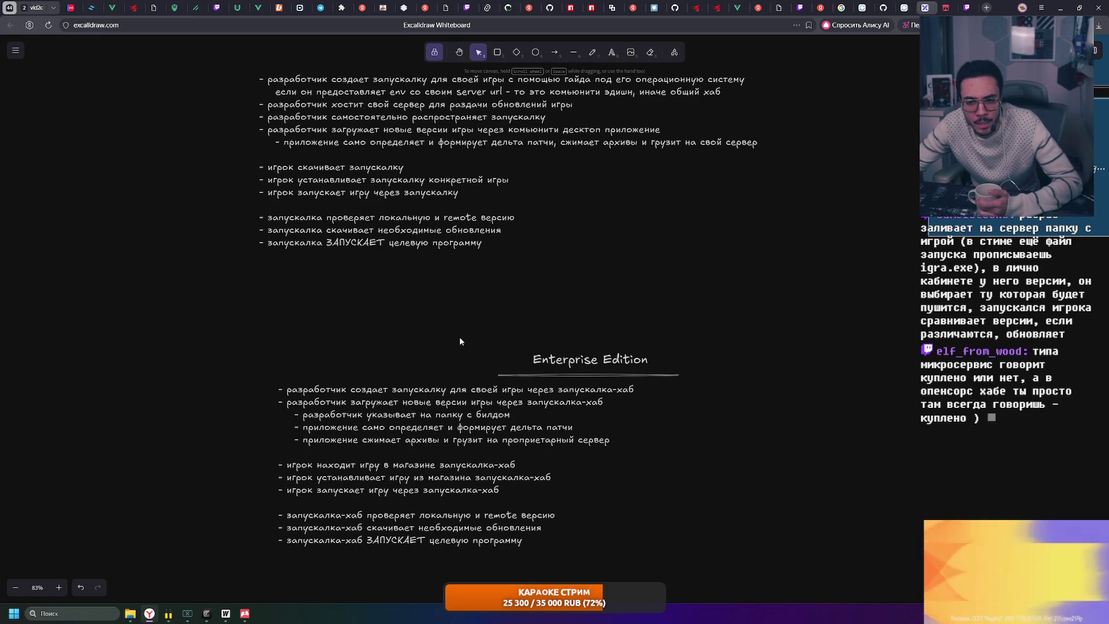
drag(417, 428, 397, 437)
click(756, 458)
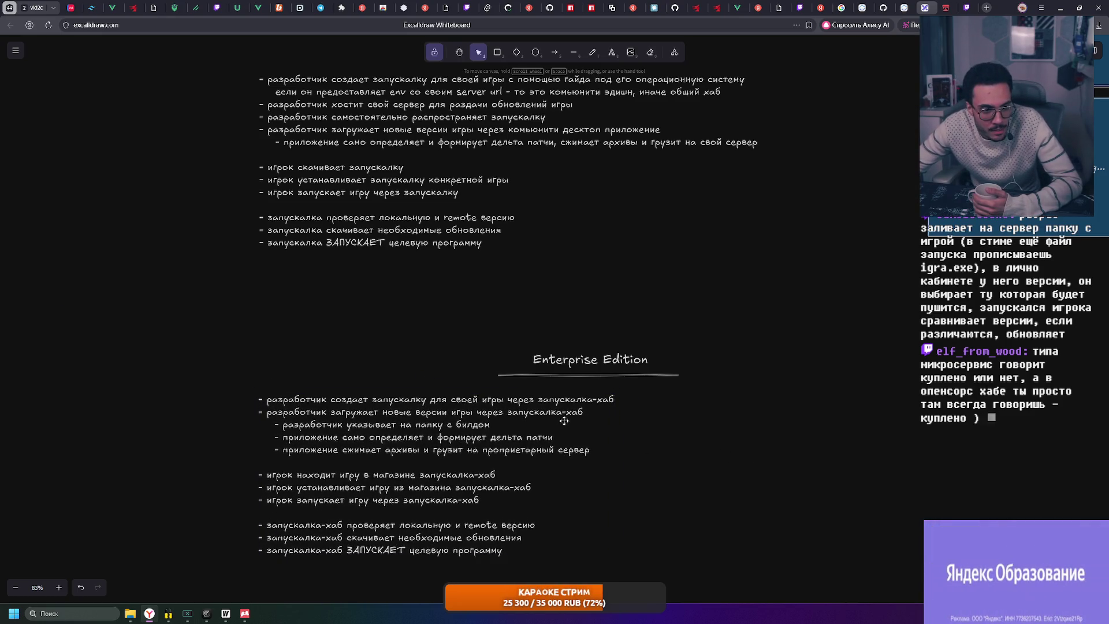
drag(471, 341, 710, 382)
click(775, 376)
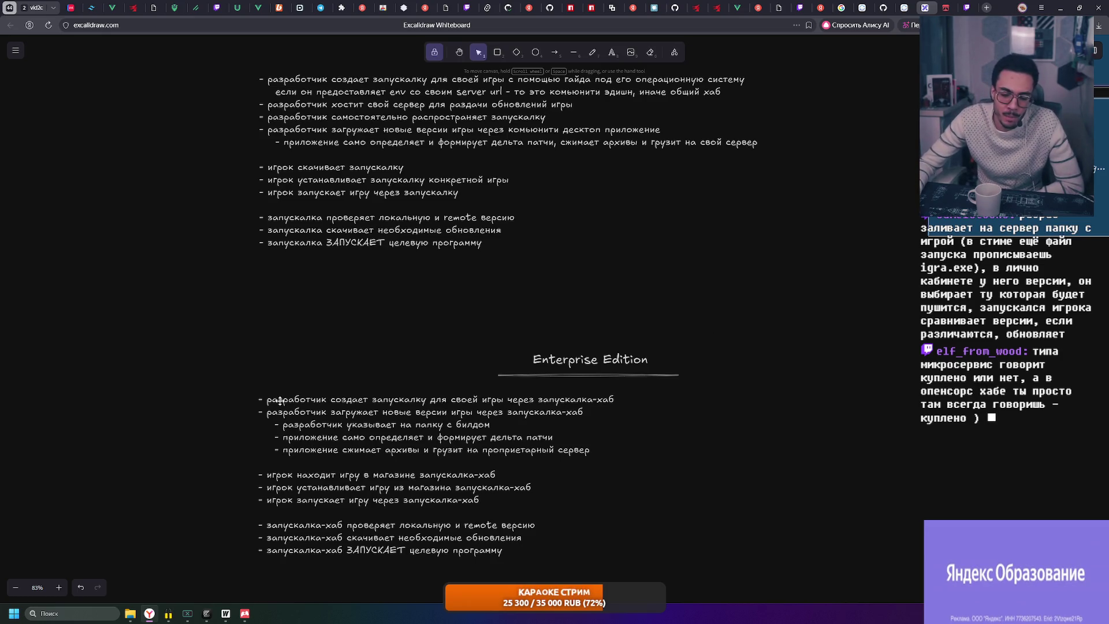
scroll(668, 348, up, 2)
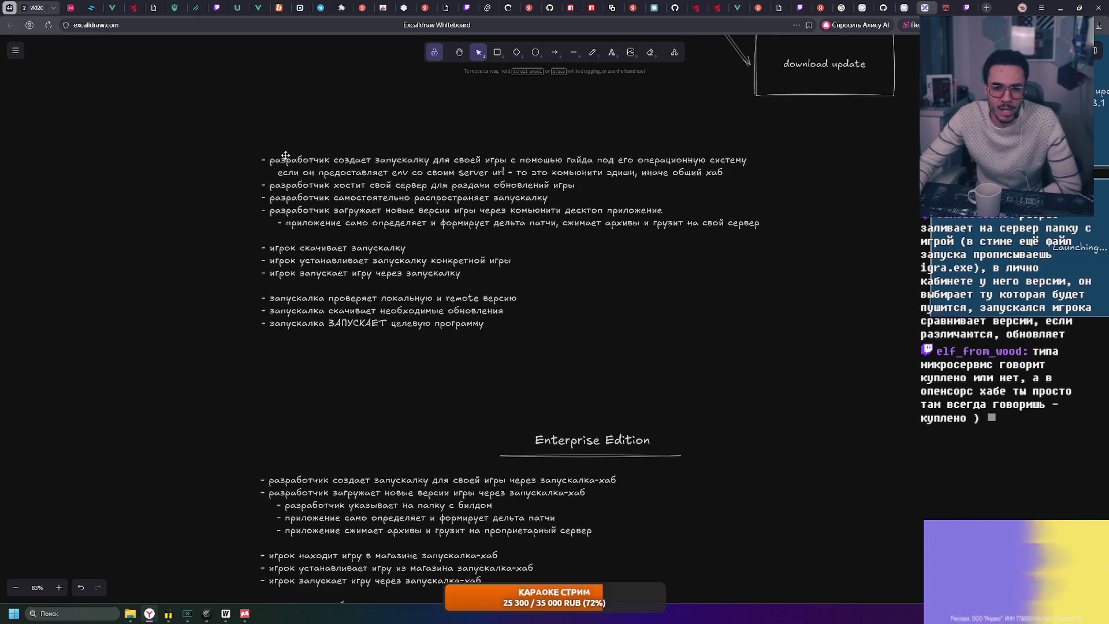
click(752, 329)
ctrl+scroll(535, 343, up, 3)
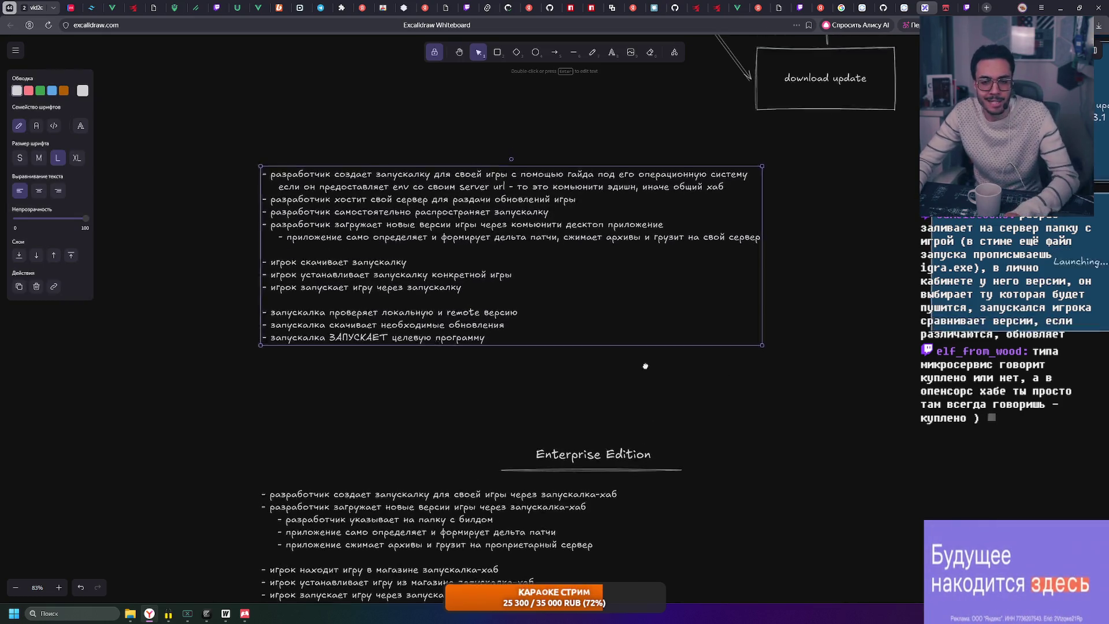
ctrl+scroll(535, 343, up, 3)
ctrl+scroll(208, 191, down, 2)
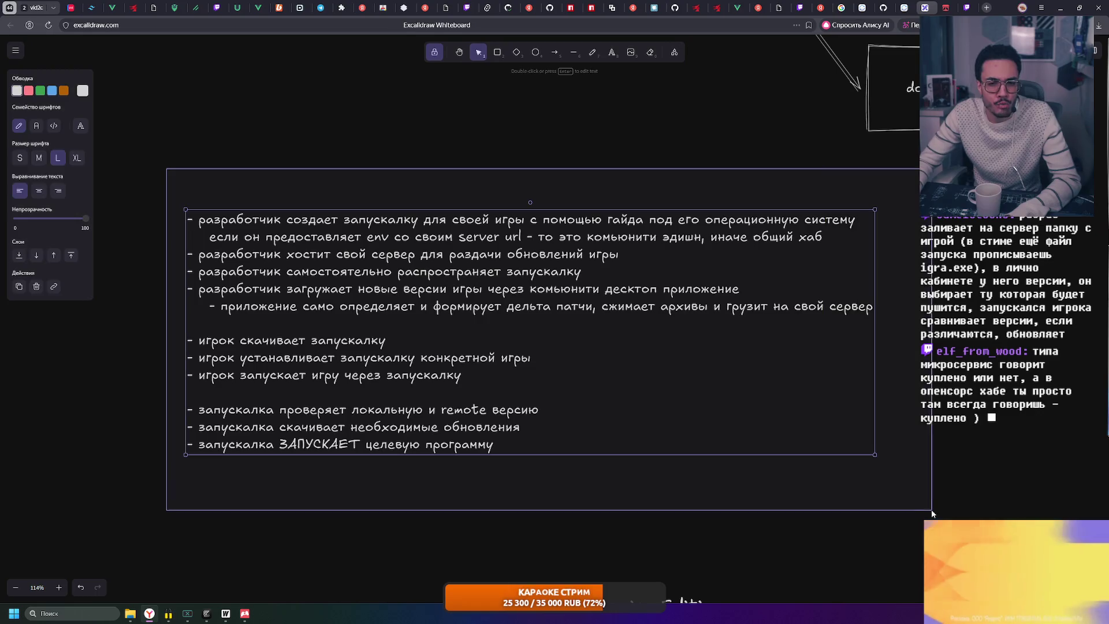
click(899, 460)
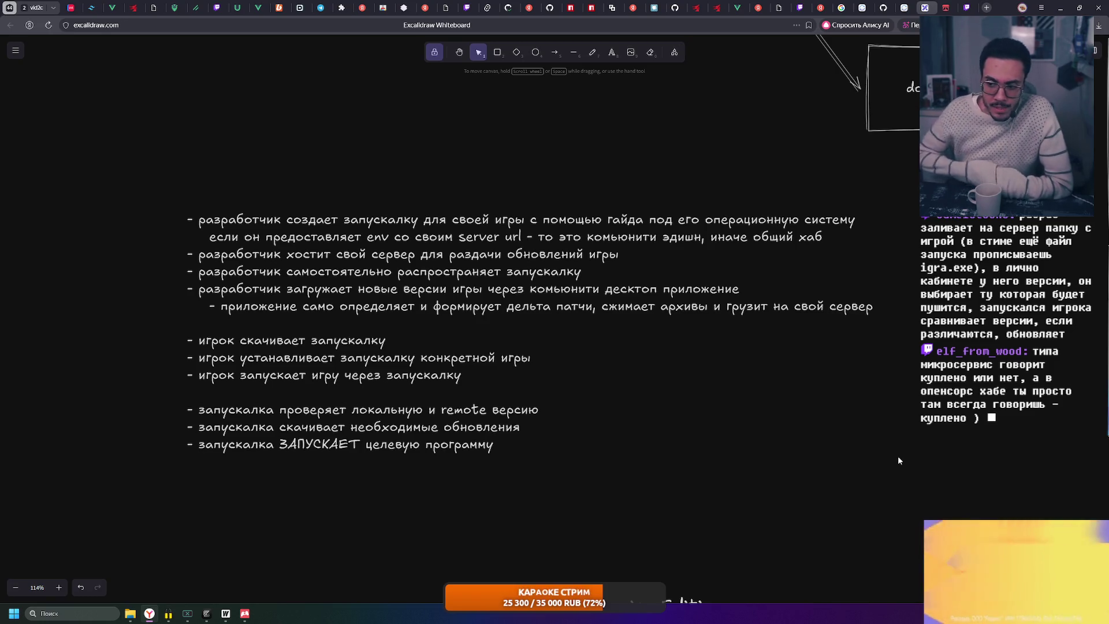
mouse_move(111, 158)
mouse_down()
mouse_move(241, 250)
mouse_move(931, 543)
mouse_move(939, 510)
mouse_up()
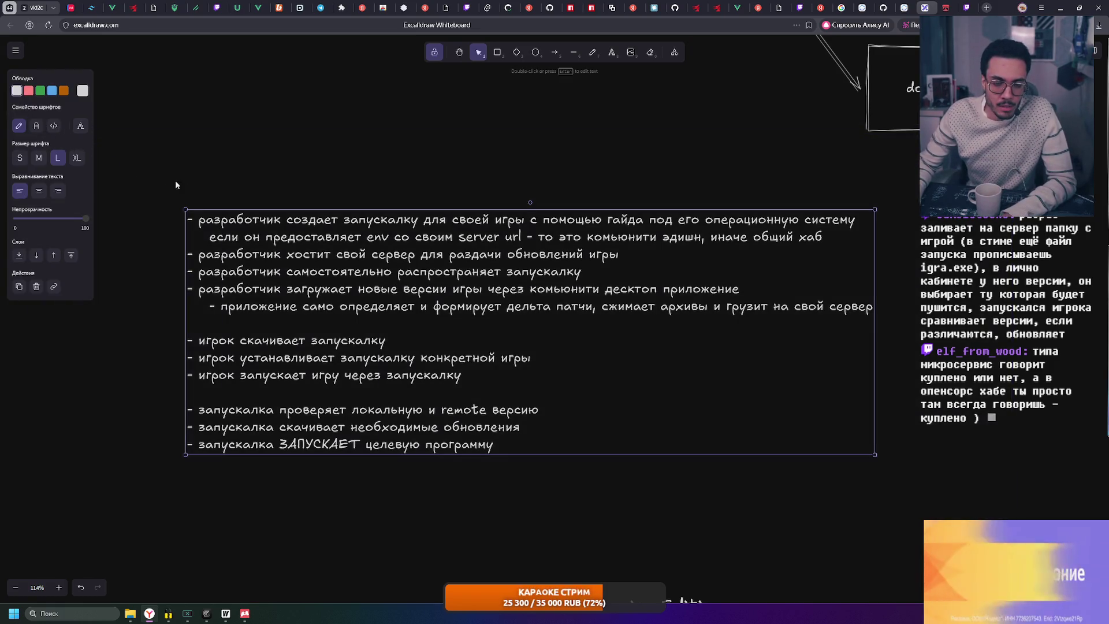
click(175, 180)
scroll(555, 301, down, 4)
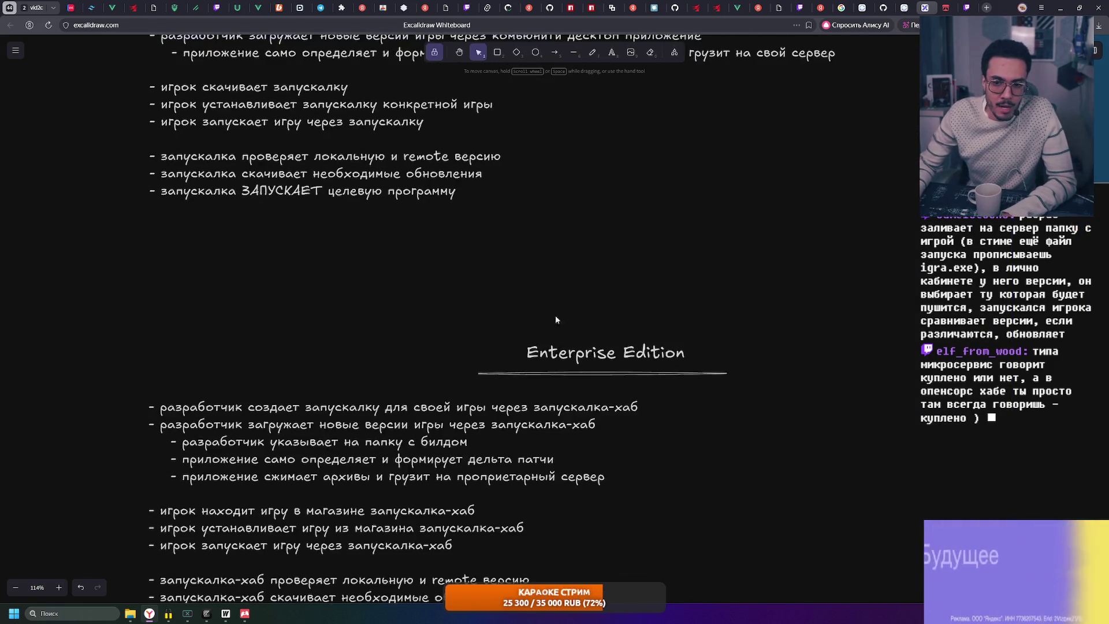
scroll(556, 301, down, 2)
mouse_move(129, 178)
mouse_down()
mouse_move(502, 366)
mouse_move(832, 573)
mouse_up()
click(832, 574)
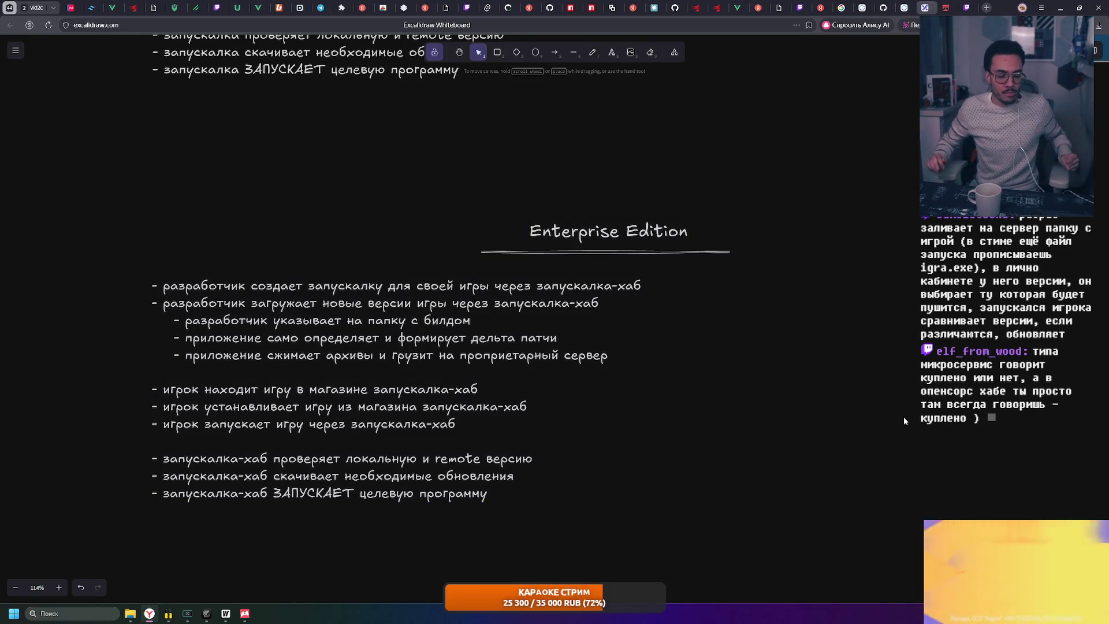
mouse_move(171, 167)
mouse_down()
mouse_move(376, 241)
mouse_move(784, 574)
mouse_up()
mouse_move(878, 565)
mouse_down()
mouse_move(118, 203)
mouse_move(832, 595)
mouse_up()
click(134, 203)
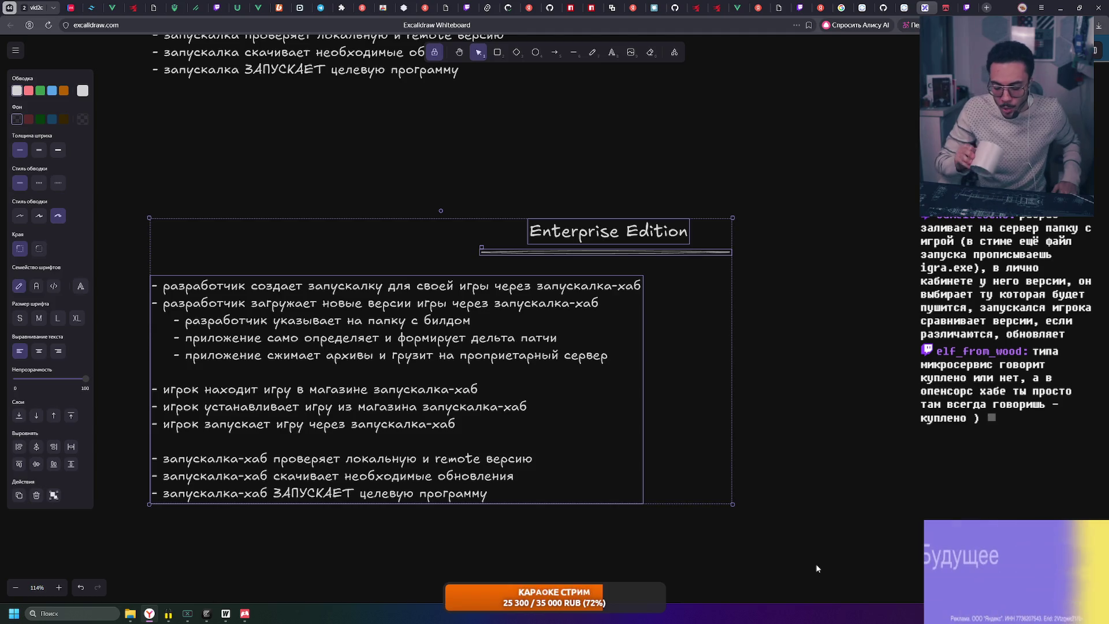
click(622, 556)
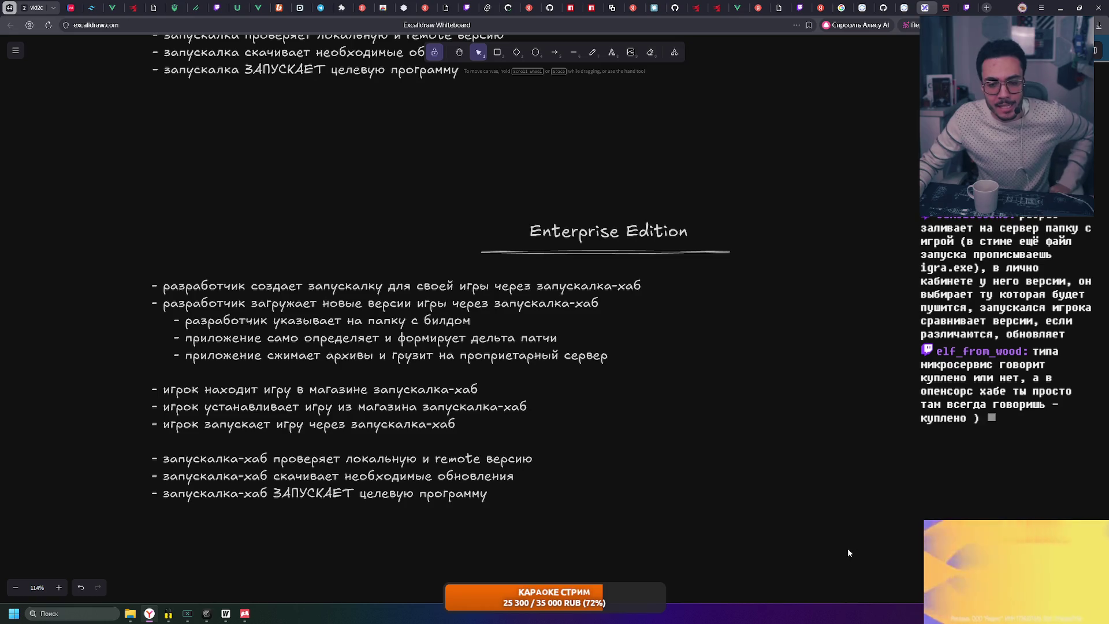
scroll(515, 379, up, 2)
scroll(515, 380, up, 1)
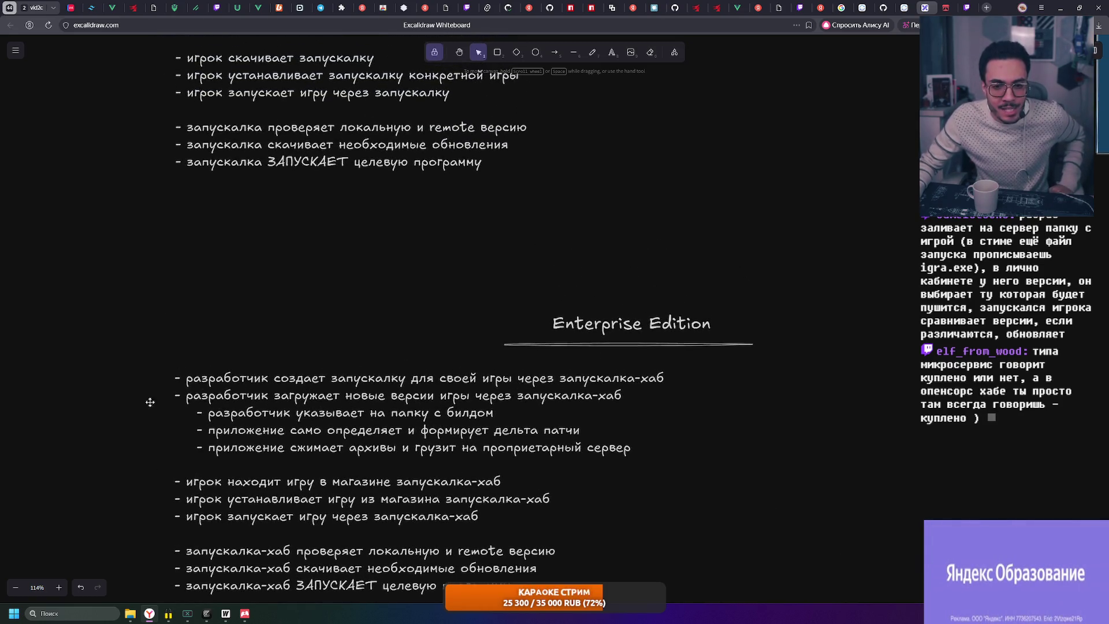
ctrl+scroll(427, 346, down, 3)
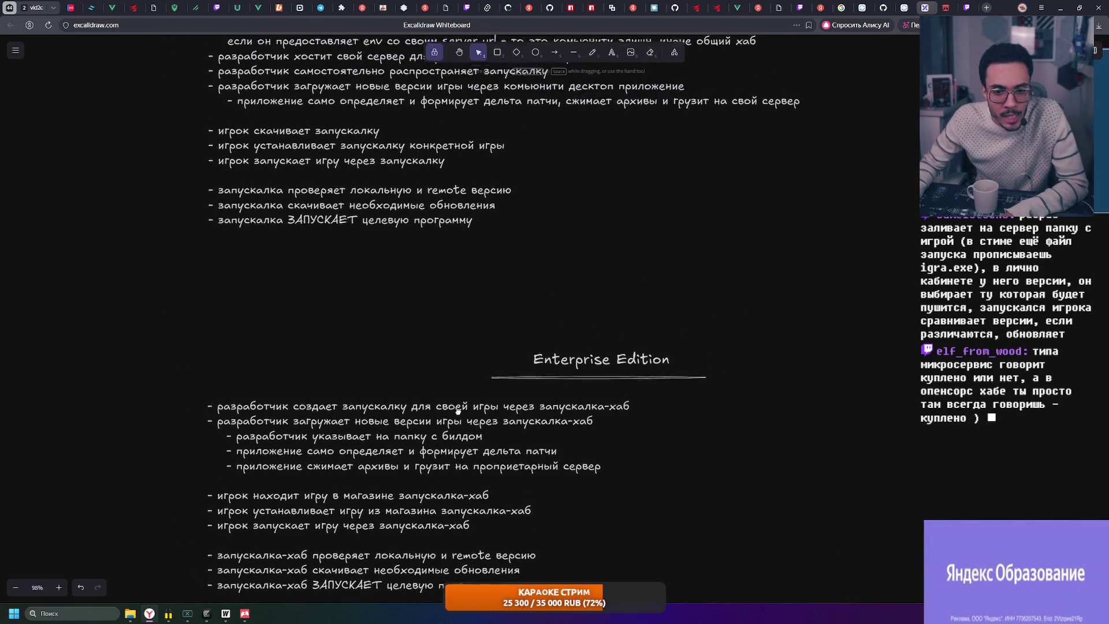
scroll(242, 157, up, 3)
drag(200, 141, 838, 262)
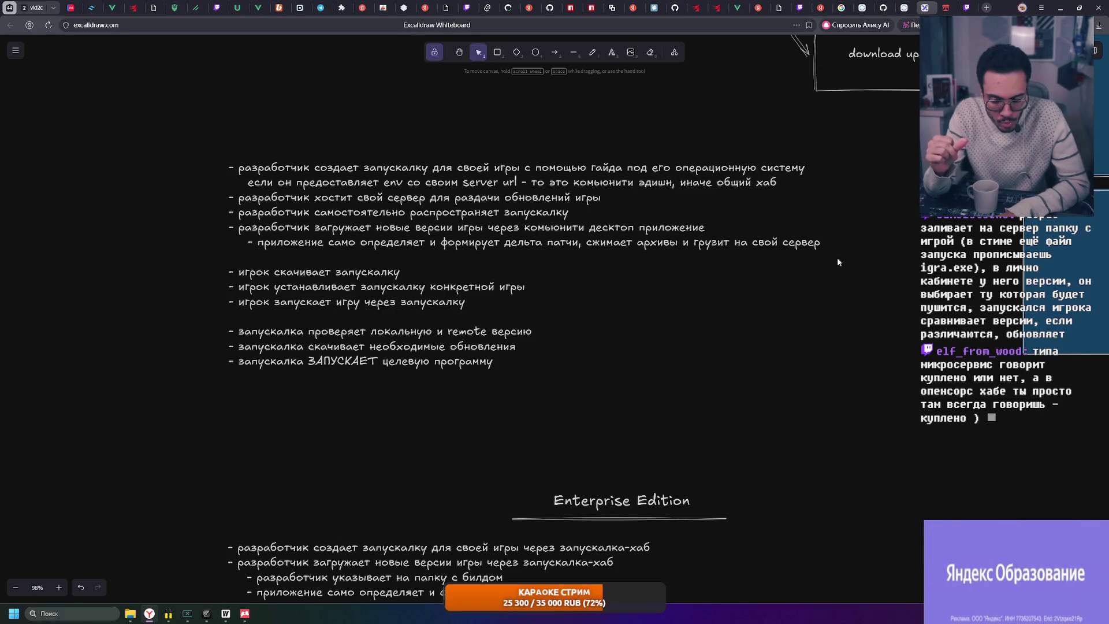
scroll(838, 262, down, 4)
mouse_move(198, 309)
mouse_down()
mouse_move(733, 413)
mouse_move(715, 404)
mouse_up()
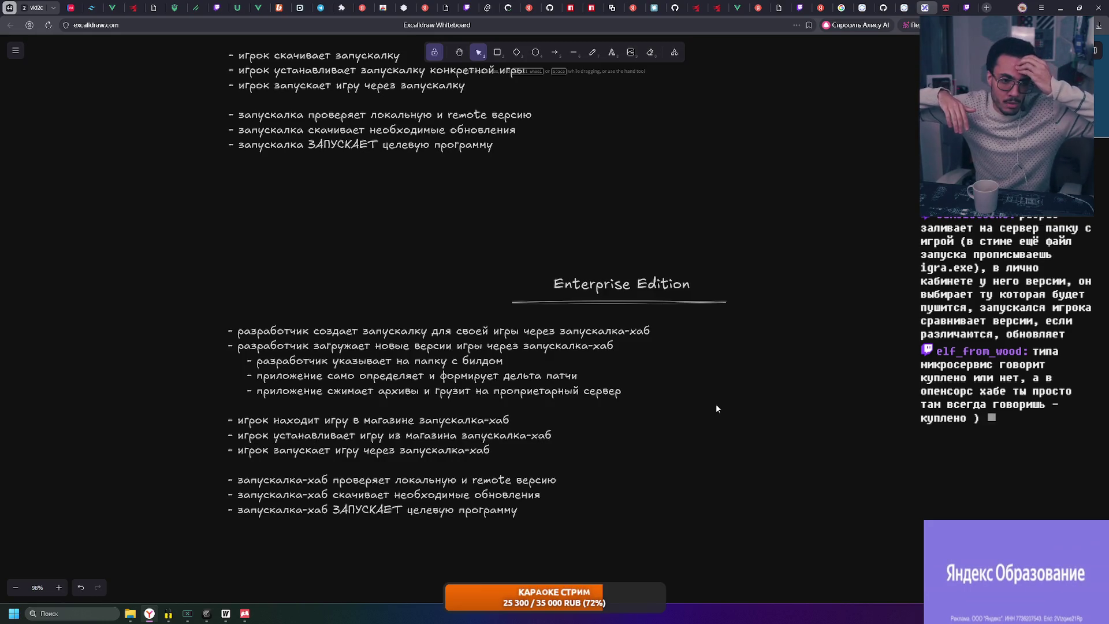
mouse_move(201, 299)
mouse_down()
mouse_move(341, 348)
mouse_move(711, 412)
mouse_move(674, 404)
mouse_up()
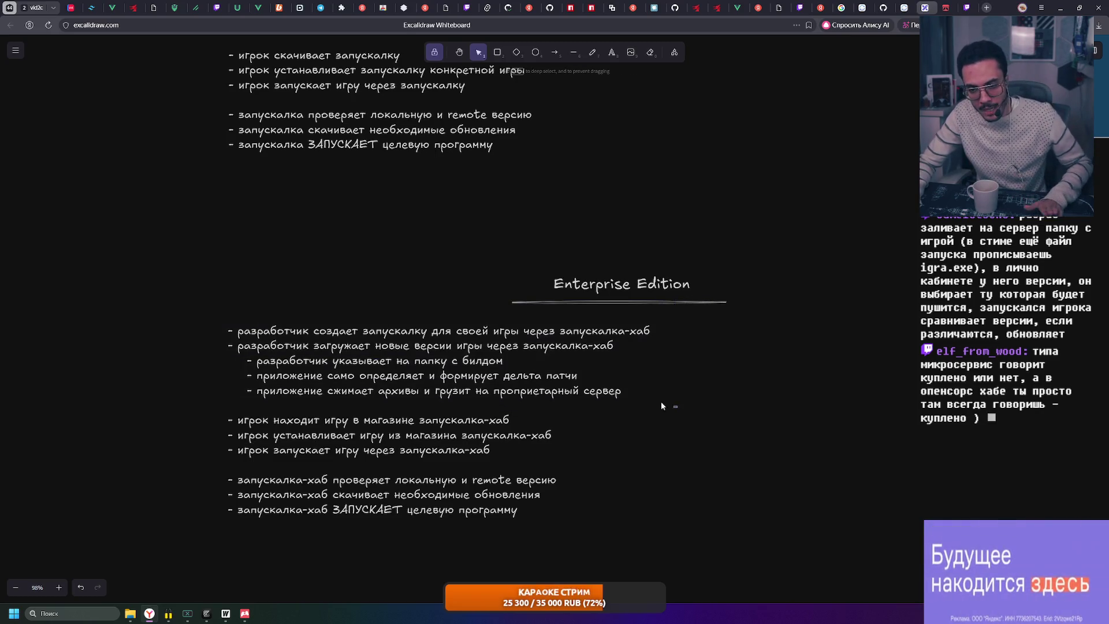
mouse_move(213, 312)
mouse_down()
mouse_move(734, 417)
mouse_move(665, 413)
mouse_move(674, 407)
mouse_up()
click(215, 317)
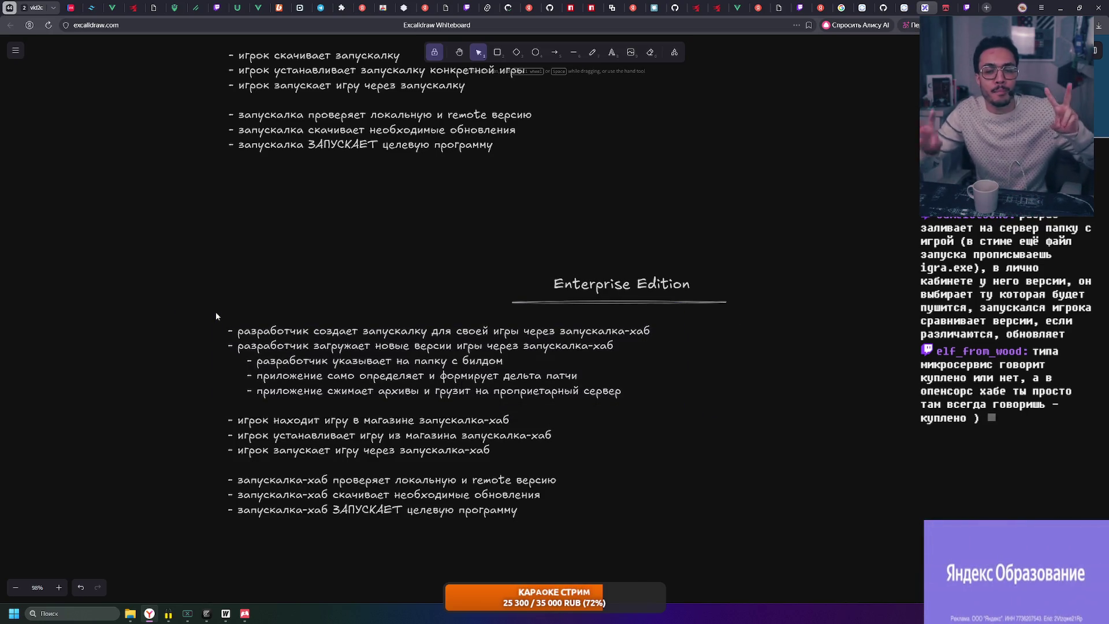
drag(213, 308, 667, 406)
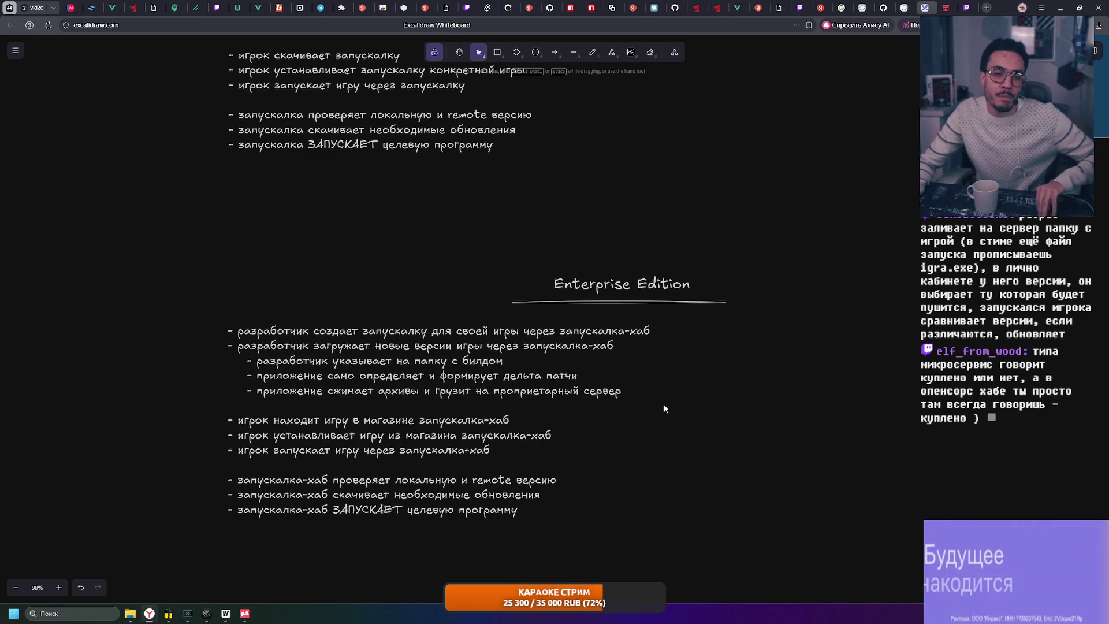